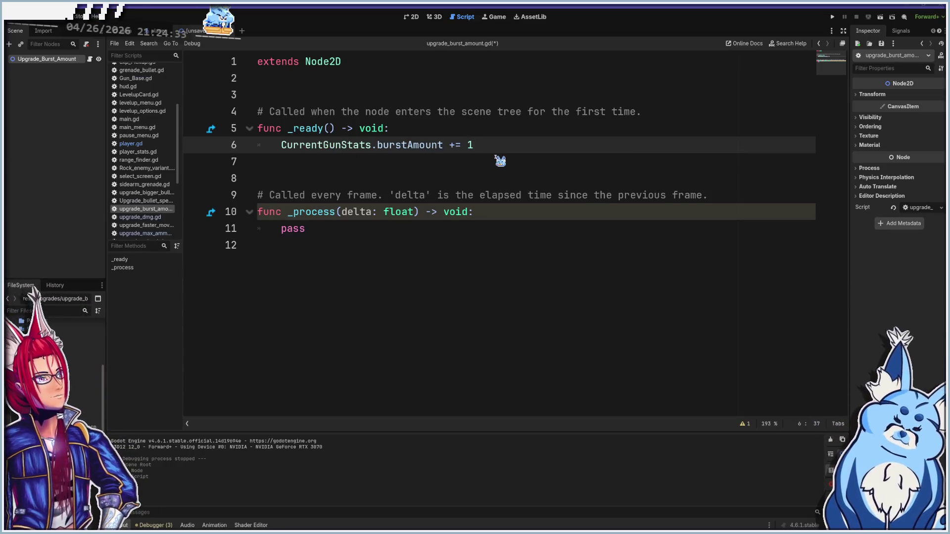
# - Save the scene as upgrade_burst_amount.tscn in res://Upgrades
pyautogui.hotkey('ctrl', 's')
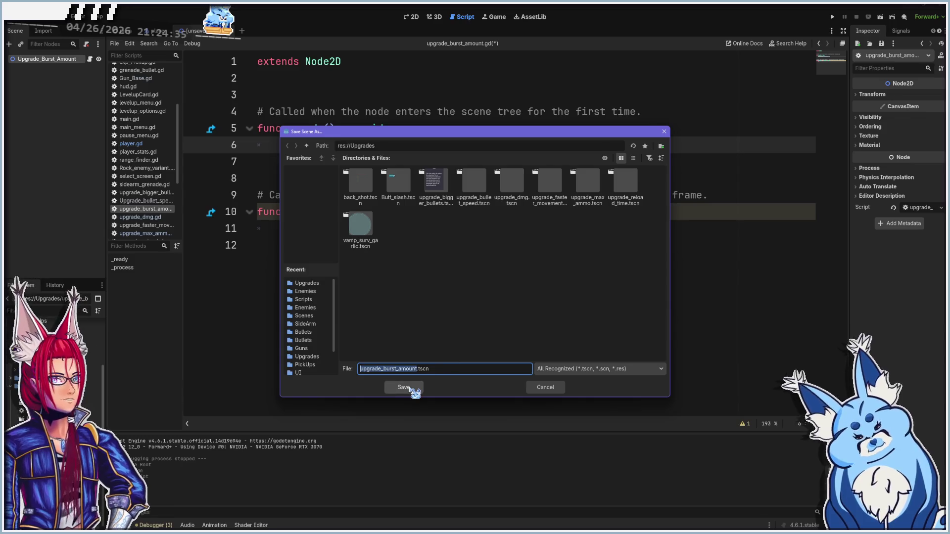
pyautogui.click(409, 388)
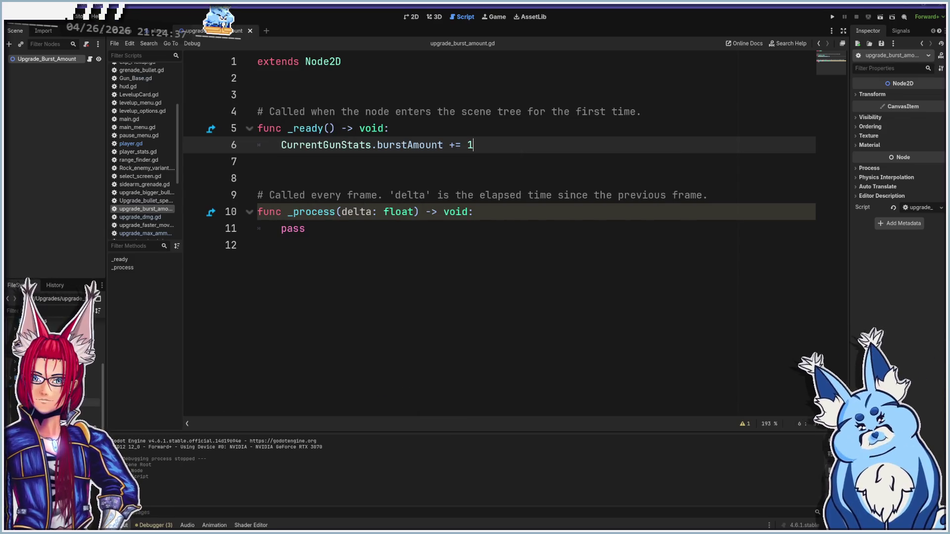
# - In levelup_options.gd, duplicate the Faster Bullets entry at the top of levelupDeck
pyautogui.scroll(3, 157, 225)
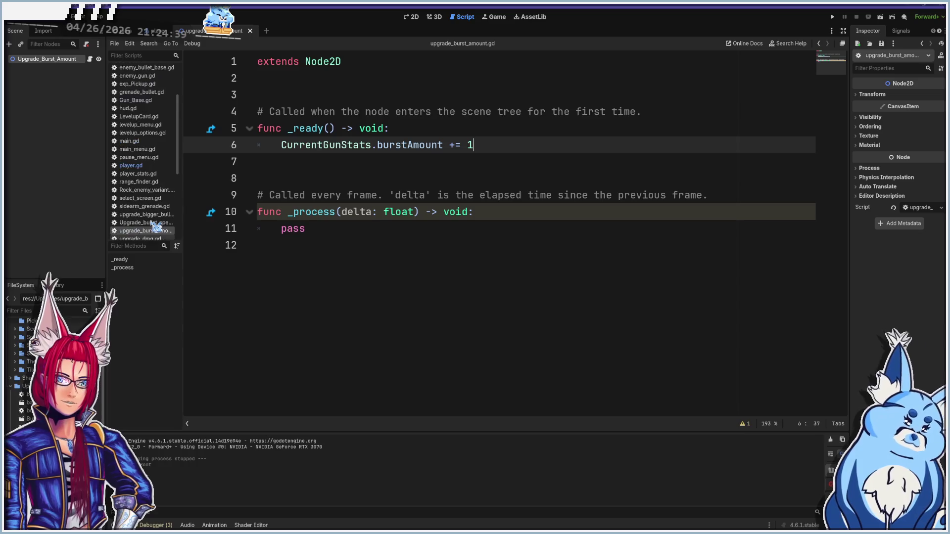
pyautogui.click(149, 179)
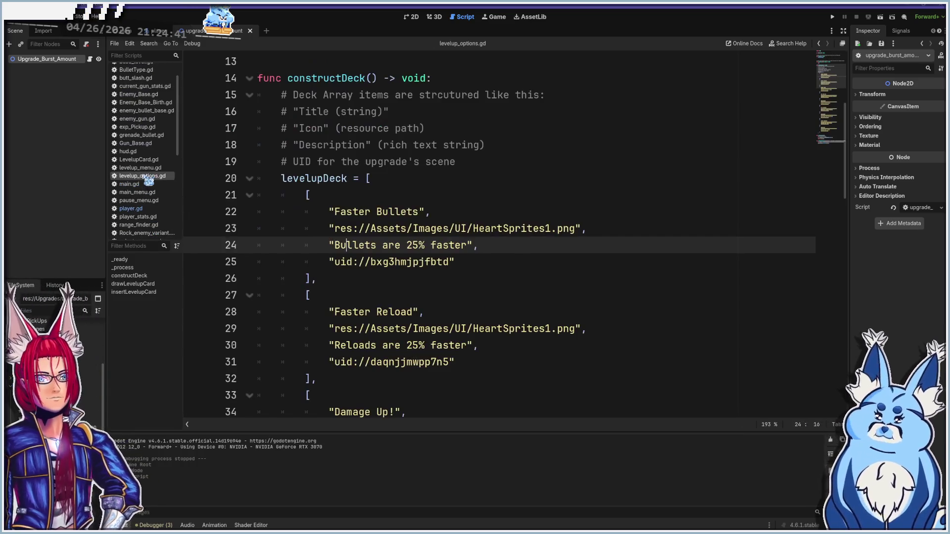
pyautogui.click(346, 263)
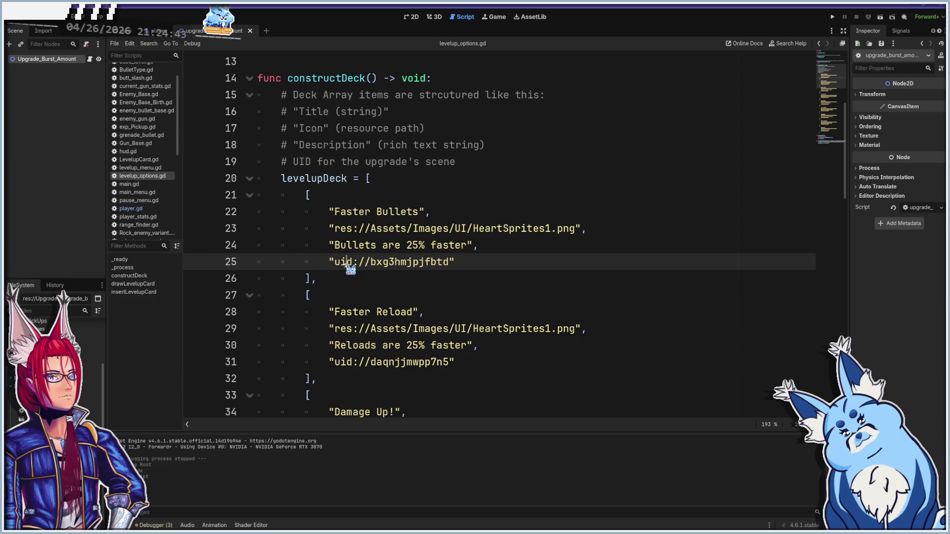
pyautogui.moveTo(323, 278)
pyautogui.mouseDown()
pyautogui.moveTo(217, 187)
pyautogui.moveTo(218, 195)
pyautogui.mouseUp()
pyautogui.hotkey('ctrl', 'c')
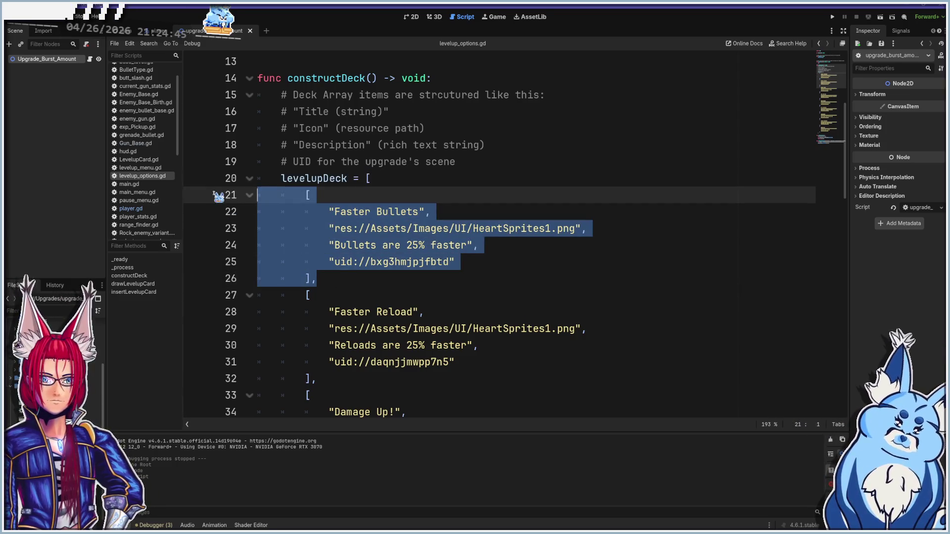
pyautogui.click(447, 186)
pyautogui.press('Return')
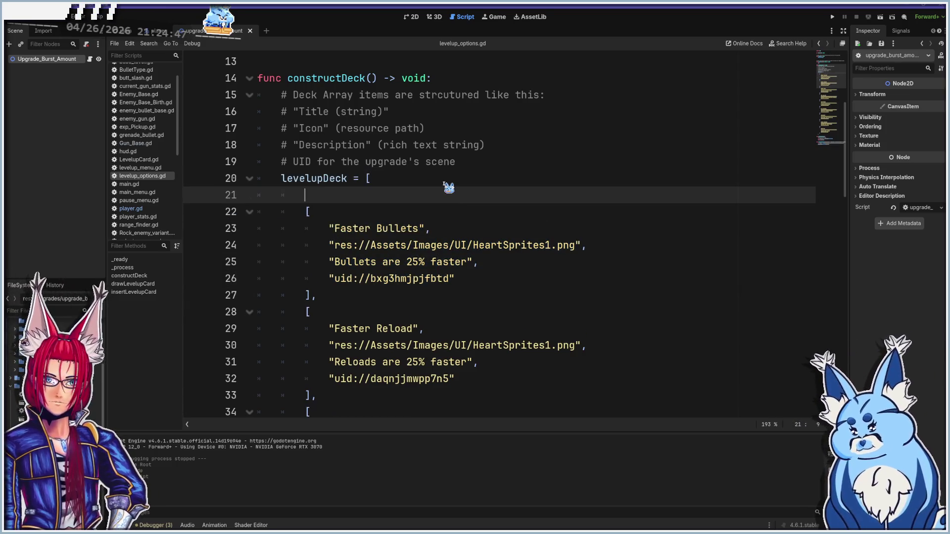
pyautogui.hotkey('ctrl', 'v')
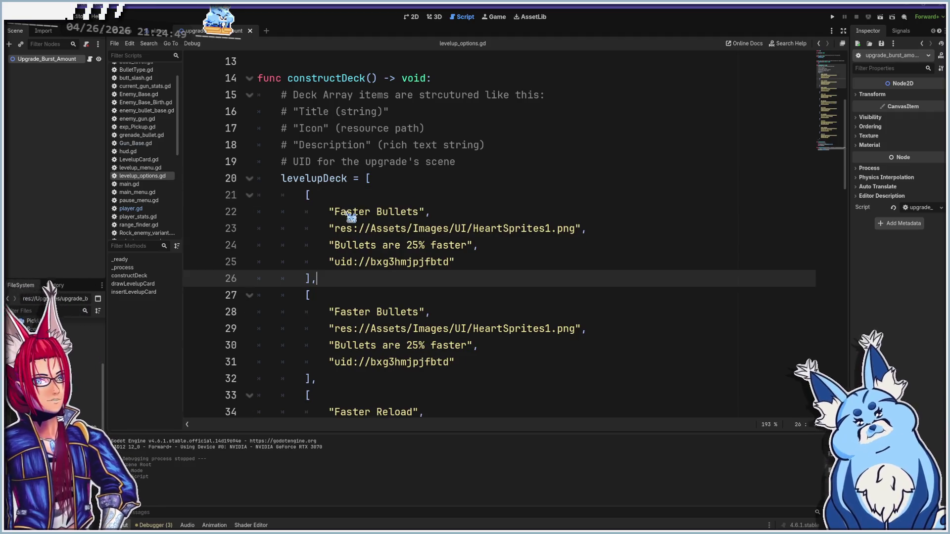
# - Retitle the copied entry 'More Bullets' with description 'Fire one more bullet per shot'
pyautogui.click(334, 213)
pyautogui.keyDown('shift'); pyautogui.click(422, 217); pyautogui.keyUp('shift')
pyautogui.write('Mor')
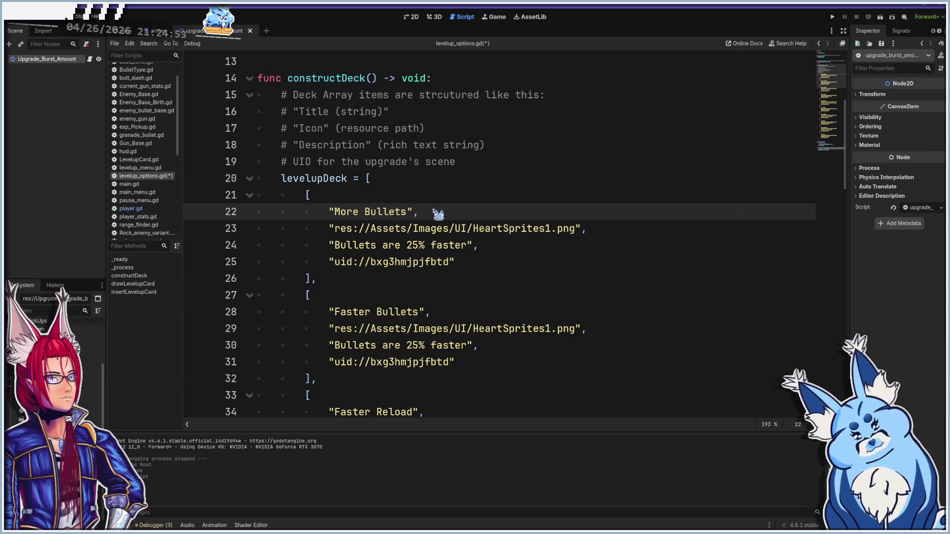
pyautogui.click(340, 246)
pyautogui.keyDown('shift'); pyautogui.click(468, 247); pyautogui.keyUp('shift')
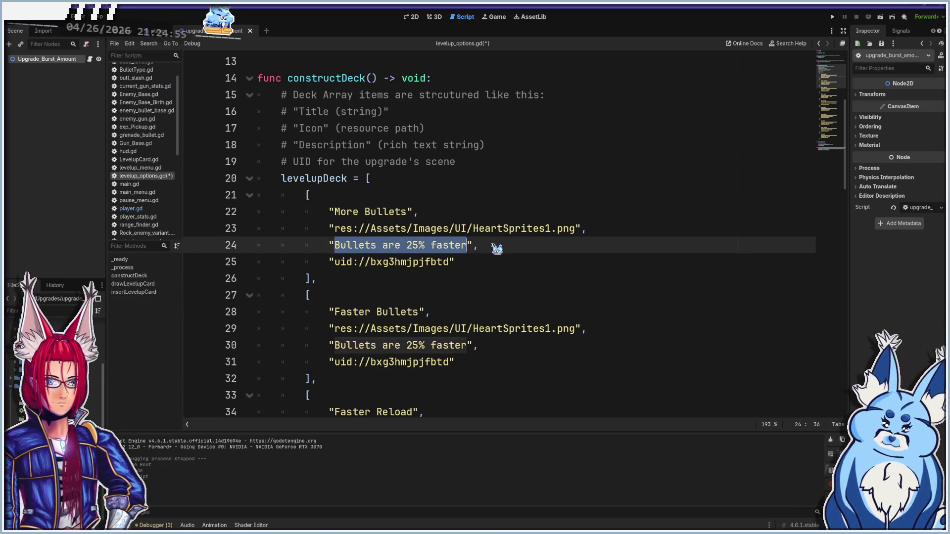
pyautogui.write('Fire one more bullet per shot')
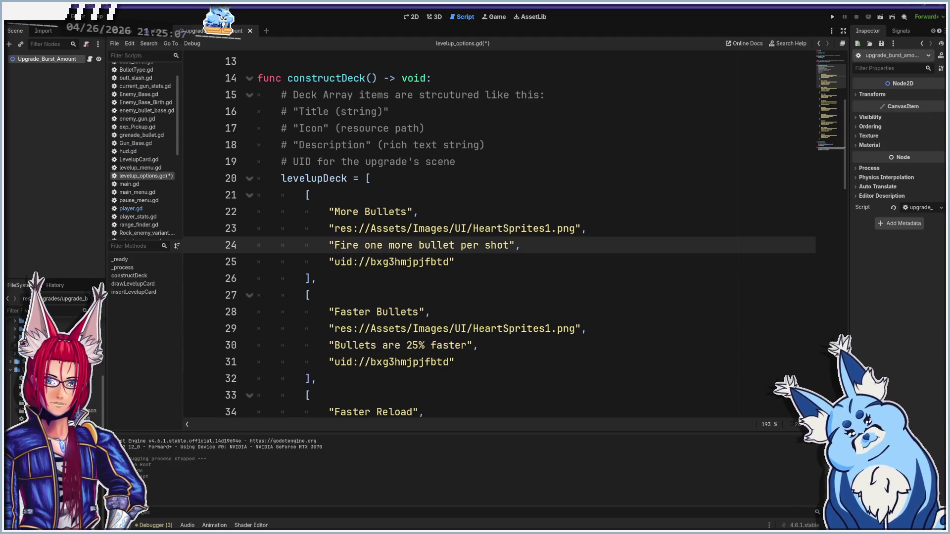
# - Replace the entry's old uid with the upgrade scene's copied UID
pyautogui.rightClick(49, 412)
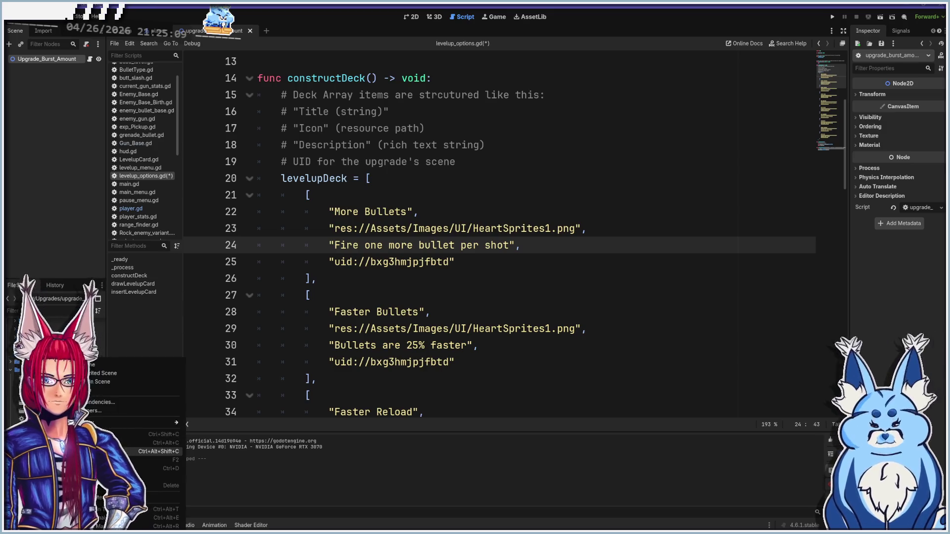
pyautogui.click(336, 265)
pyautogui.keyDown('shift'); pyautogui.click(451, 263); pyautogui.keyUp('shift')
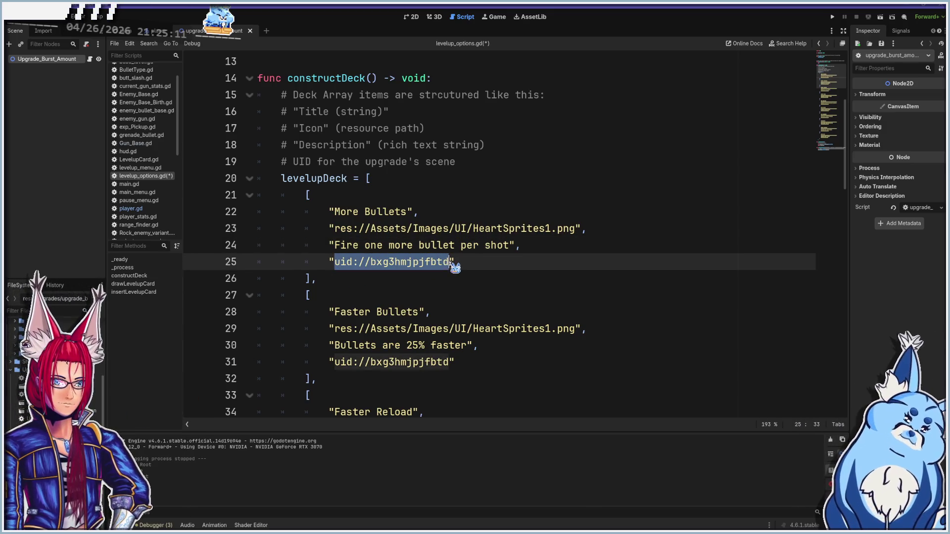
pyautogui.write('uid://gcs0v6aa8cvh')
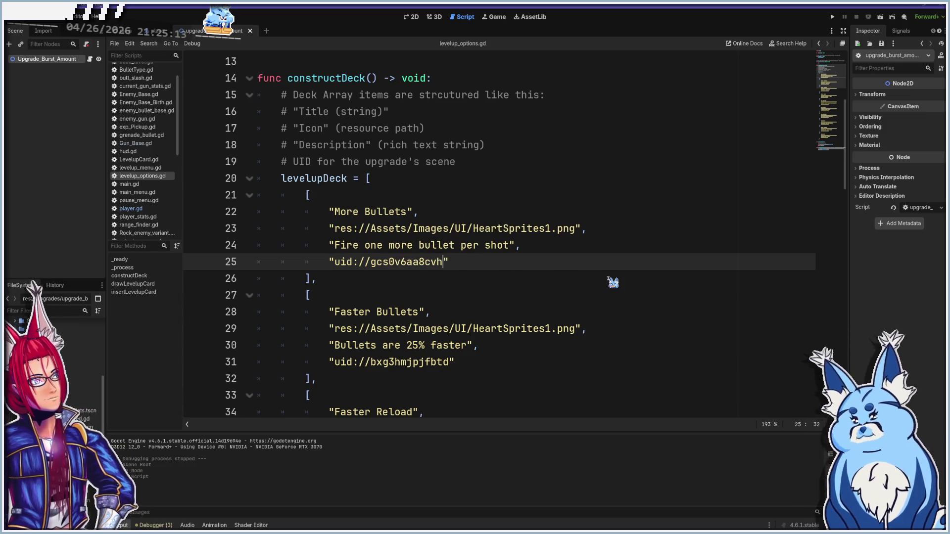
# - Run the game and start a new run with the Grenades weapon
pyautogui.press('F5')
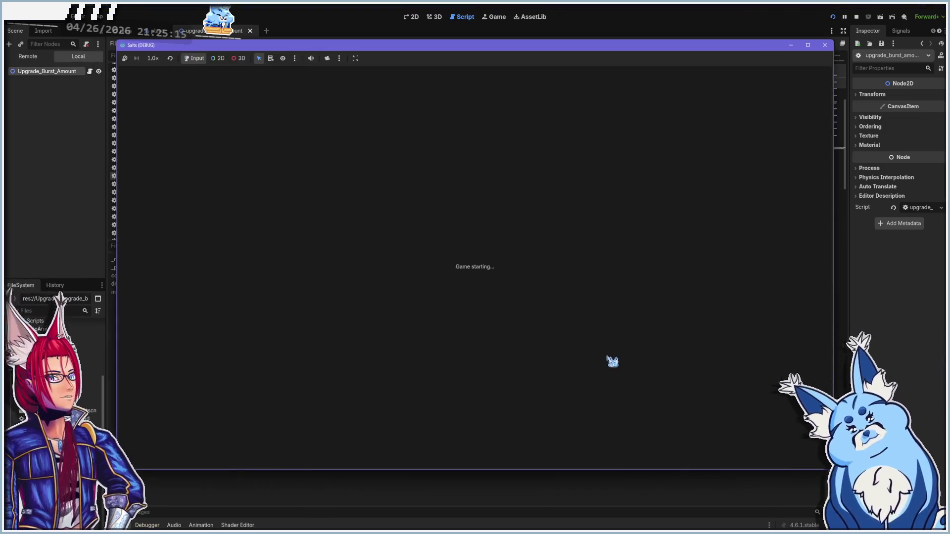
pyautogui.click(478, 350)
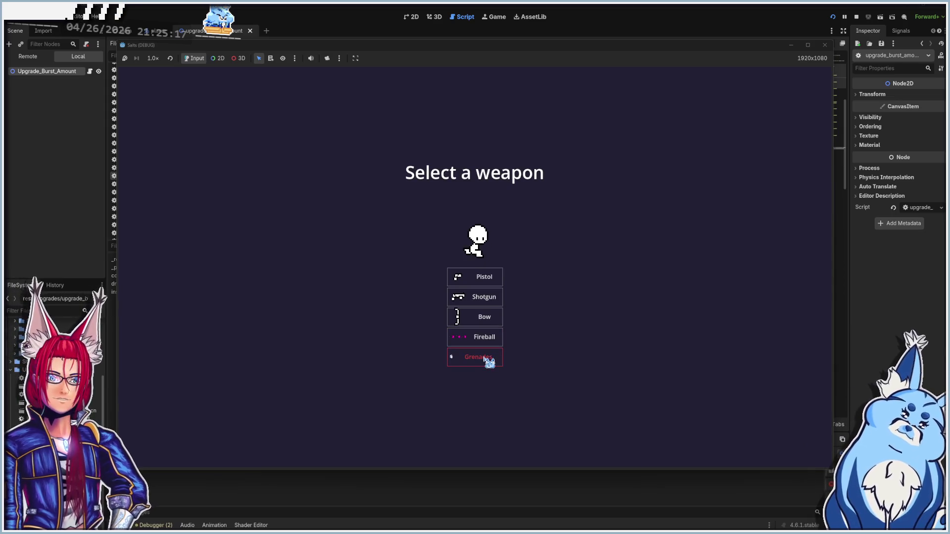
pyautogui.click(486, 362)
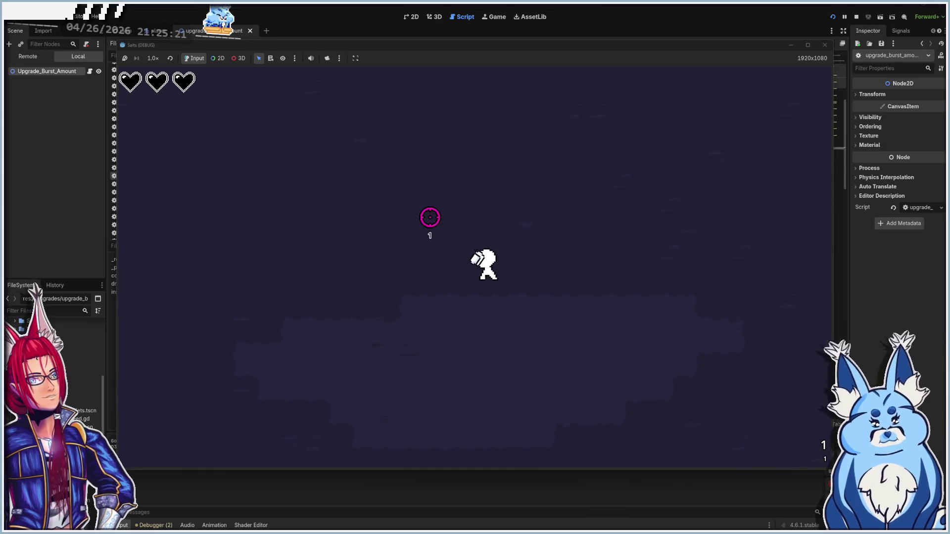
# - Move around with WASD and shoot the blob enemies until the level-up appears
pyautogui.press('a')
pyautogui.press('d')
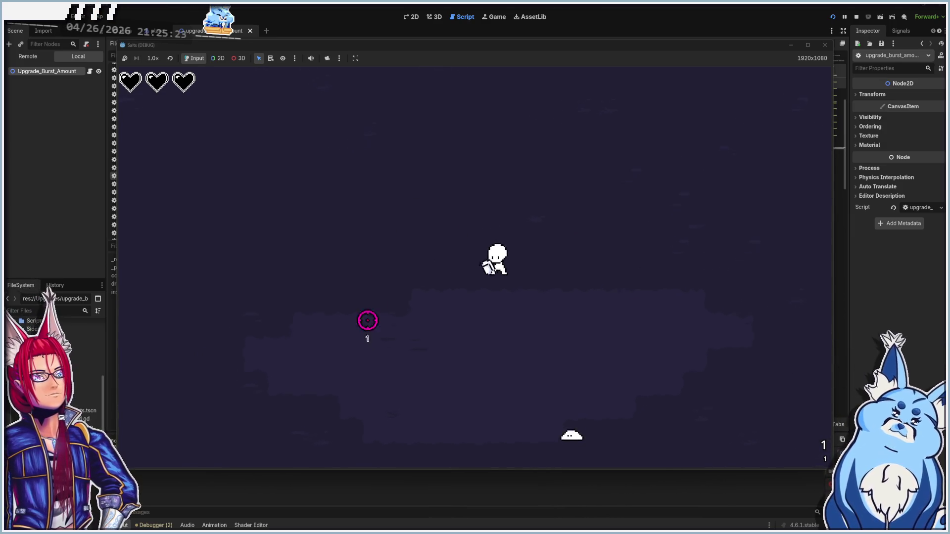
pyautogui.press('a')
pyautogui.press('w')
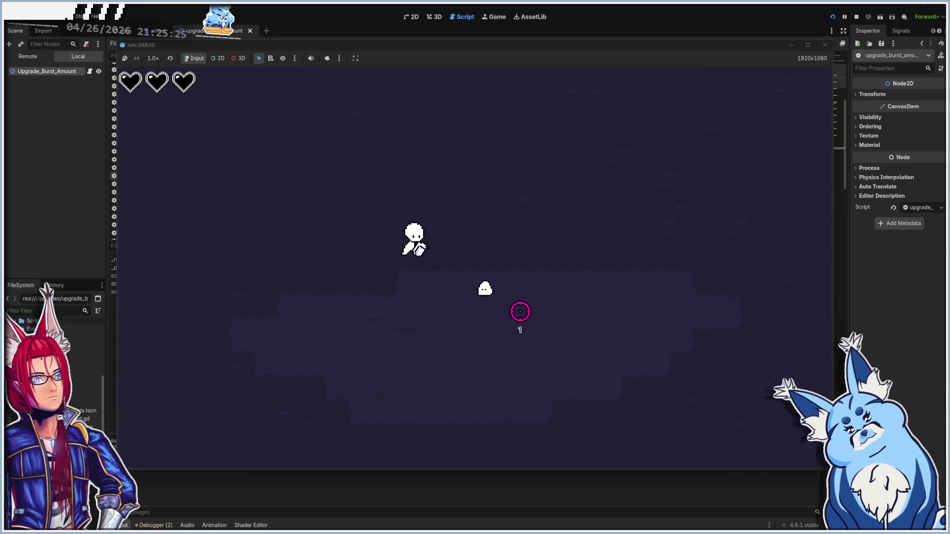
pyautogui.press('a')
pyautogui.click(554, 277)
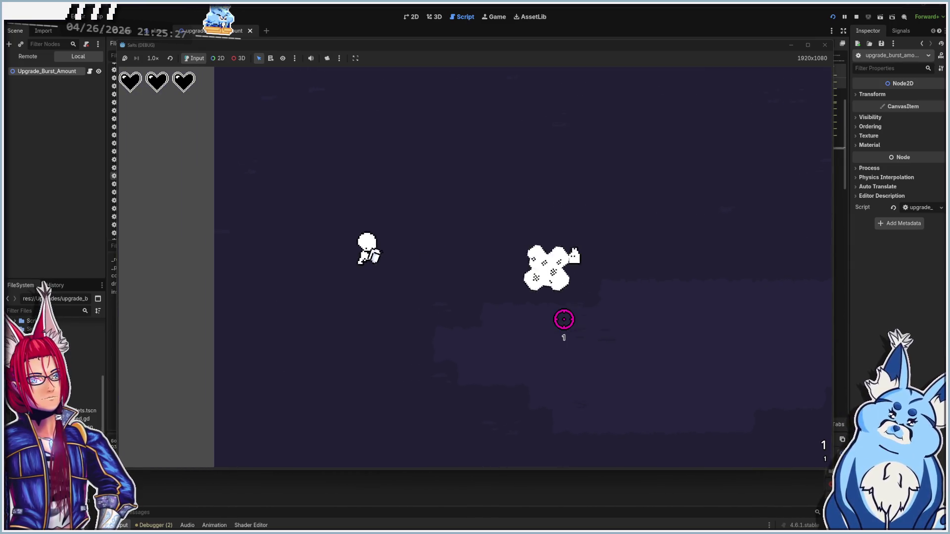
pyautogui.press('d')
pyautogui.press('d')
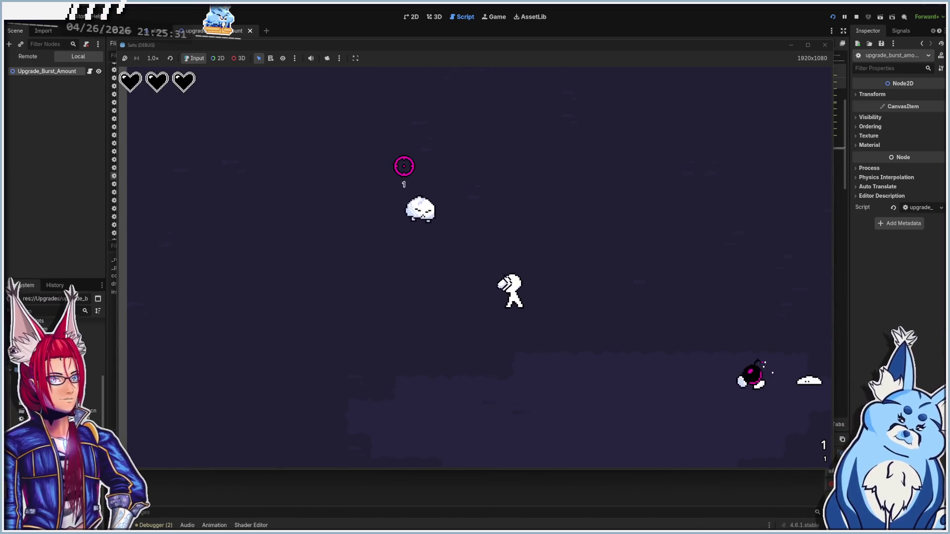
pyautogui.press('a')
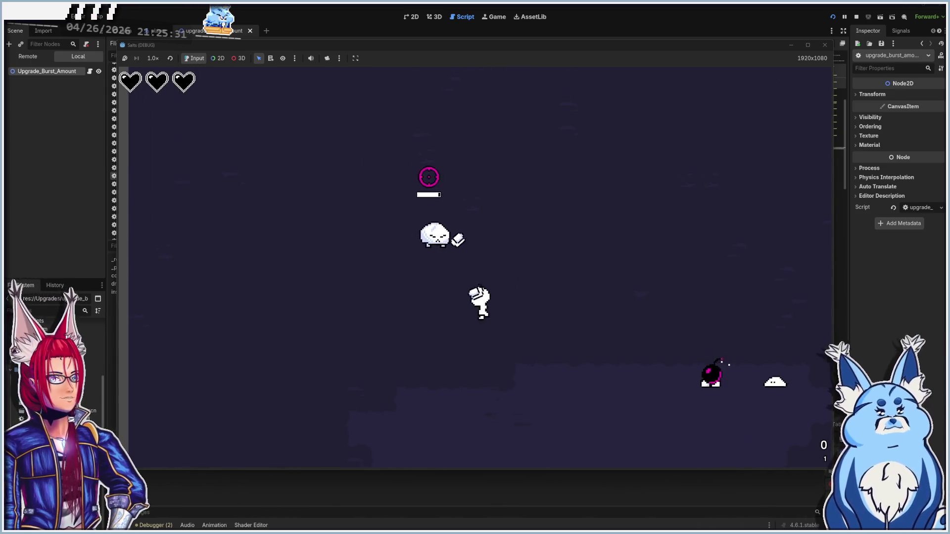
pyautogui.press('a')
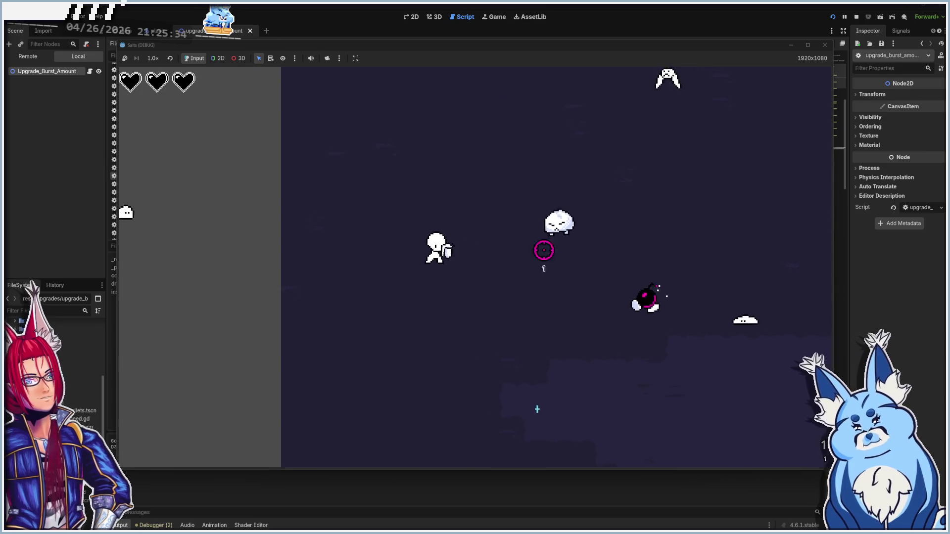
pyautogui.press('a')
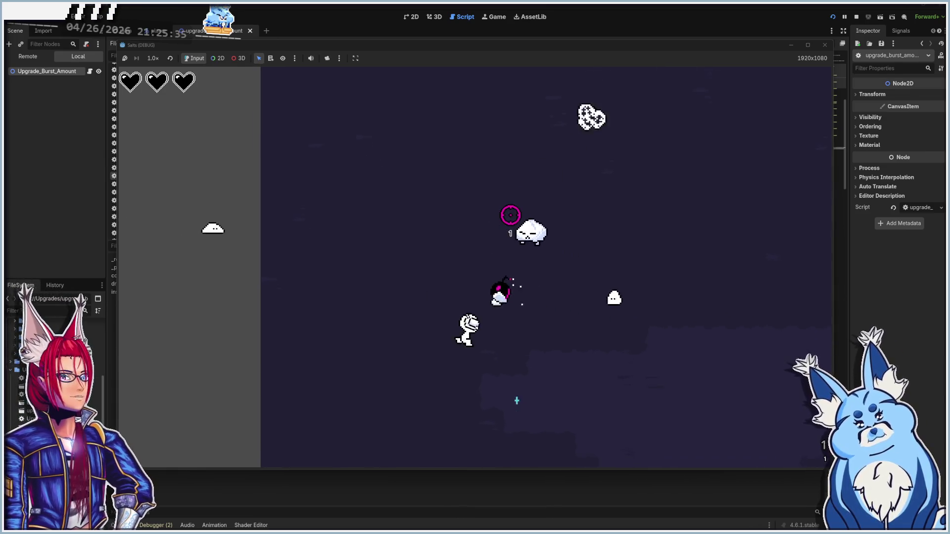
pyautogui.press('d')
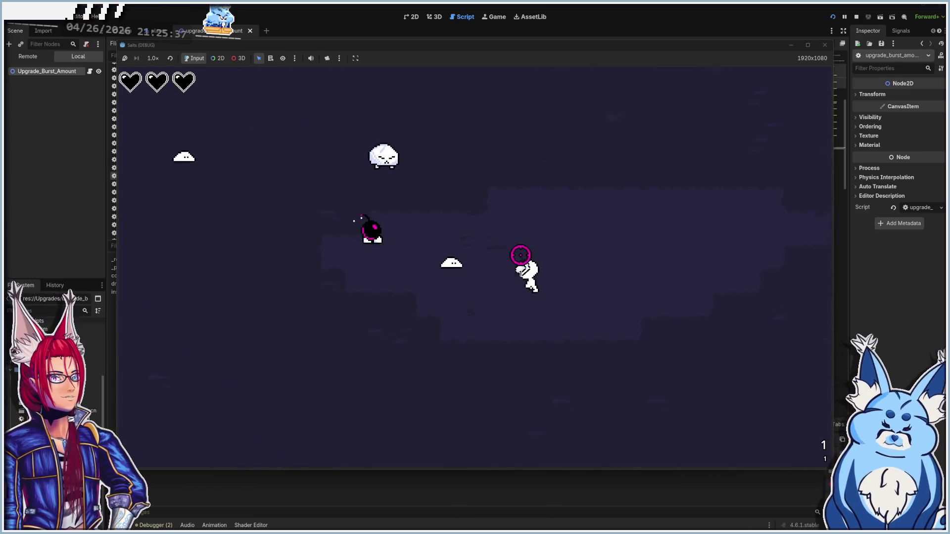
pyautogui.press('d')
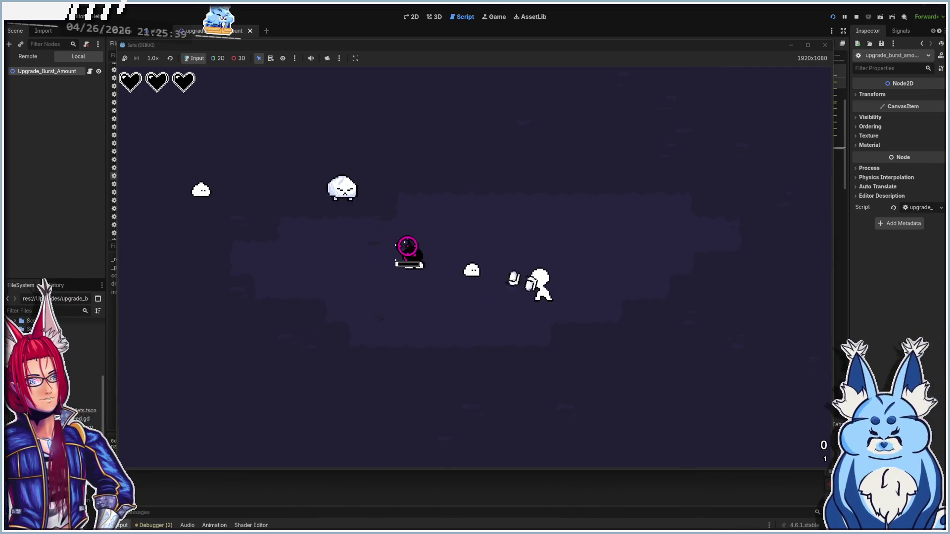
pyautogui.click(407, 246)
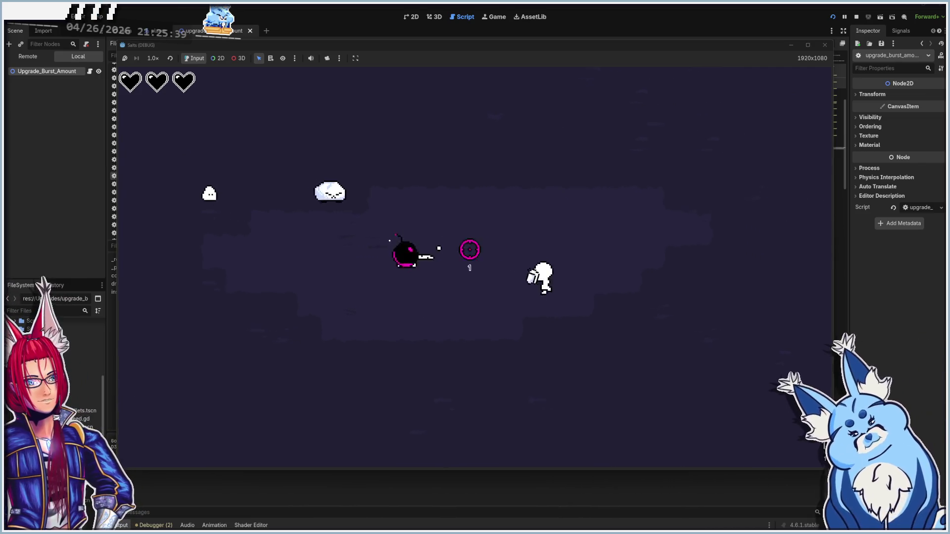
pyautogui.press('a')
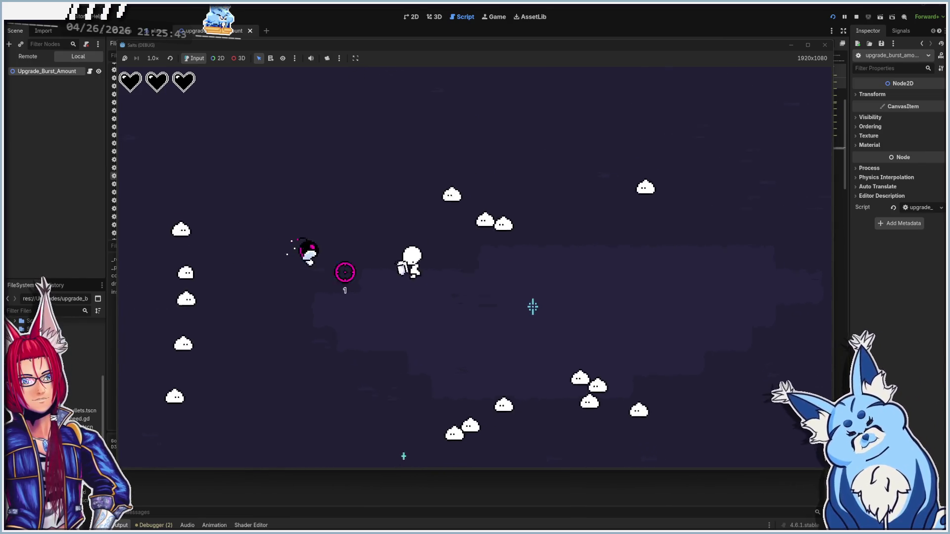
pyautogui.press('s')
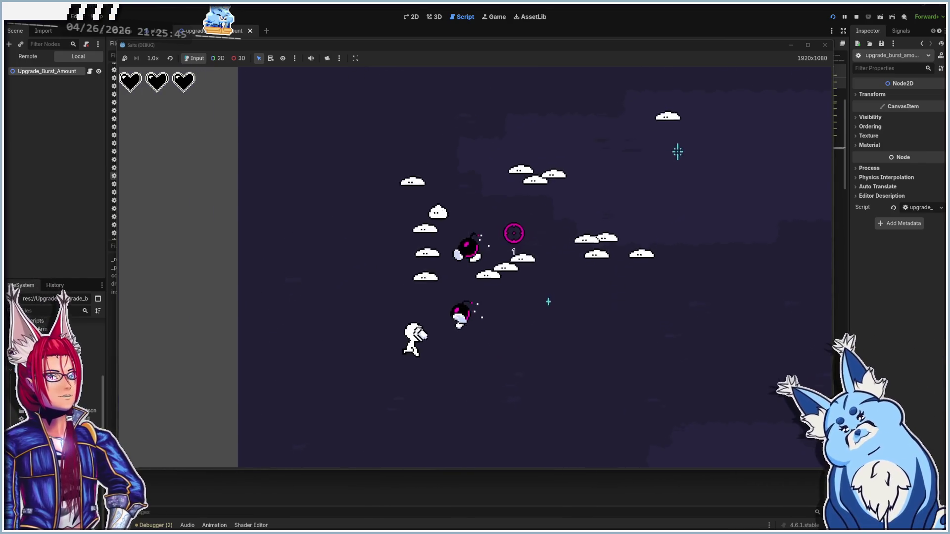
pyautogui.press('a')
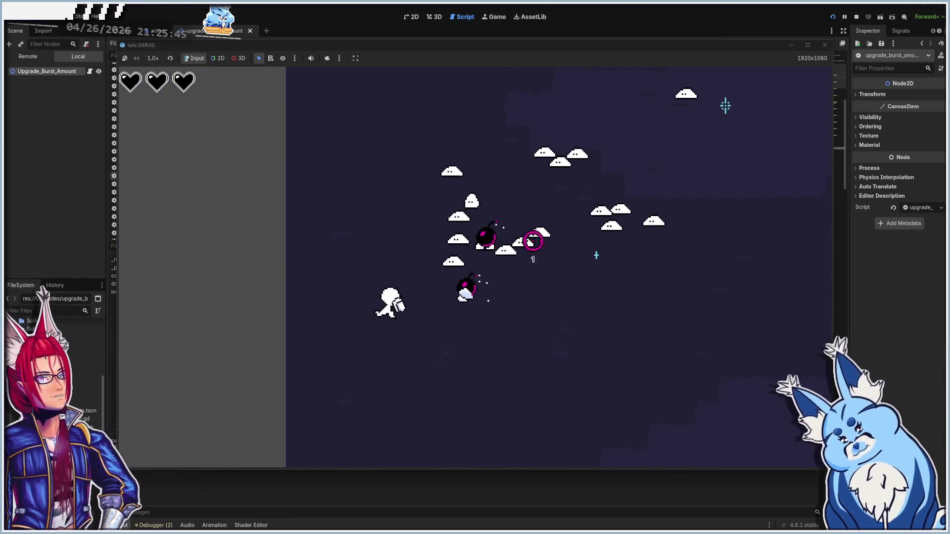
pyautogui.click(574, 282)
pyautogui.press('a')
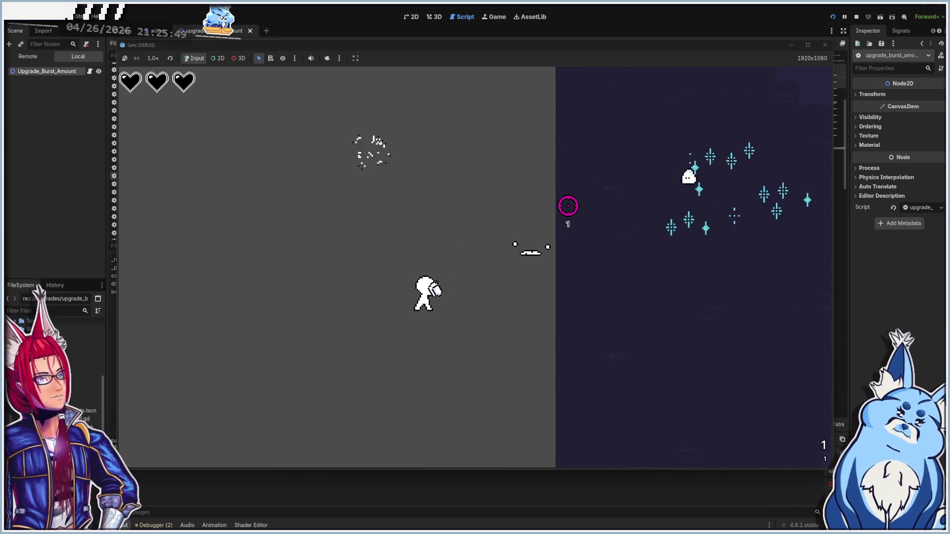
pyautogui.press('d')
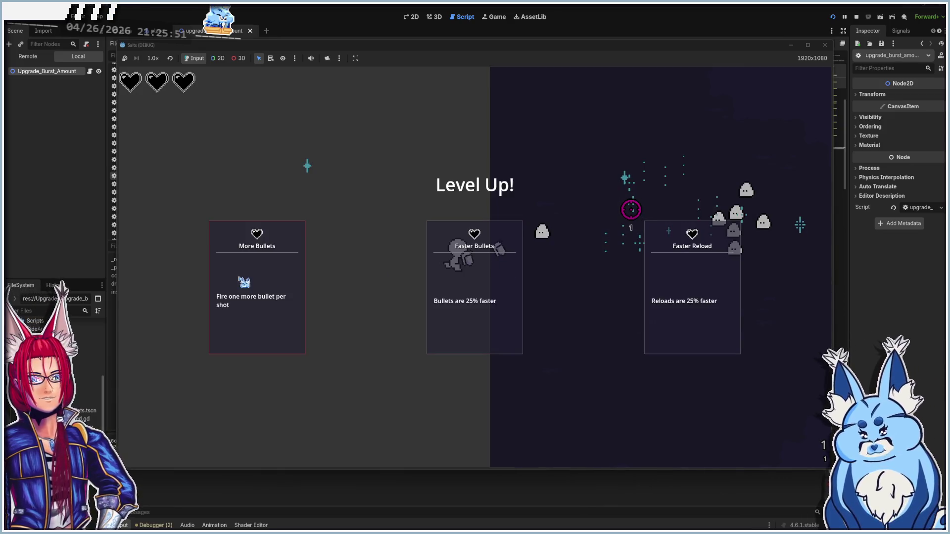
# - Take the More Bullets upgrade, fire a burst to test it, then close the game
pyautogui.click(268, 292)
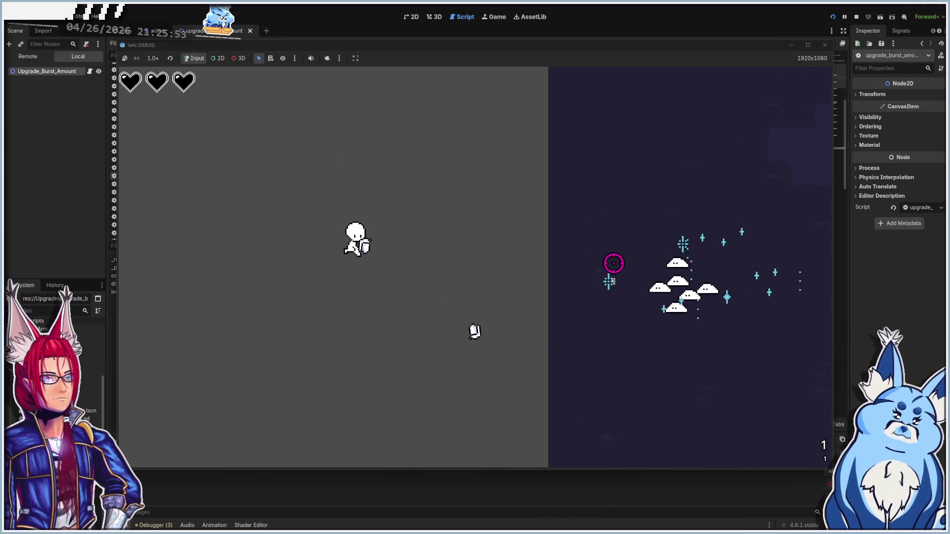
pyautogui.click(630, 308)
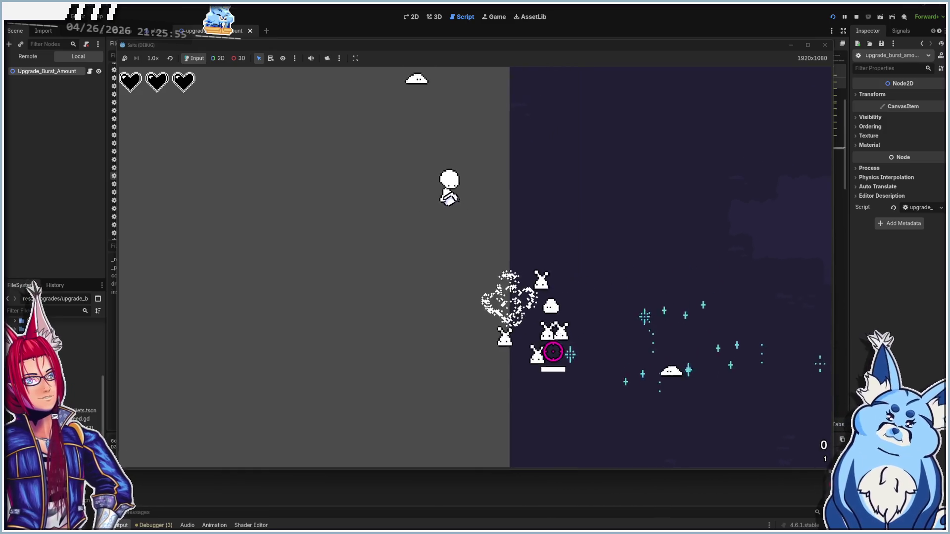
pyautogui.press('d')
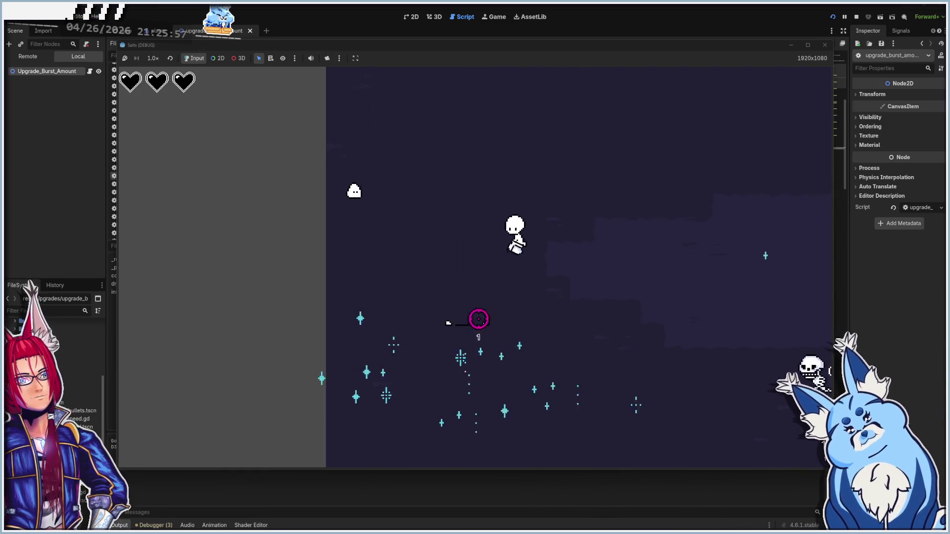
pyautogui.press('s')
pyautogui.press('a')
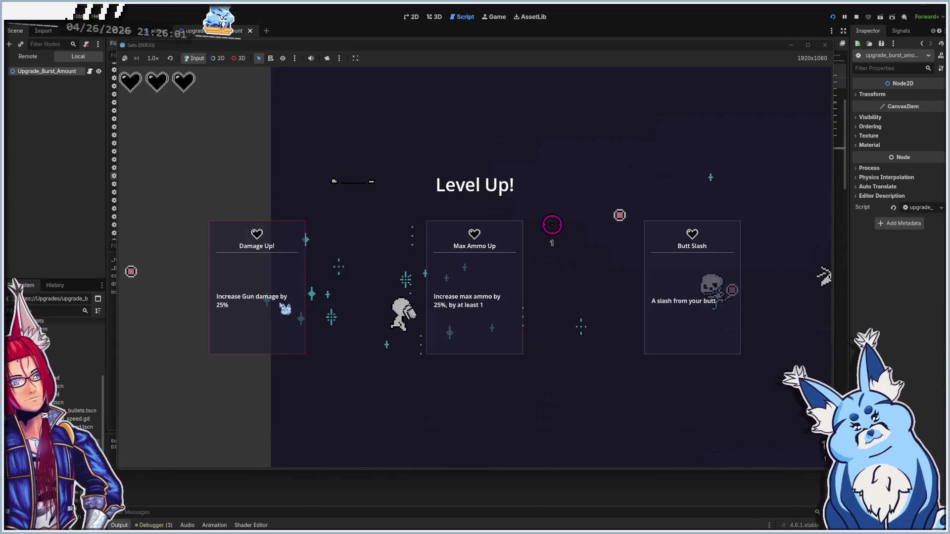
pyautogui.click(824, 46)
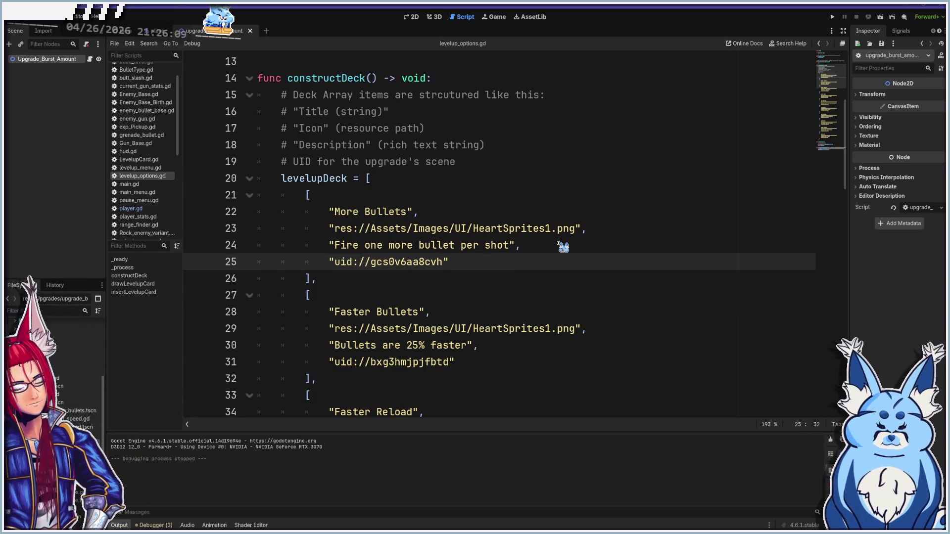
# - Relaunch the game and start a new run with the Pistol
pyautogui.press('F5')
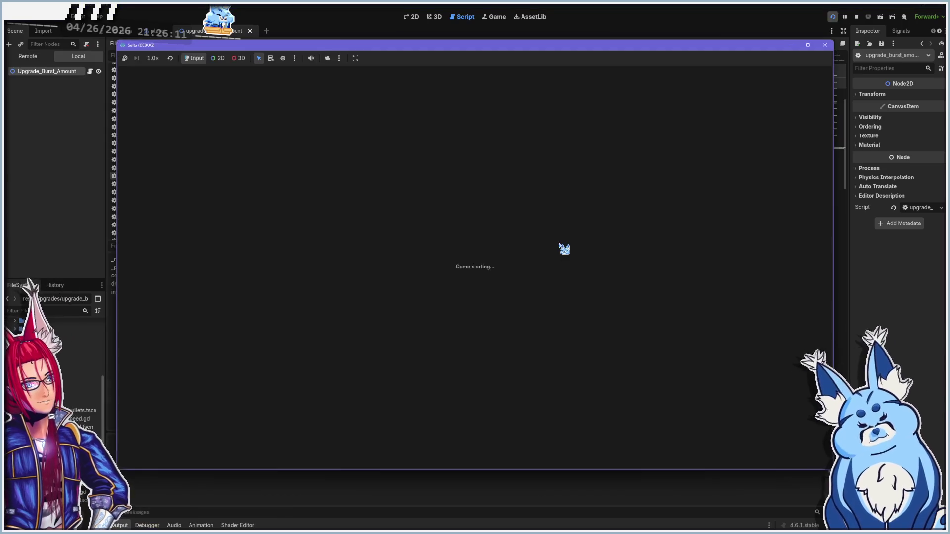
pyautogui.click(478, 345)
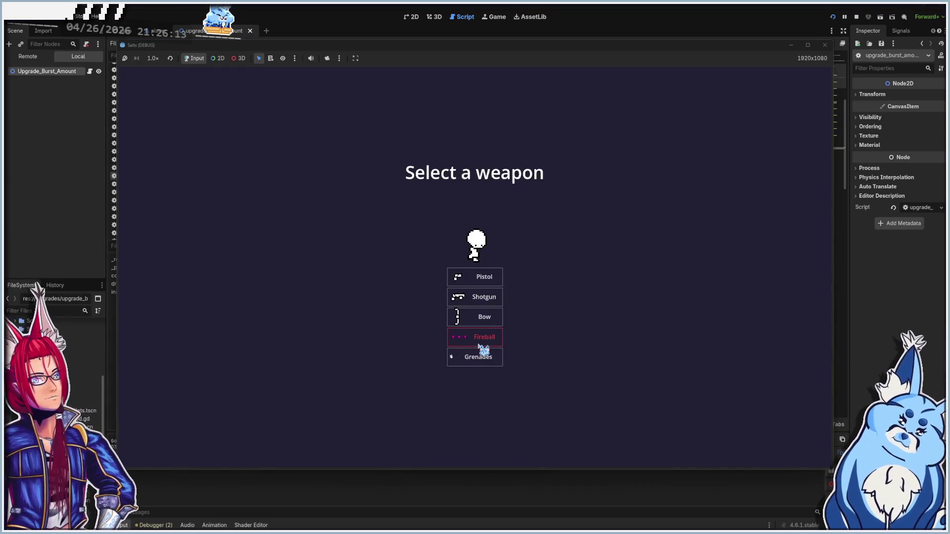
pyautogui.click(490, 280)
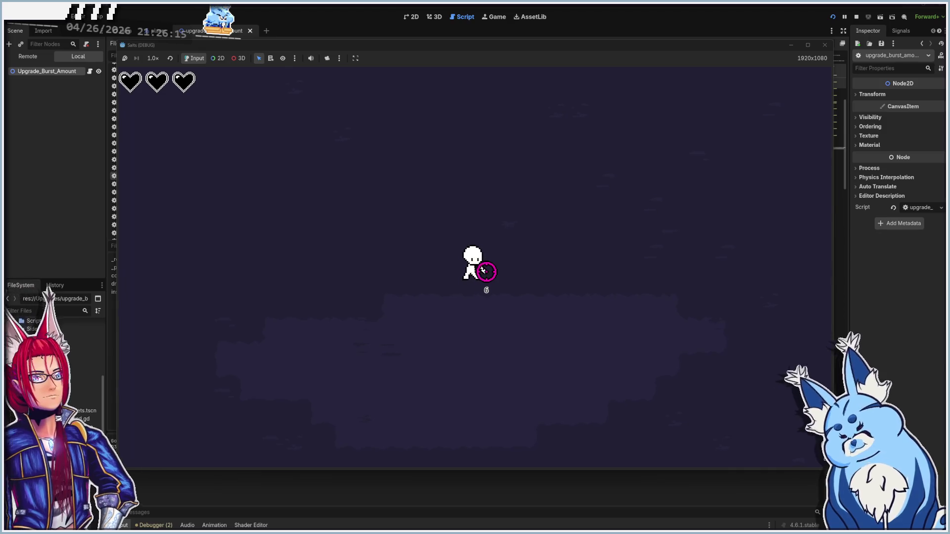
# - Dodge around with WASD and fire at the skeleton and blob enemies
pyautogui.press('a')
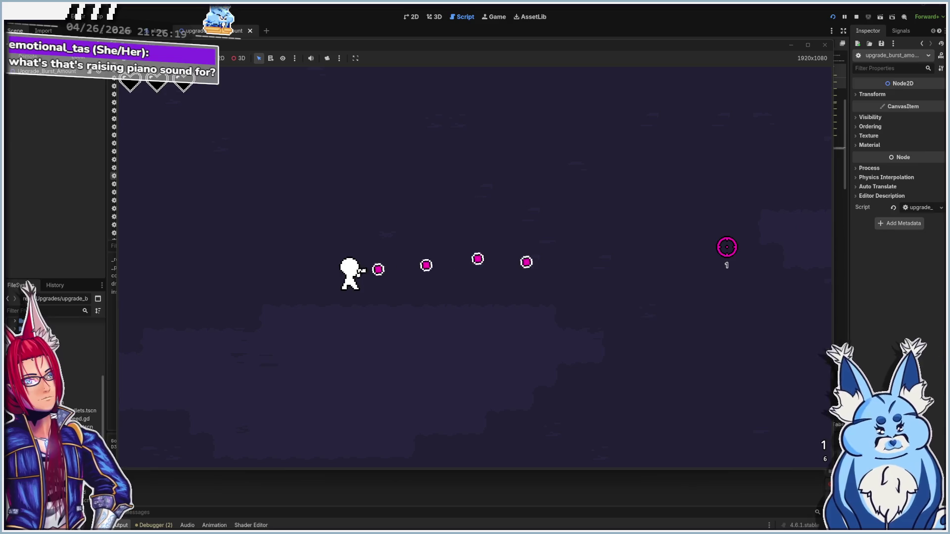
pyautogui.press('d')
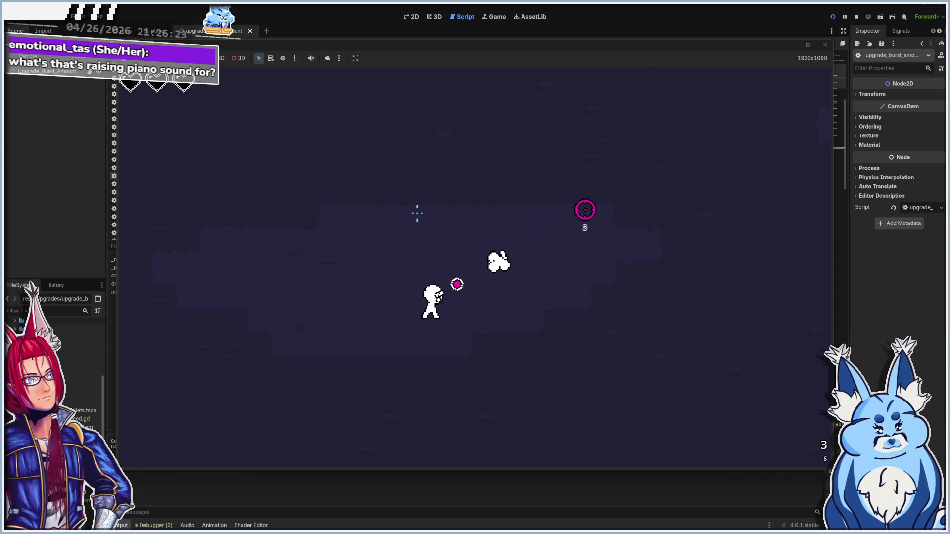
pyautogui.press('w')
pyautogui.press('d')
pyautogui.press('s')
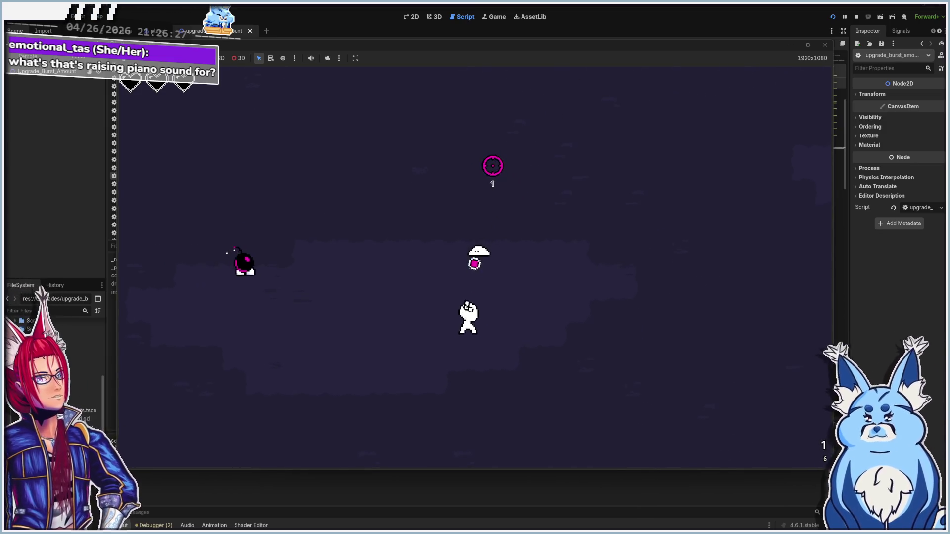
pyautogui.press('w')
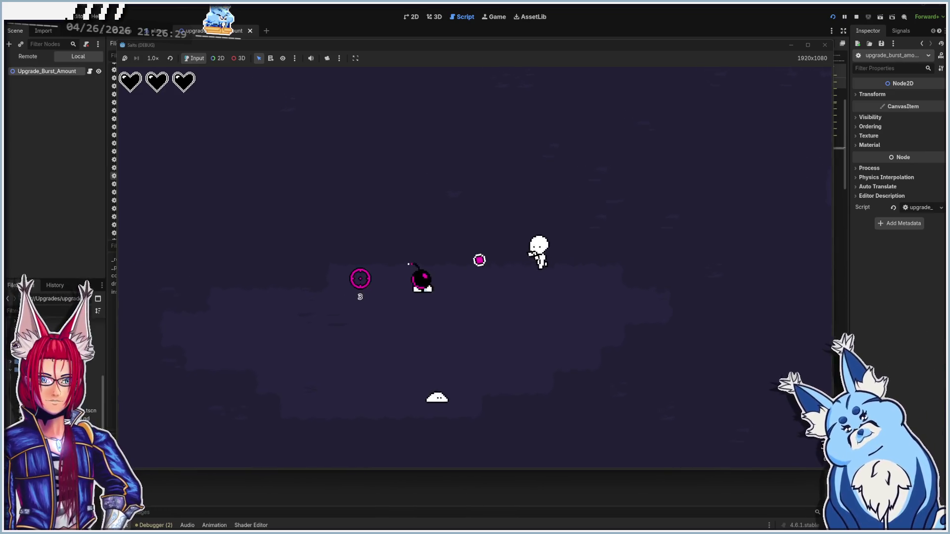
pyautogui.press('s')
pyautogui.press('a')
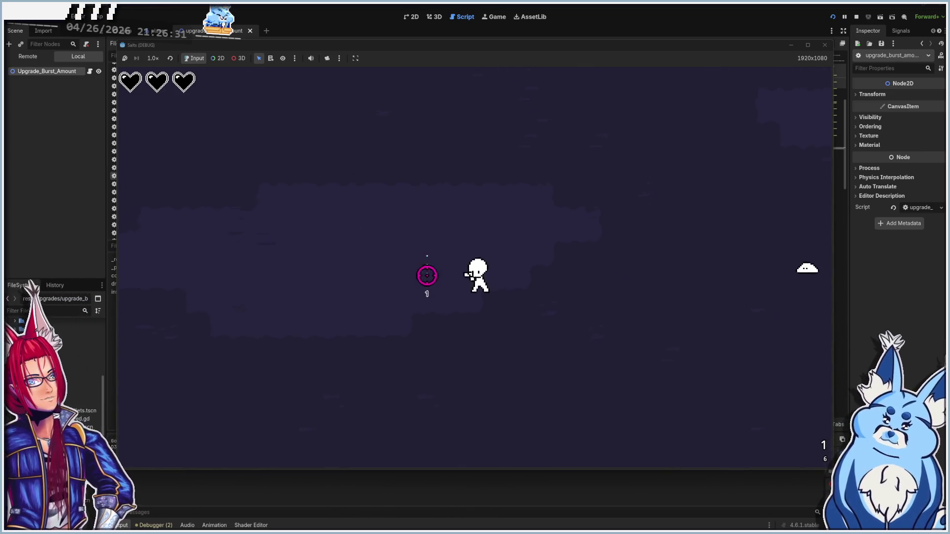
pyautogui.press('s')
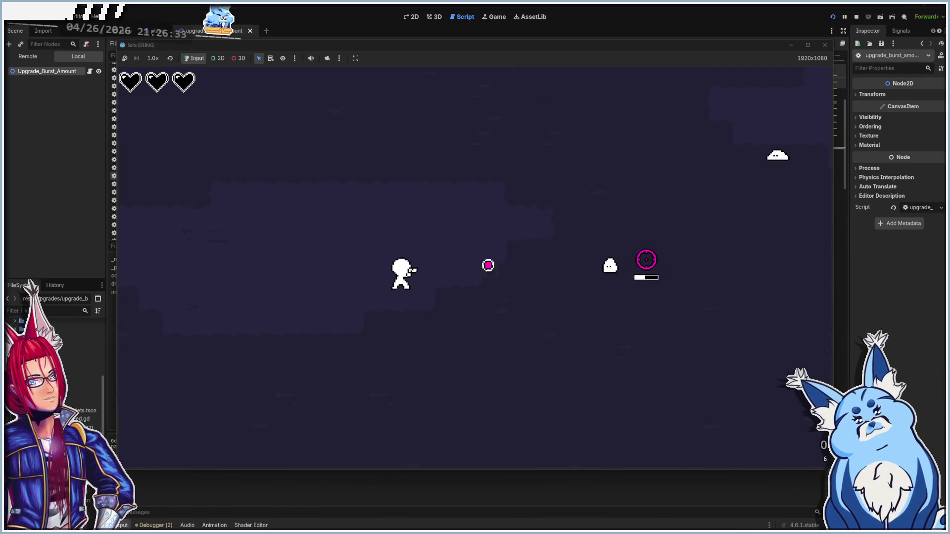
pyautogui.press('d')
pyautogui.press('a')
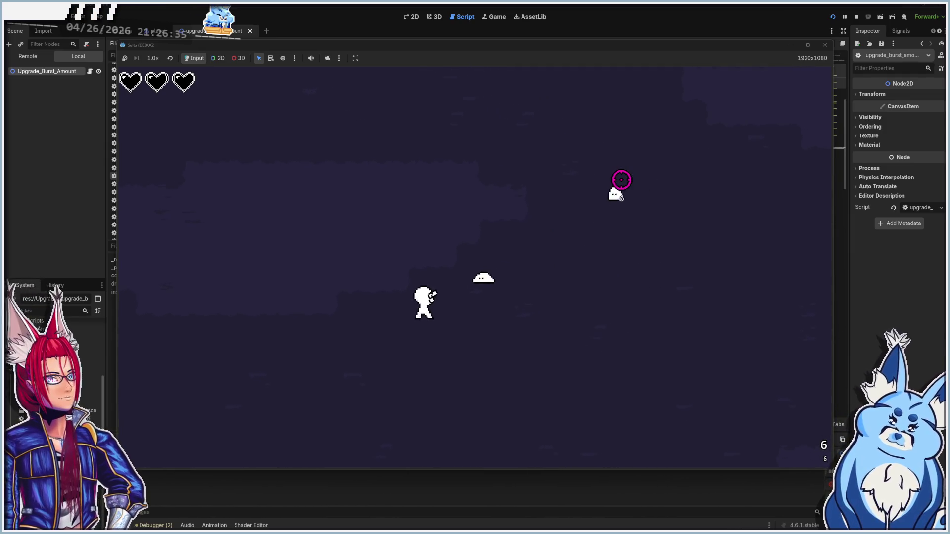
pyautogui.click(619, 180)
pyautogui.press('w')
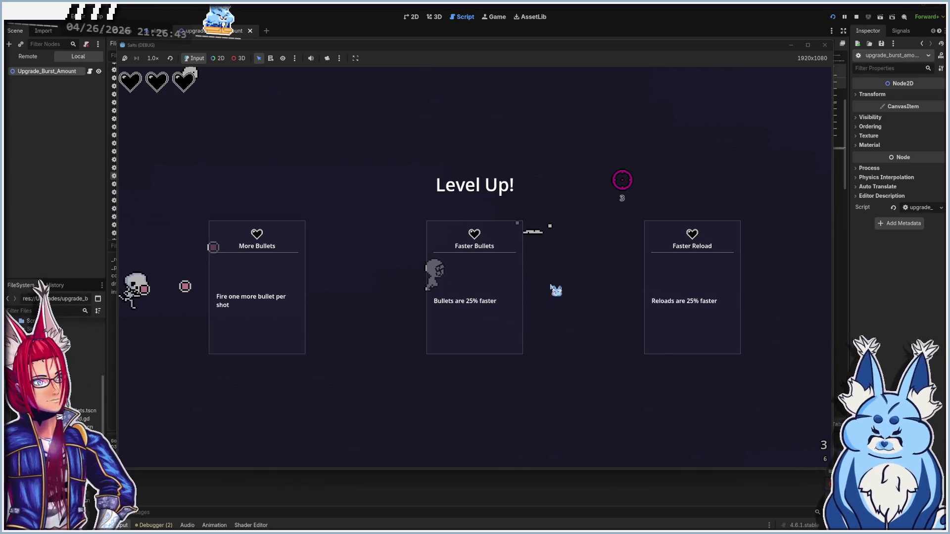
# - Pick More Bullets at level up and fire spreads of shots at the enemies
pyautogui.click(267, 293)
pyautogui.press('d')
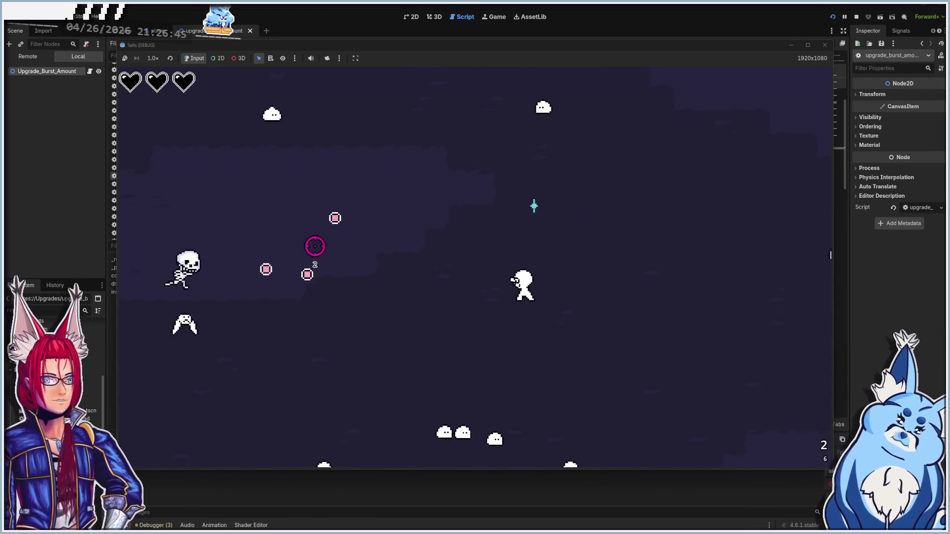
pyautogui.press('s')
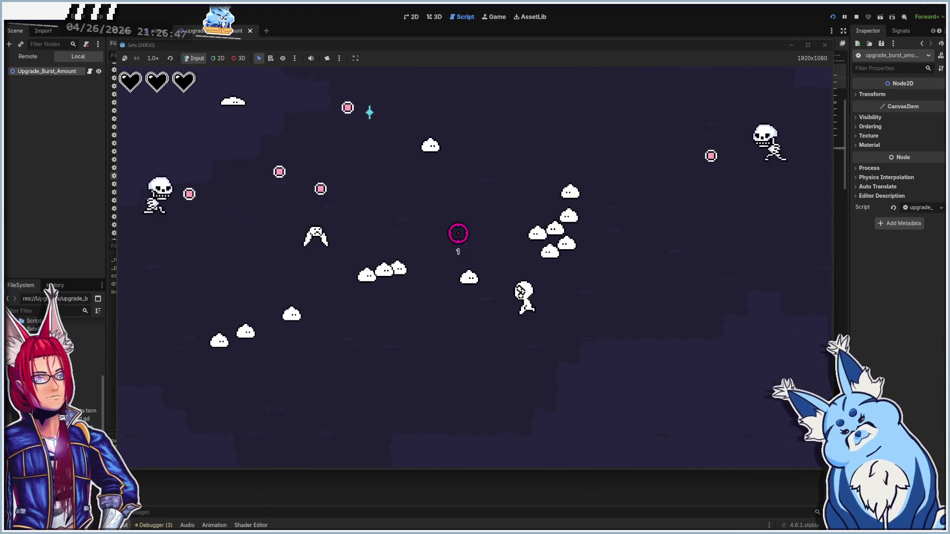
pyautogui.click(518, 193)
pyautogui.press('a')
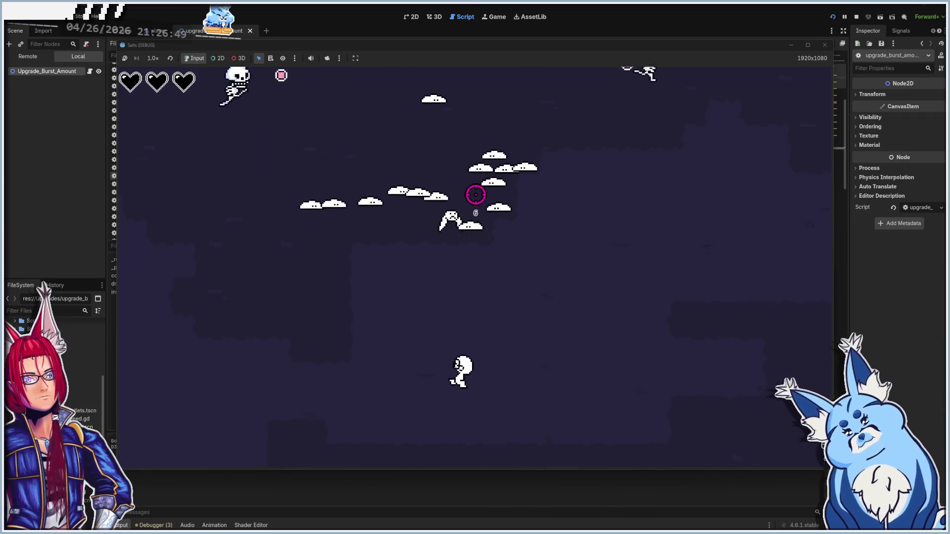
pyautogui.press('w')
pyautogui.click(488, 184)
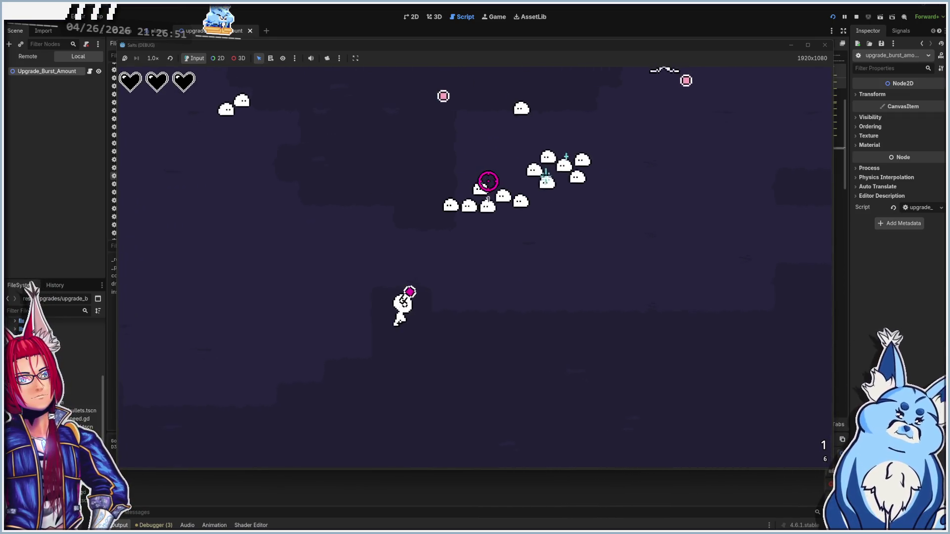
pyautogui.press('a')
pyautogui.press('d')
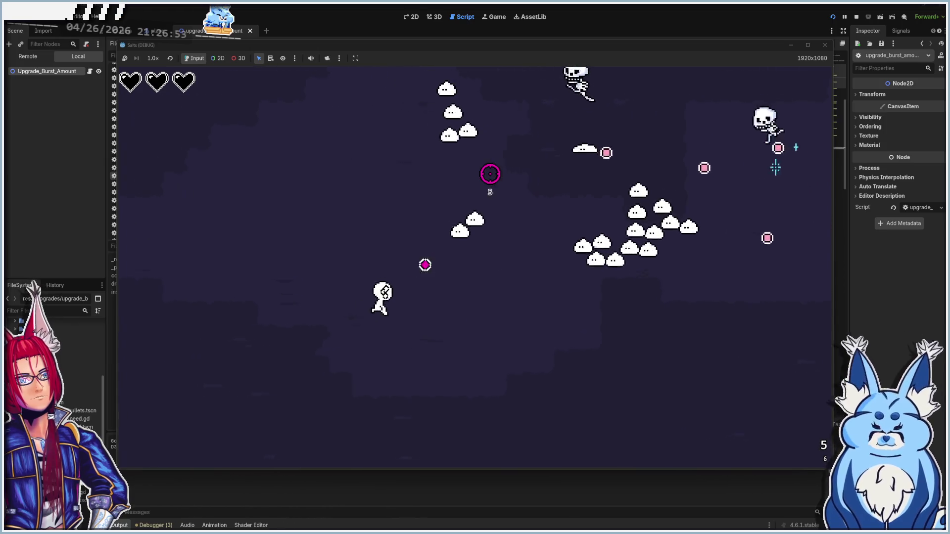
pyautogui.click(618, 208)
# - Keep fighting the enemy group with bursts, then stop the game
pyautogui.press('a')
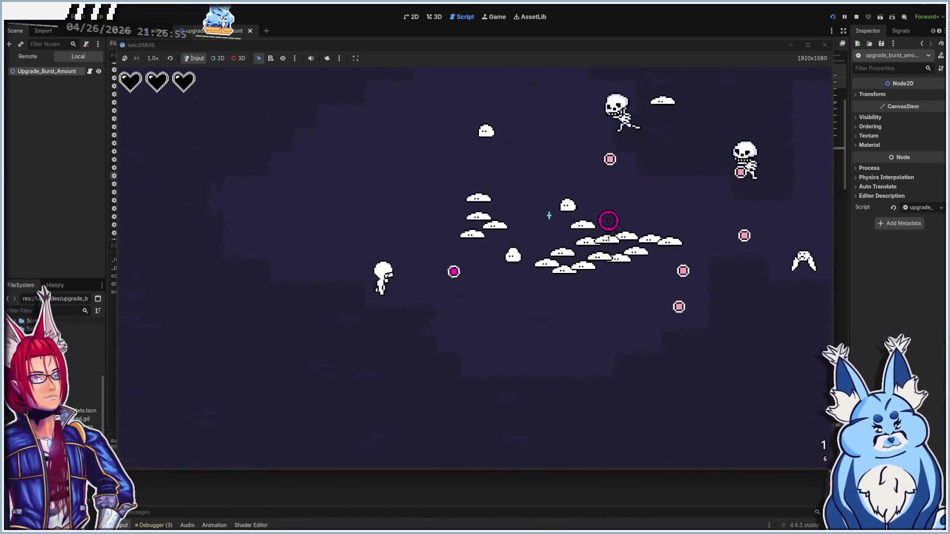
pyautogui.press('w')
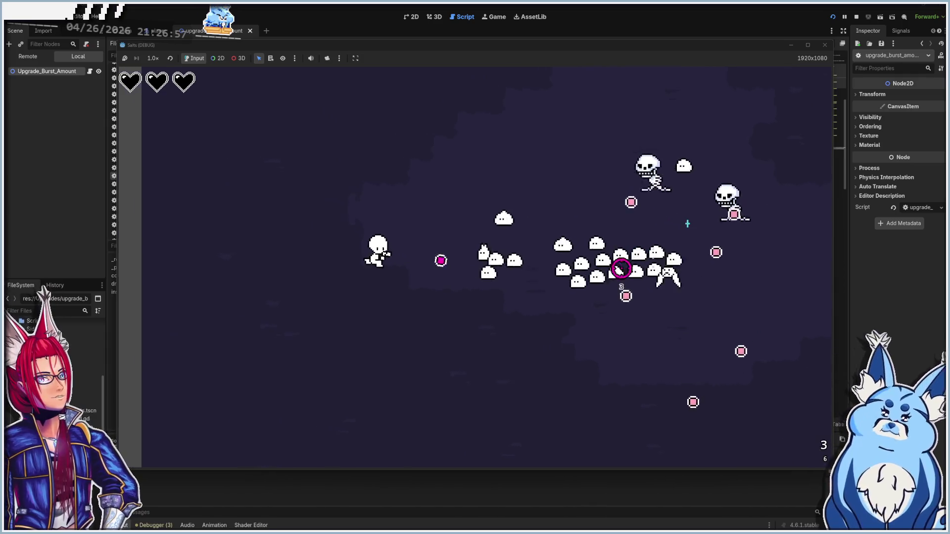
pyautogui.press('d')
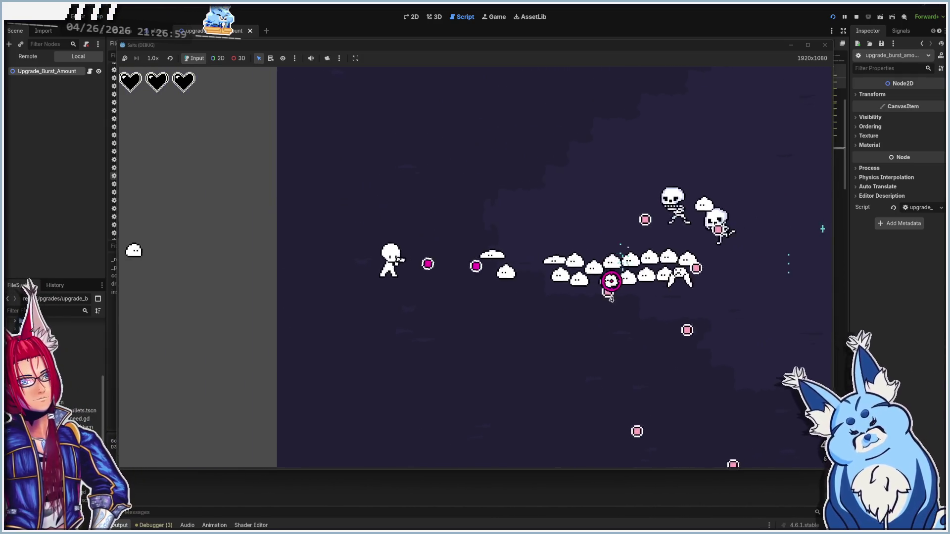
pyautogui.press('s')
pyautogui.click(539, 248)
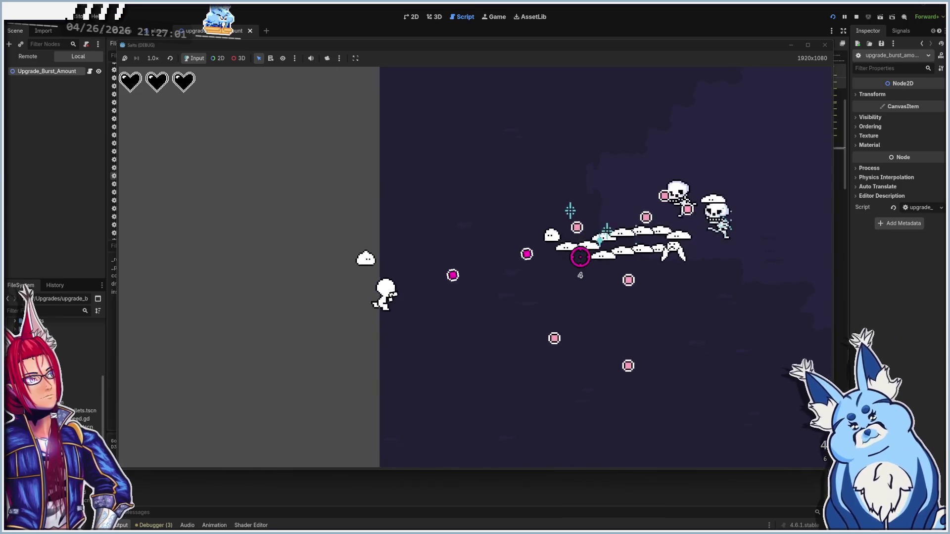
pyautogui.press('d')
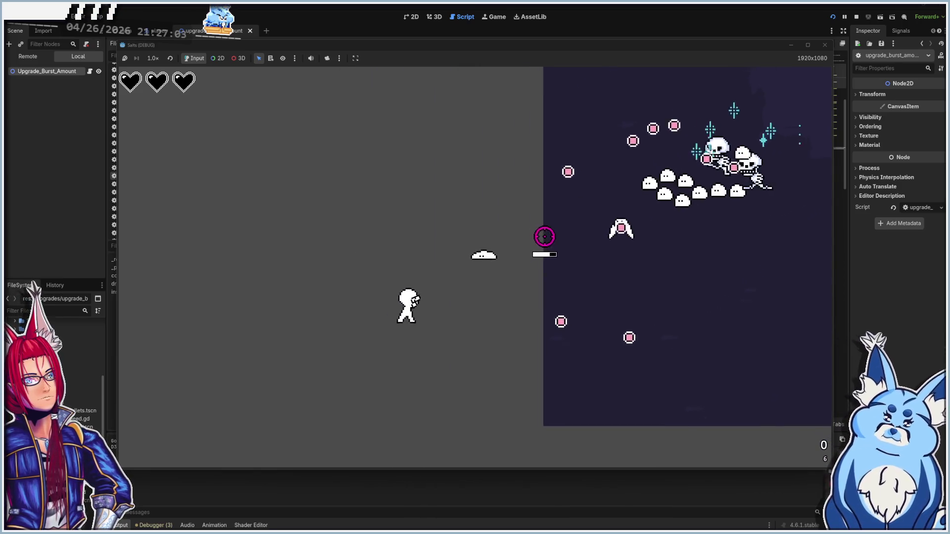
pyautogui.click(569, 229)
pyautogui.press('a')
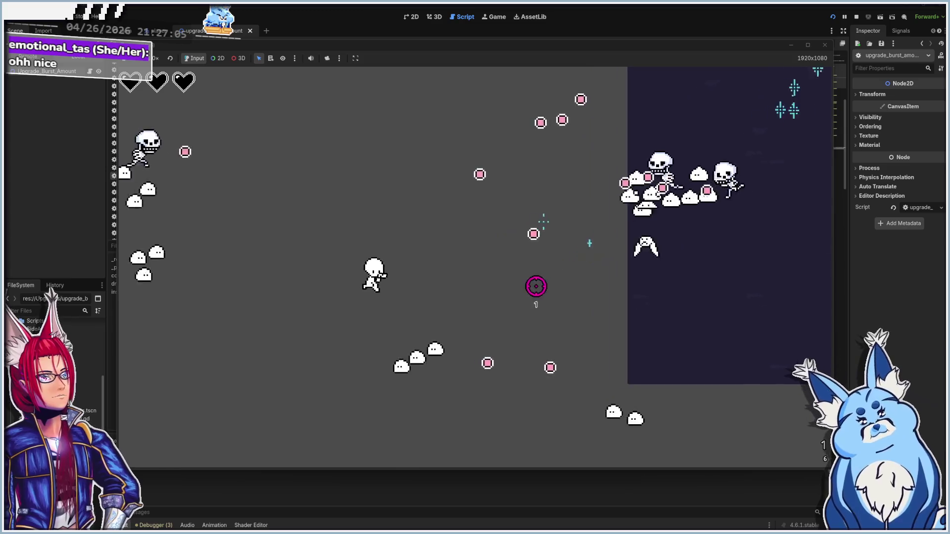
pyautogui.press('a')
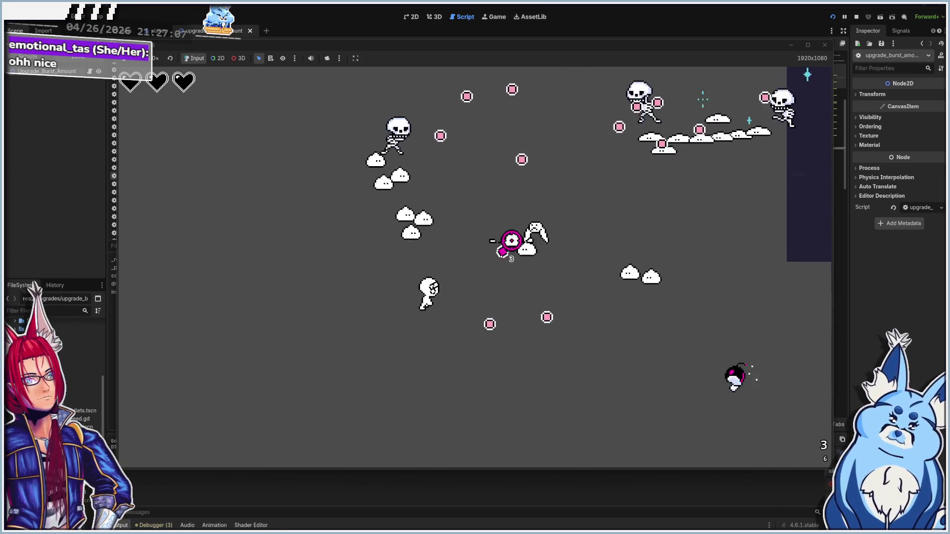
pyautogui.press('a')
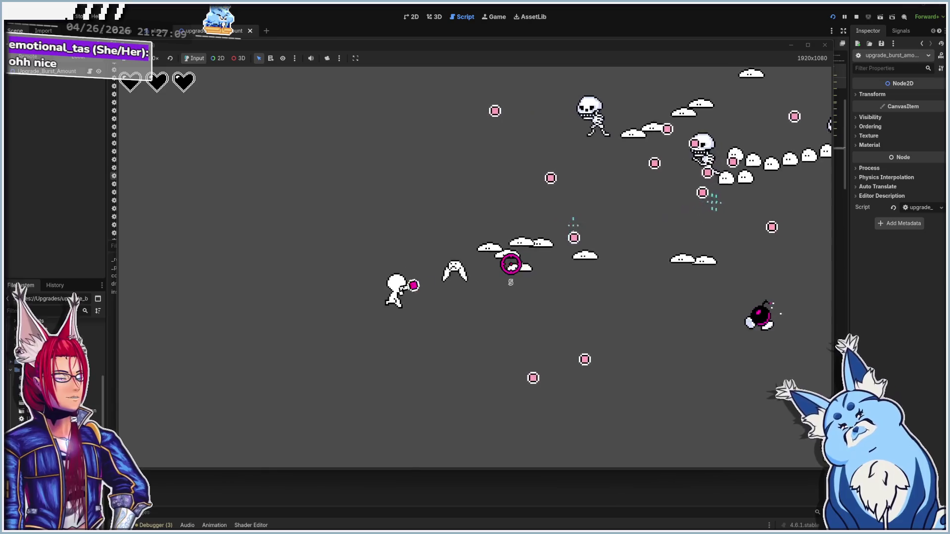
pyautogui.click(531, 214)
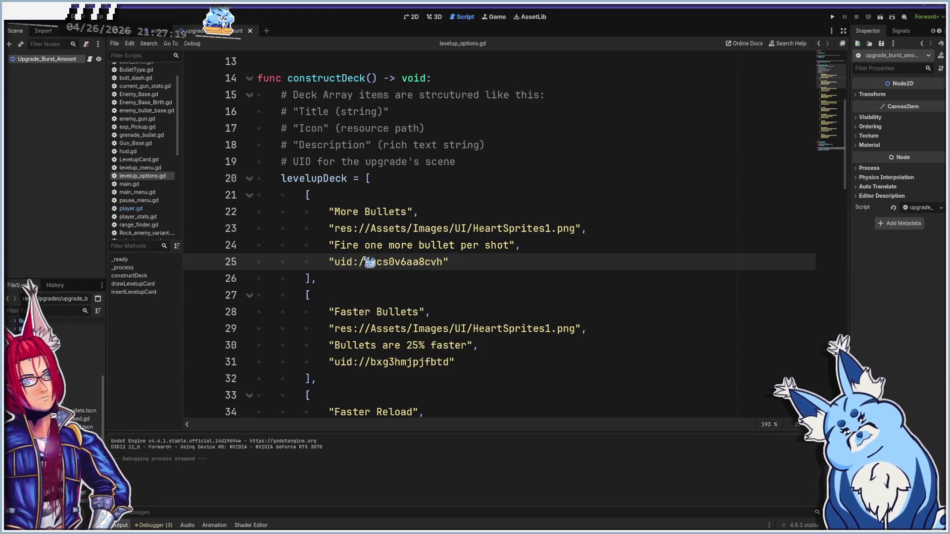
# - Review levelup_options.gd, then switch to upgrade_burst_amount.gd
pyautogui.moveTo(368, 262)
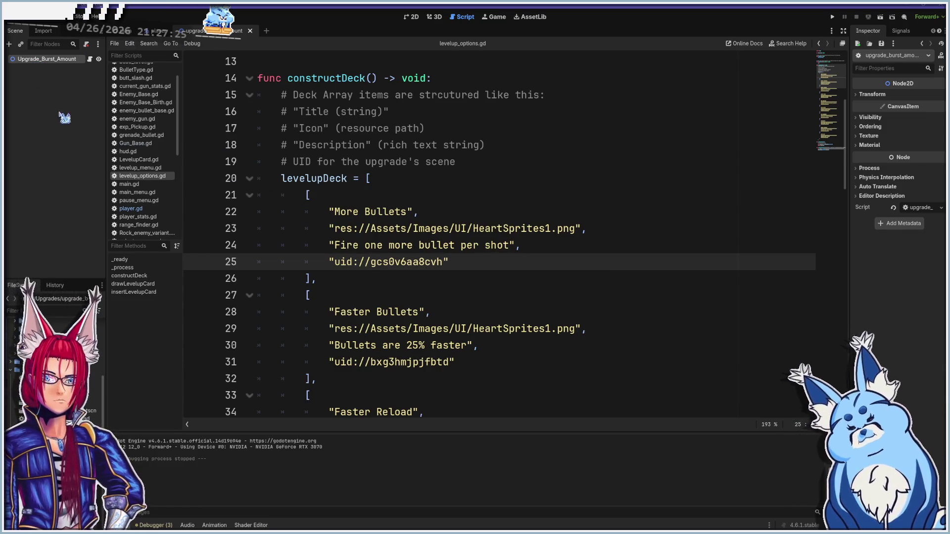
pyautogui.scroll(-10, 162, 182)
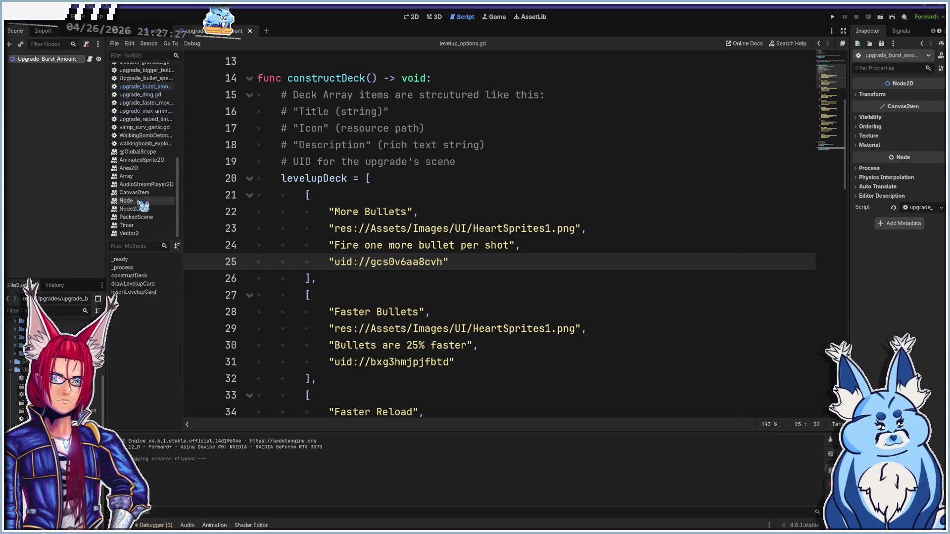
pyautogui.scroll(2, 156, 128)
pyautogui.click(154, 109)
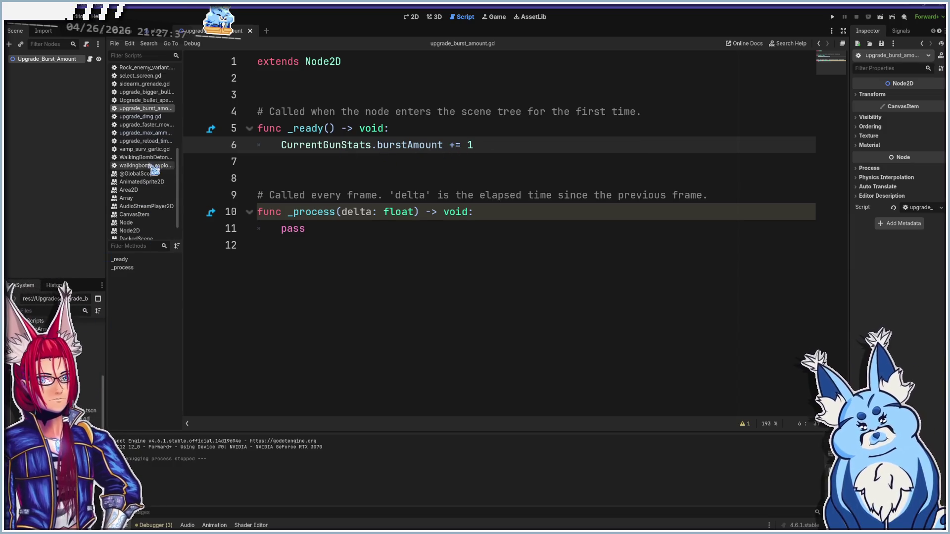
# - Open Gun_Base.gd to inspect the fire function's burstAmount loop
pyautogui.scroll(5, 141, 188)
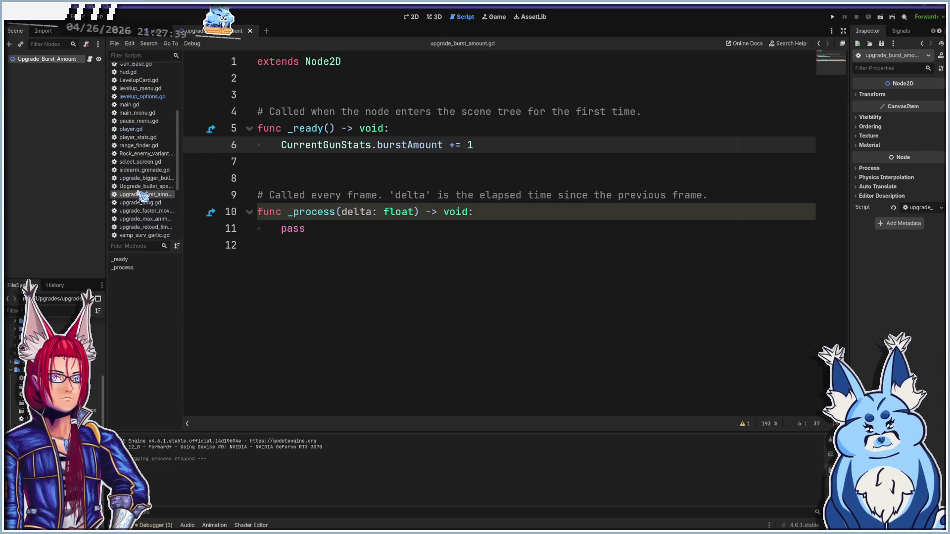
pyautogui.scroll(6, 137, 145)
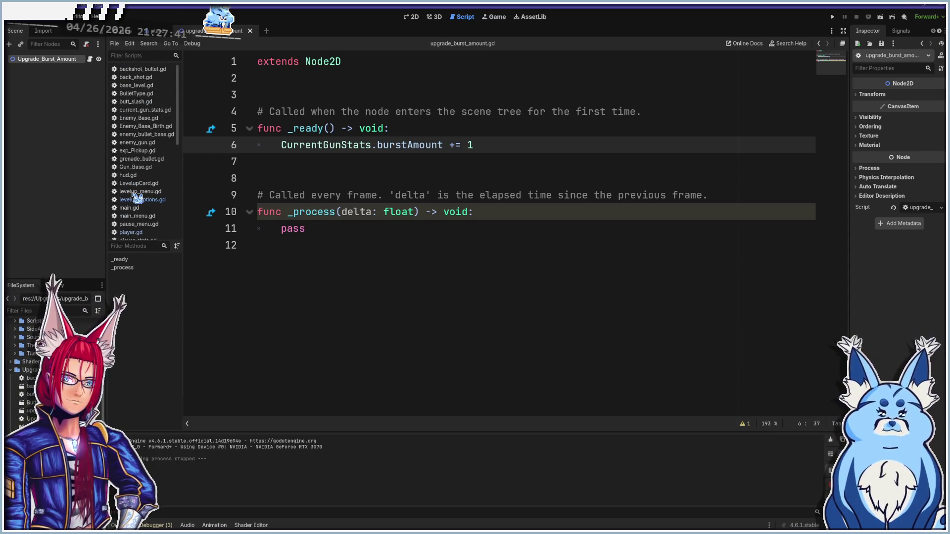
pyautogui.click(133, 167)
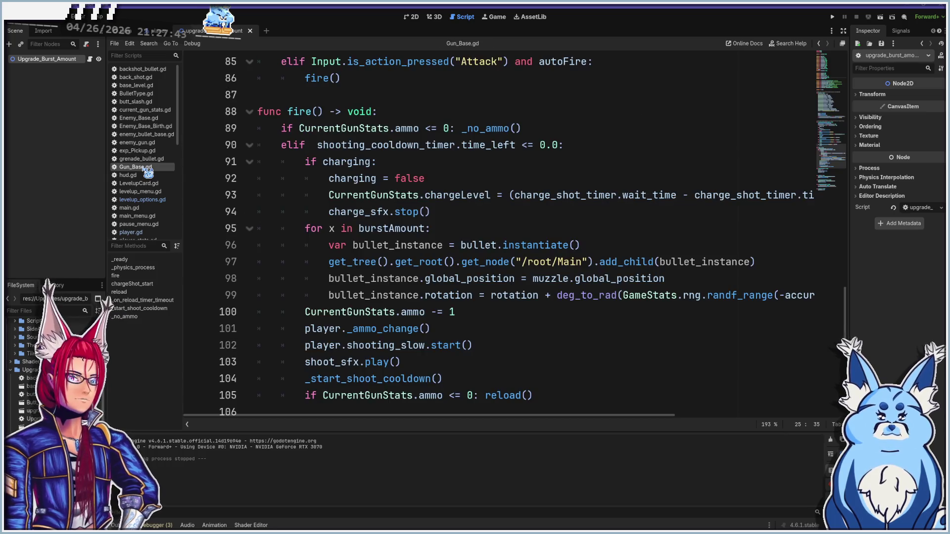
# - After checking Errors, change line 95 to 'for x in CurrentGunStats.burstAmount:' and run the game
pyautogui.click(153, 526)
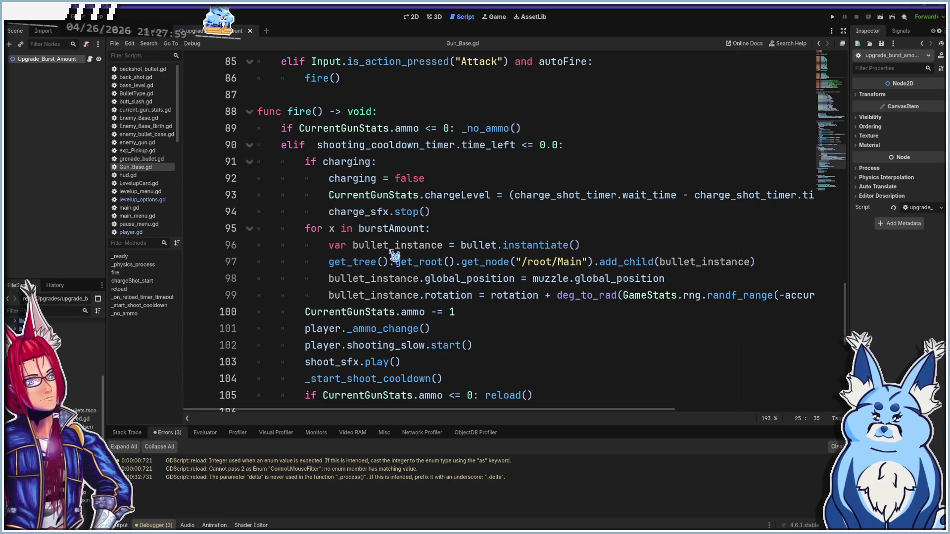
pyautogui.moveTo(353, 274)
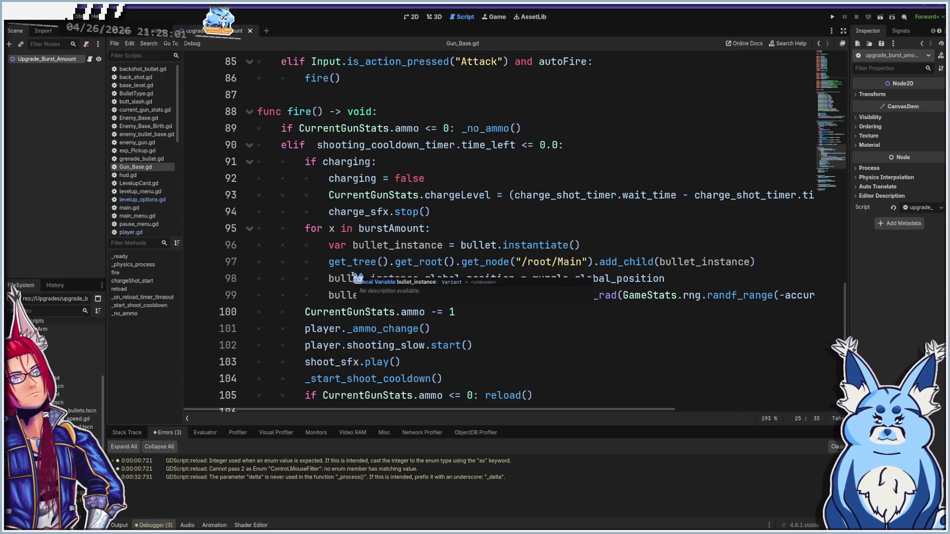
pyautogui.click(359, 228)
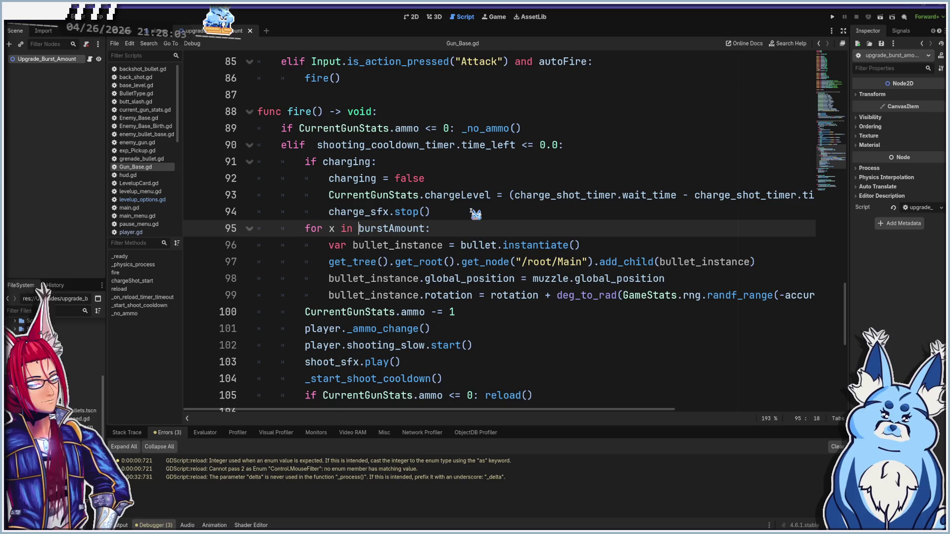
pyautogui.write('current')
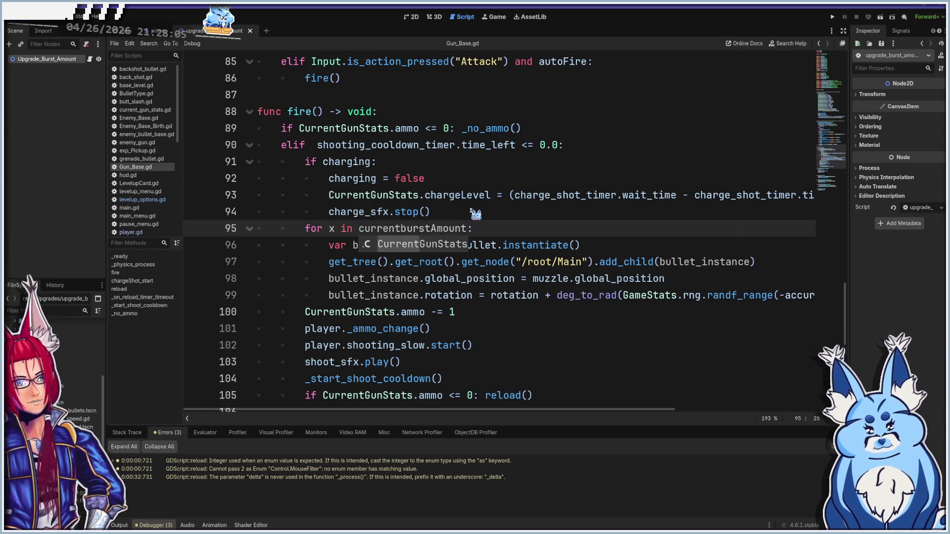
pyautogui.press('Tab')
pyautogui.write('.burs')
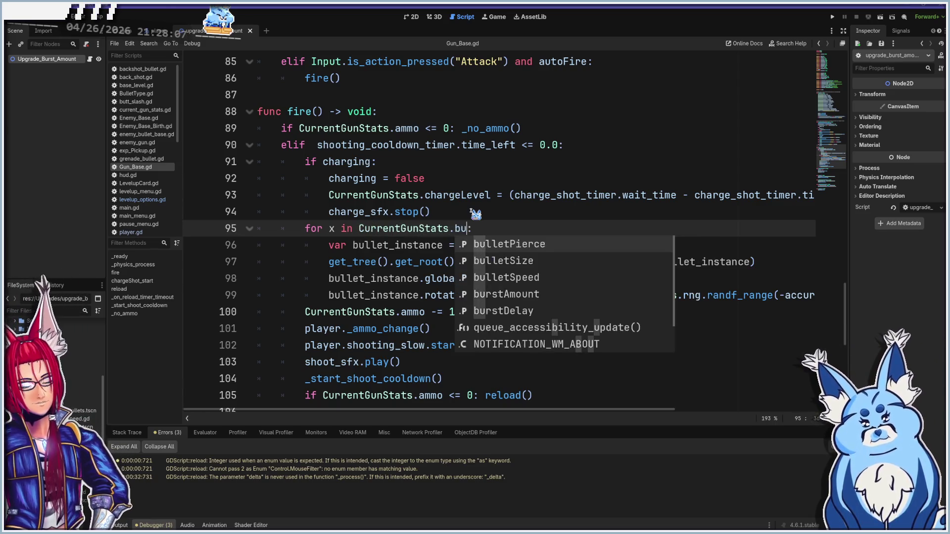
pyautogui.press('Tab')
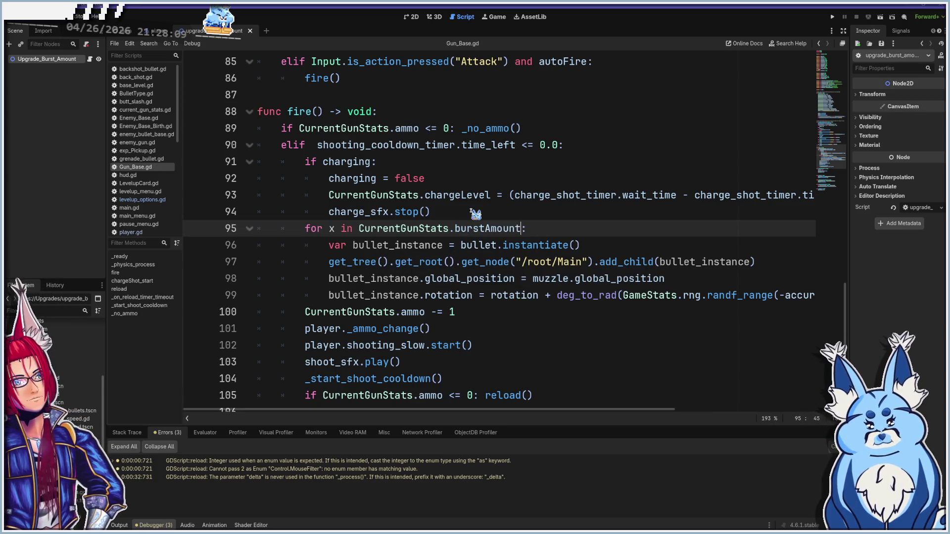
pyautogui.press('F5')
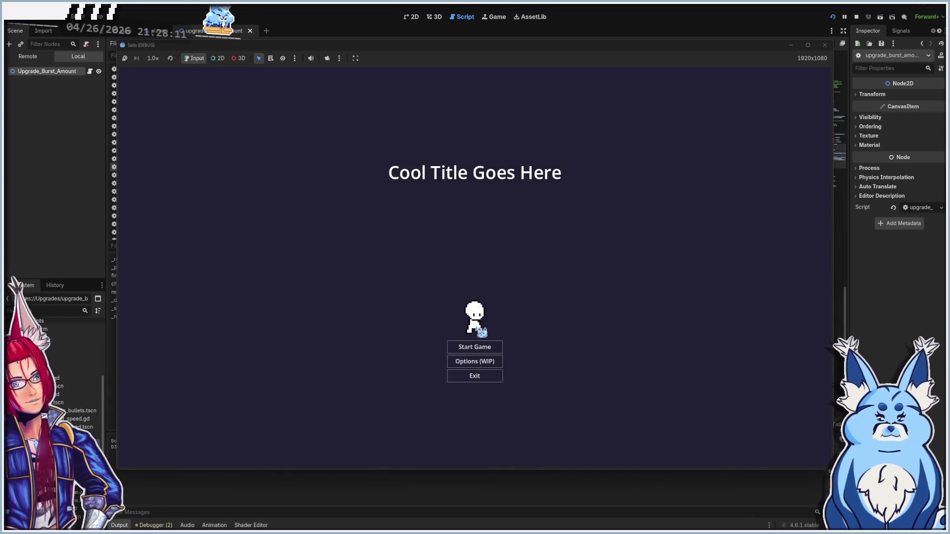
# - Start a new game with the Grenade weapon and shoot the approaching blob
pyautogui.click(482, 348)
pyautogui.click(483, 356)
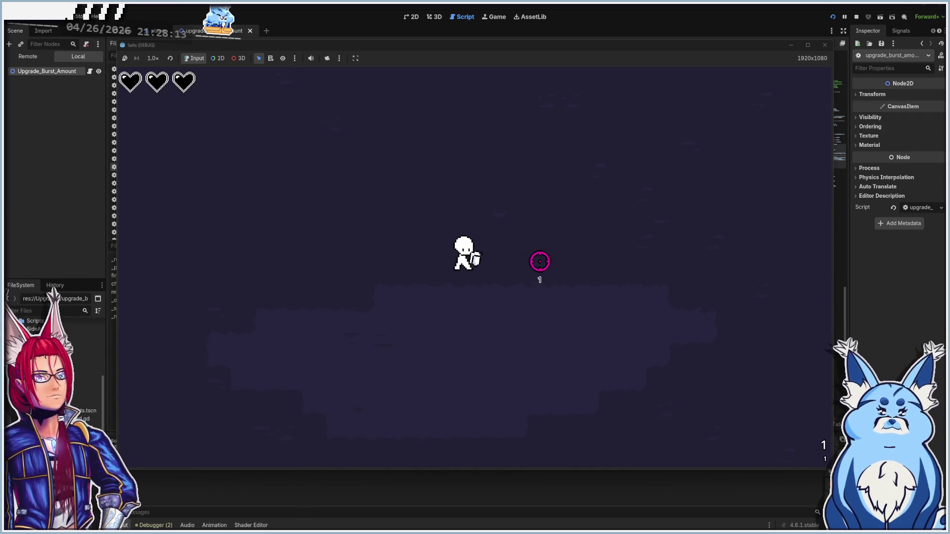
pyautogui.press('d')
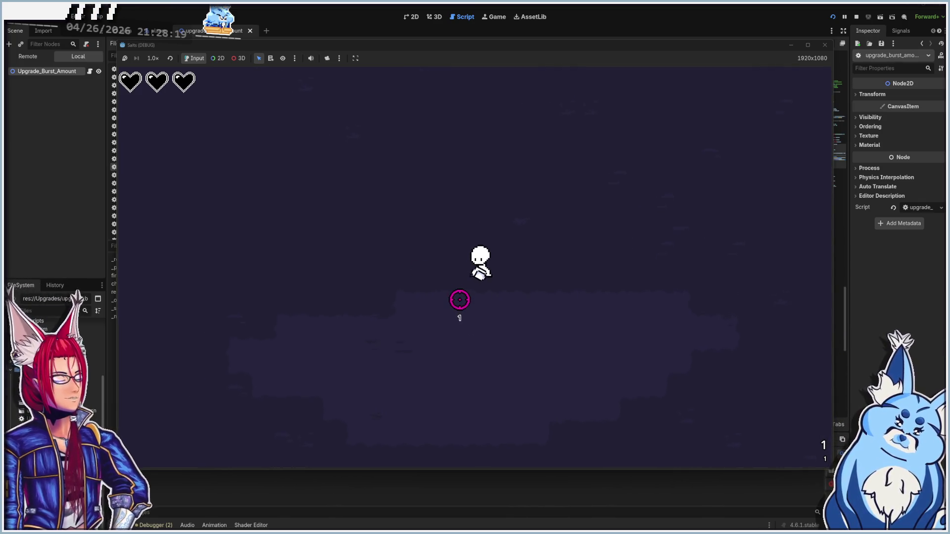
pyautogui.press('a')
pyautogui.press('s')
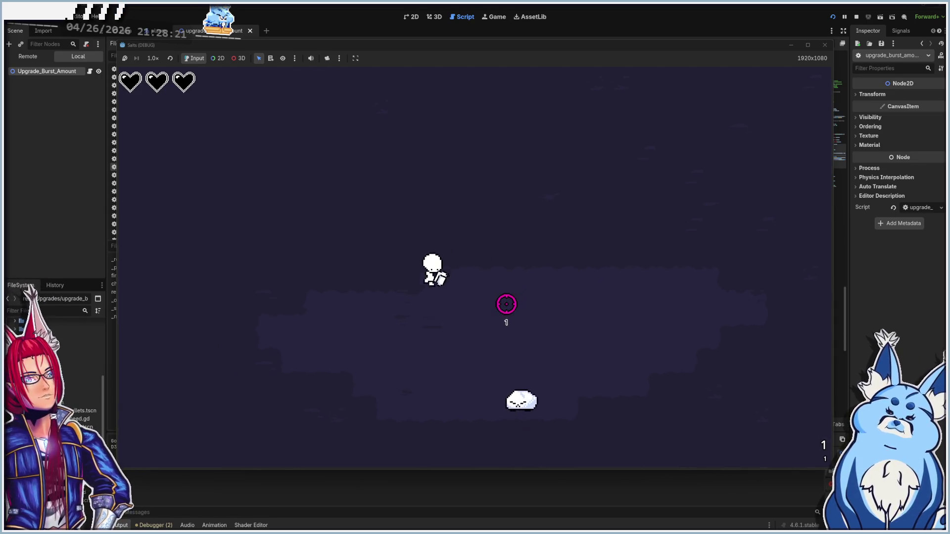
pyautogui.press('s')
pyautogui.click(526, 303)
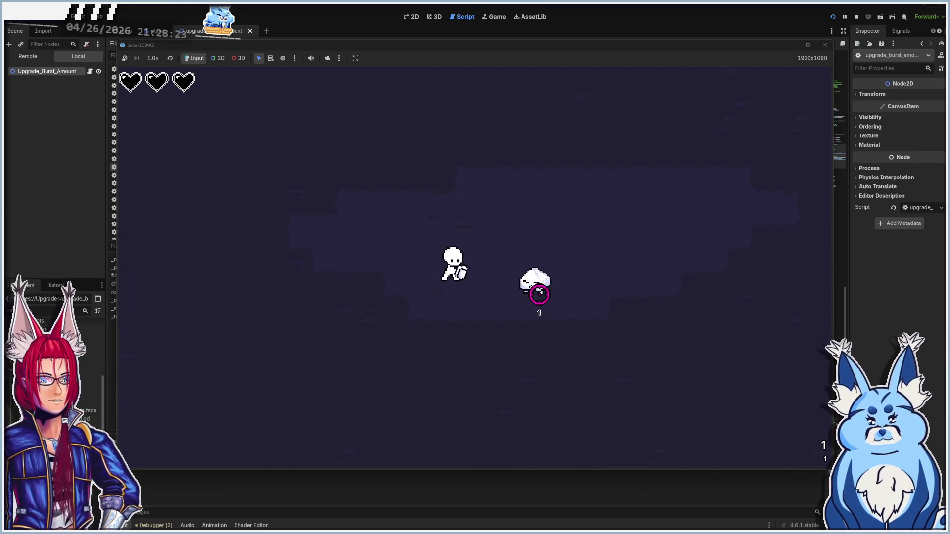
# - Move with WASD and fire bursts at the incoming blob enemies until leveling up
pyautogui.press('d')
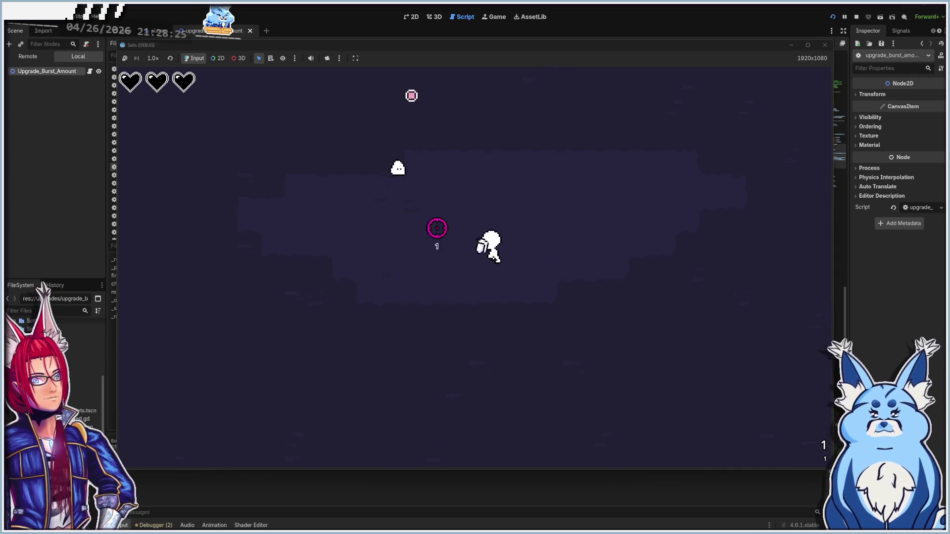
pyautogui.press('s')
pyautogui.click(424, 156)
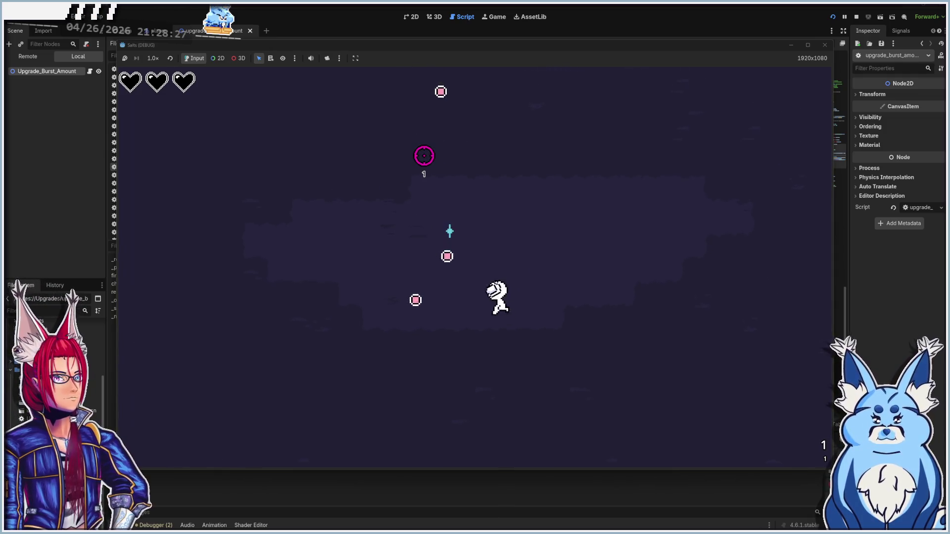
pyautogui.press('w')
pyautogui.press('a')
pyautogui.click(582, 228)
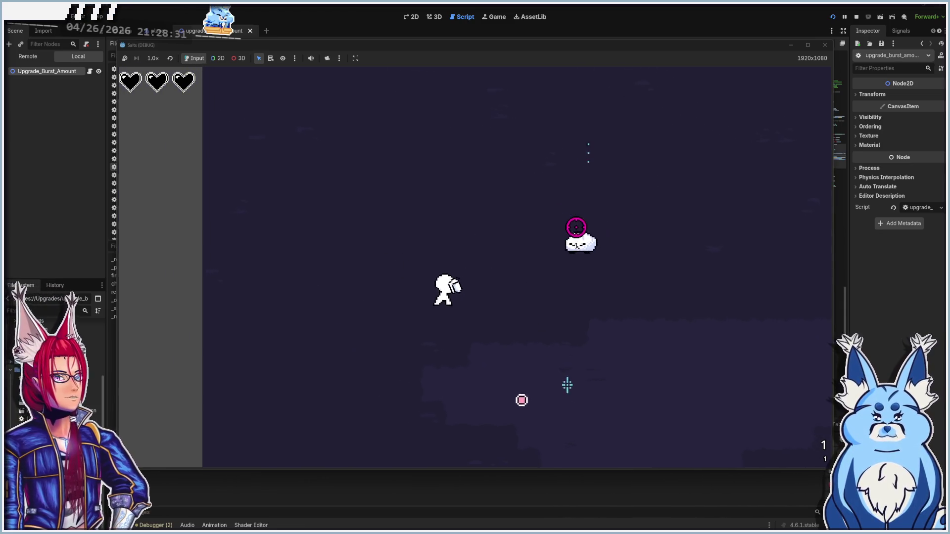
pyautogui.click(579, 230)
pyautogui.press('w')
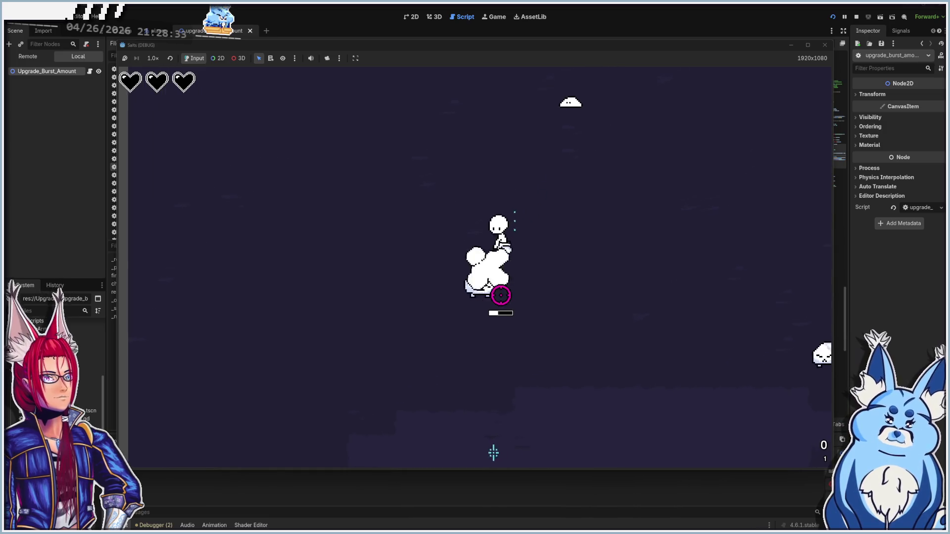
pyautogui.press('a')
pyautogui.press('s')
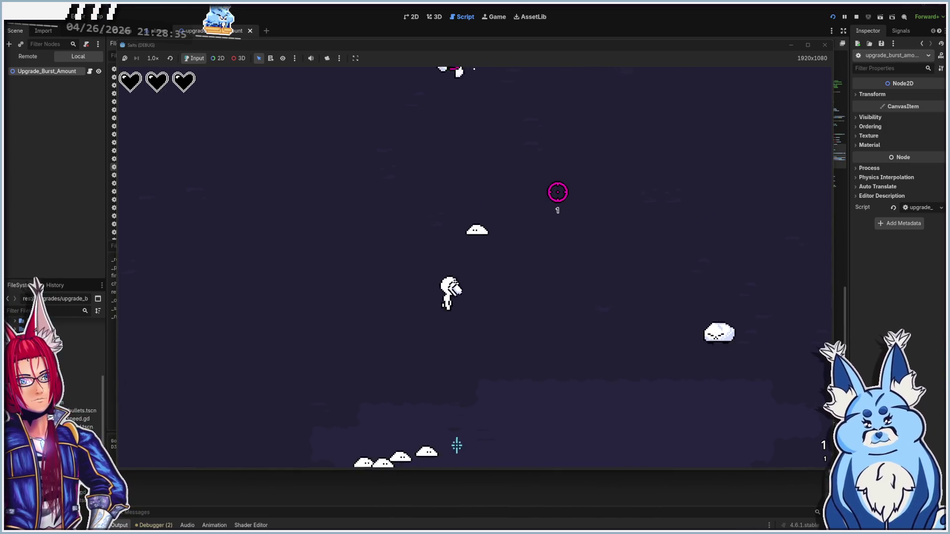
pyautogui.press('s')
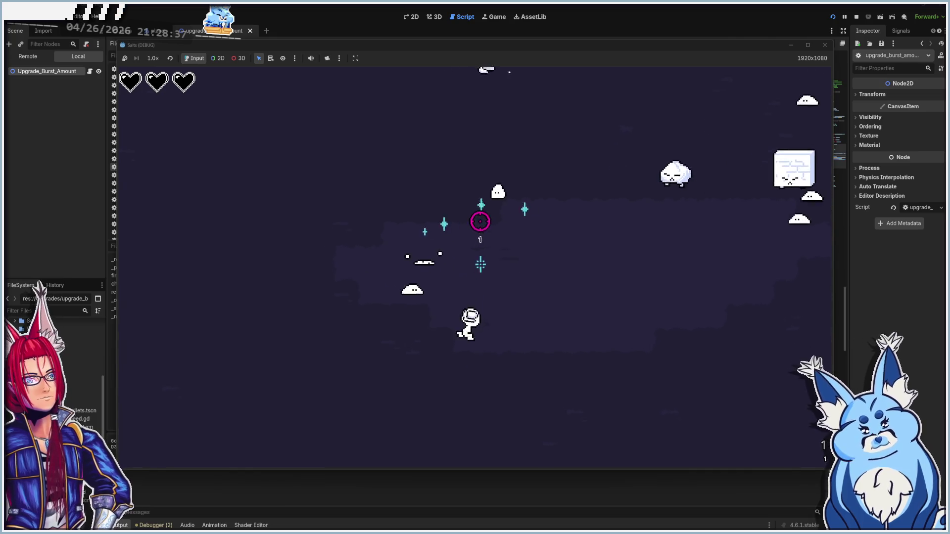
pyautogui.press('a')
pyautogui.press('w')
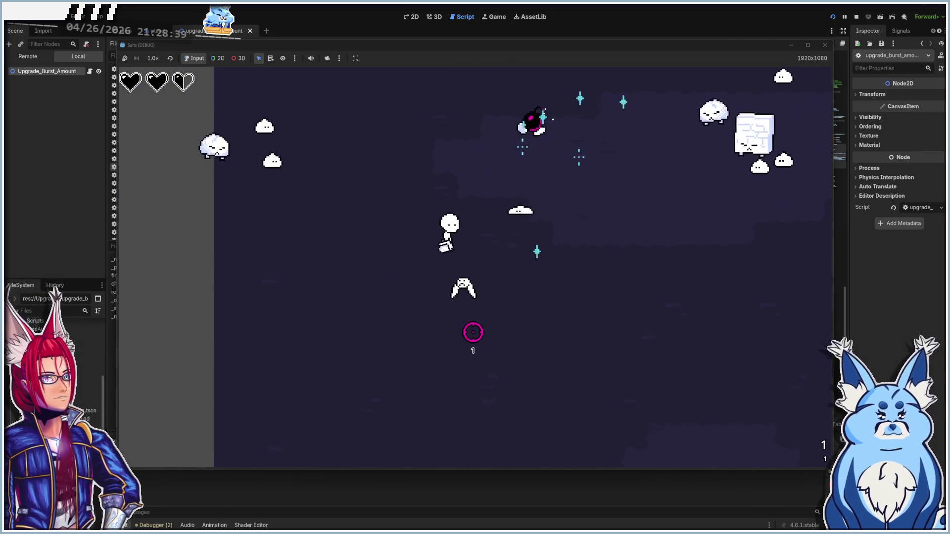
pyautogui.click(494, 269)
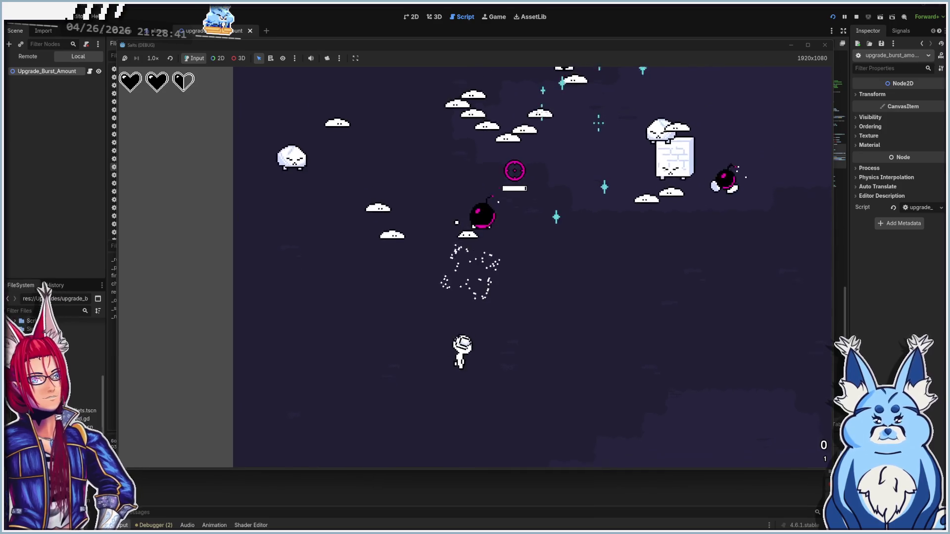
pyautogui.press('w')
pyautogui.press('a')
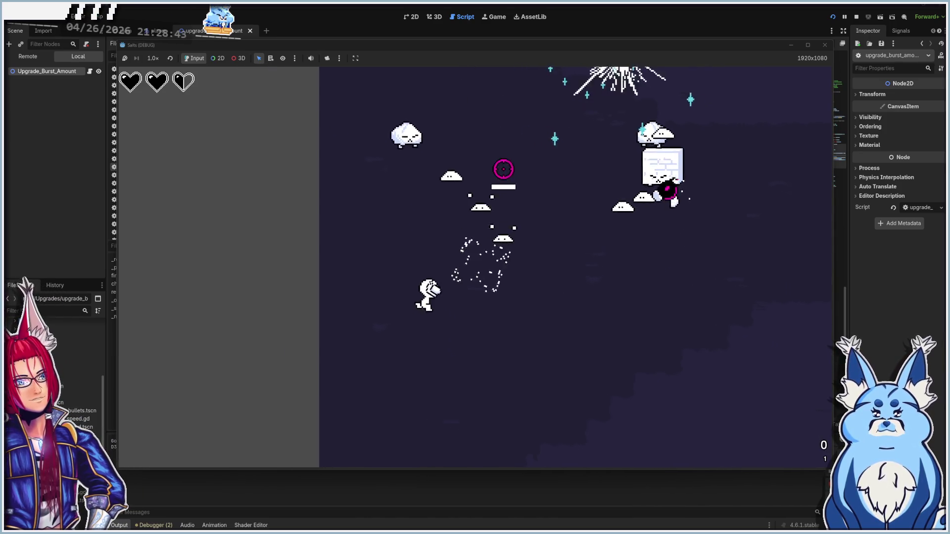
pyautogui.press('w')
pyautogui.press('a')
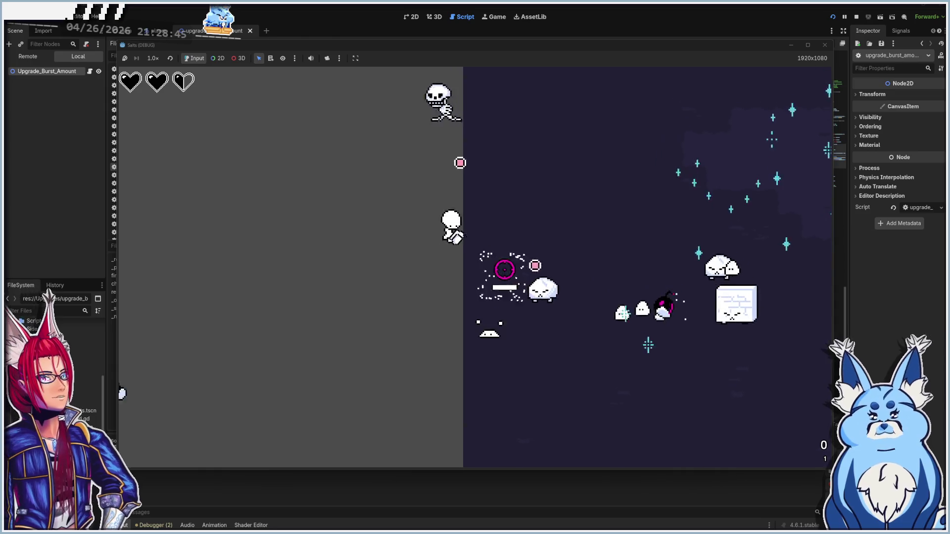
pyautogui.press('a')
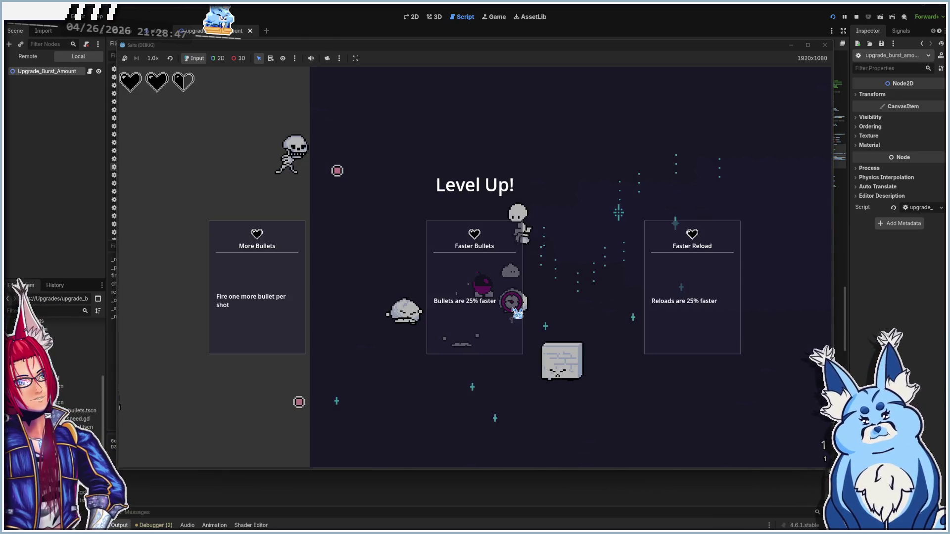
# - Take More Bullets, test it against the swarm, then stop the game with F8
pyautogui.click(236, 290)
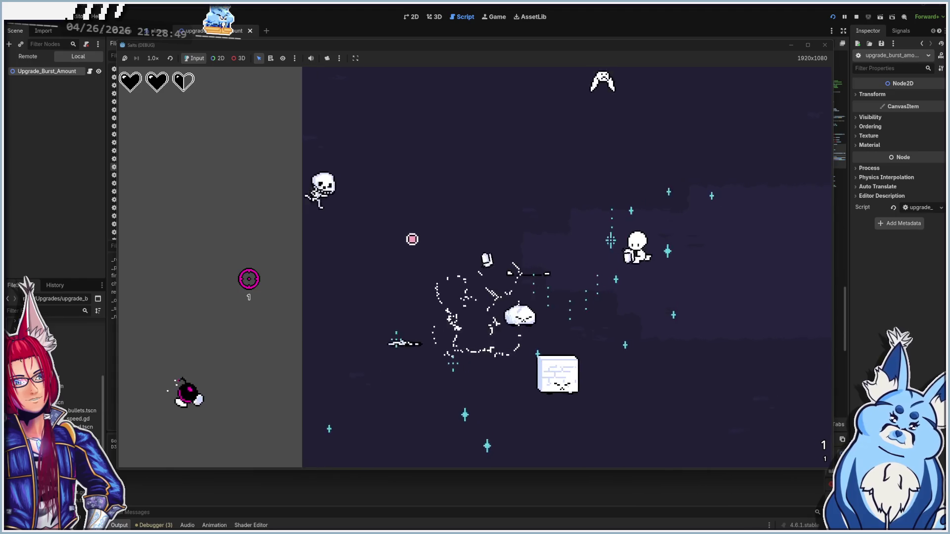
pyautogui.press('d')
pyautogui.press('s')
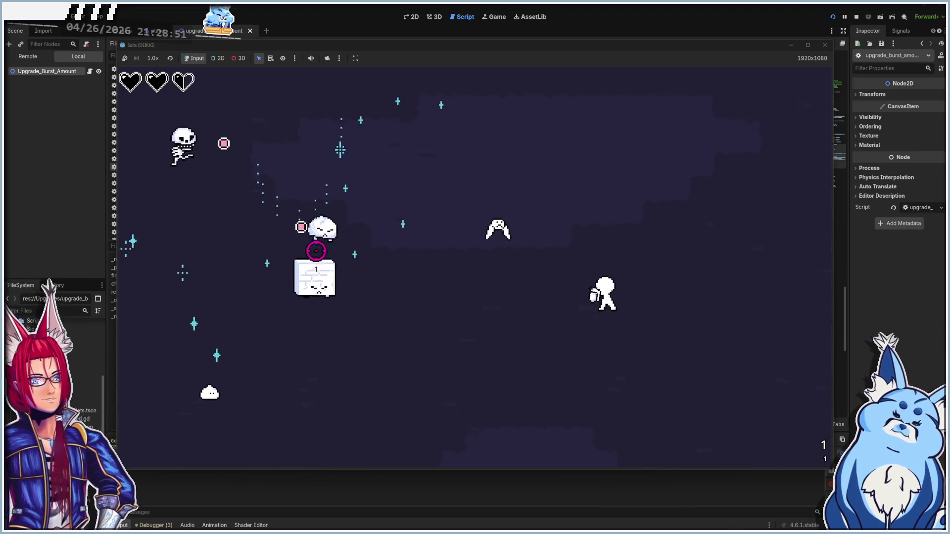
pyautogui.press('d')
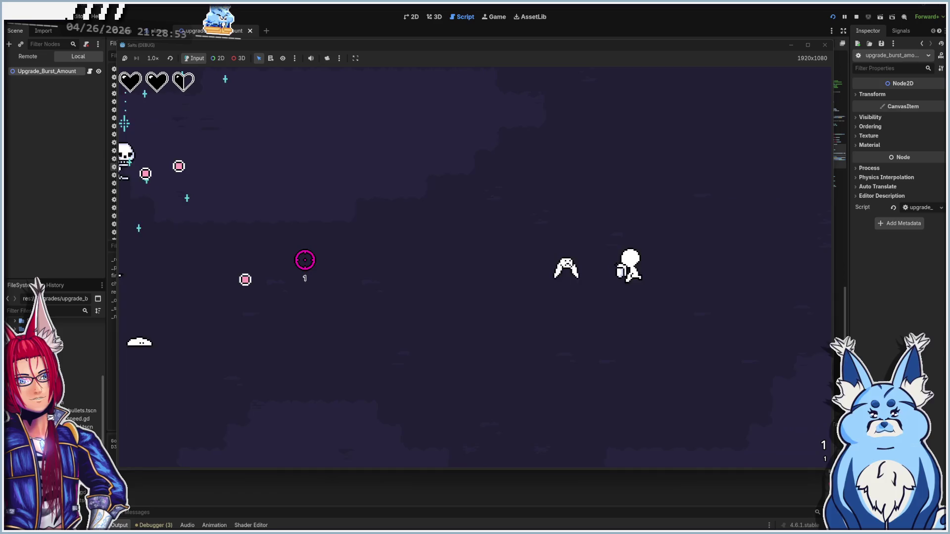
pyautogui.press('w')
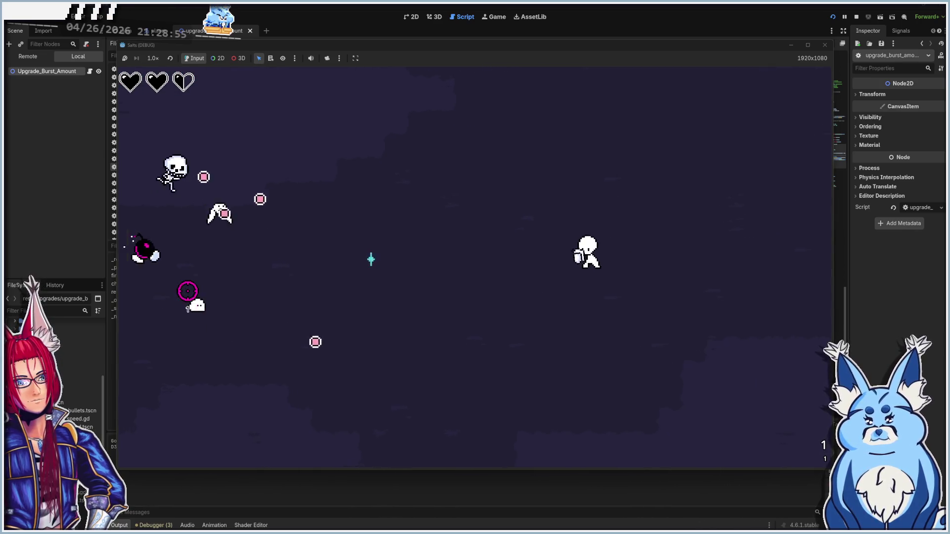
pyautogui.press('d')
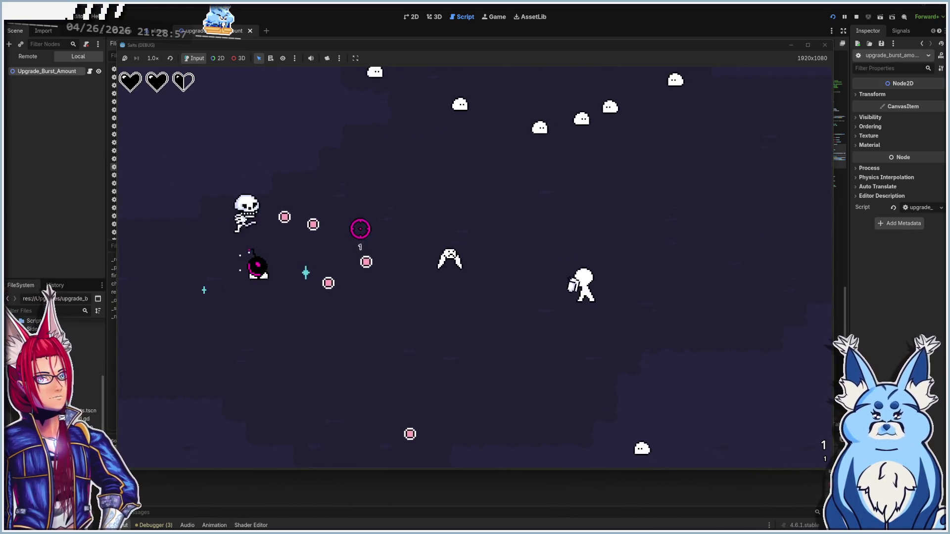
pyautogui.press('d')
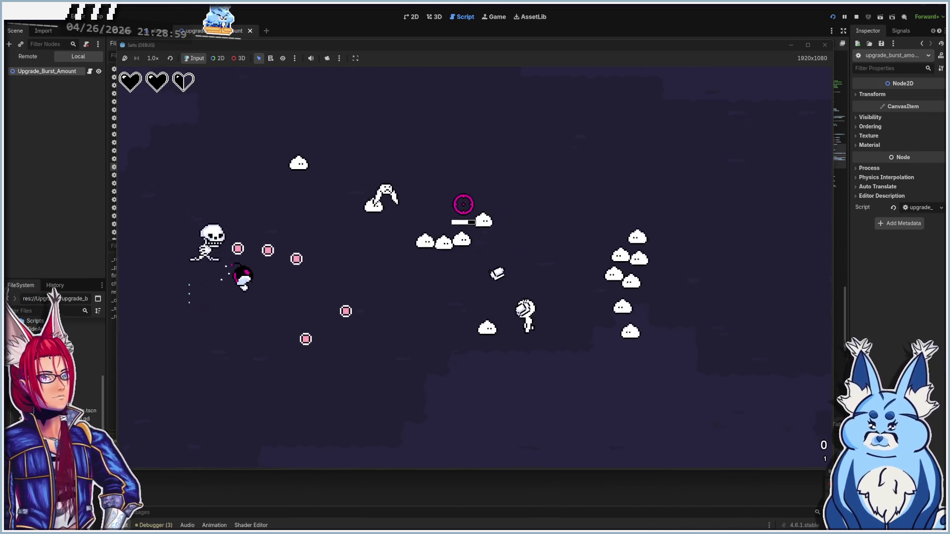
pyautogui.press('d')
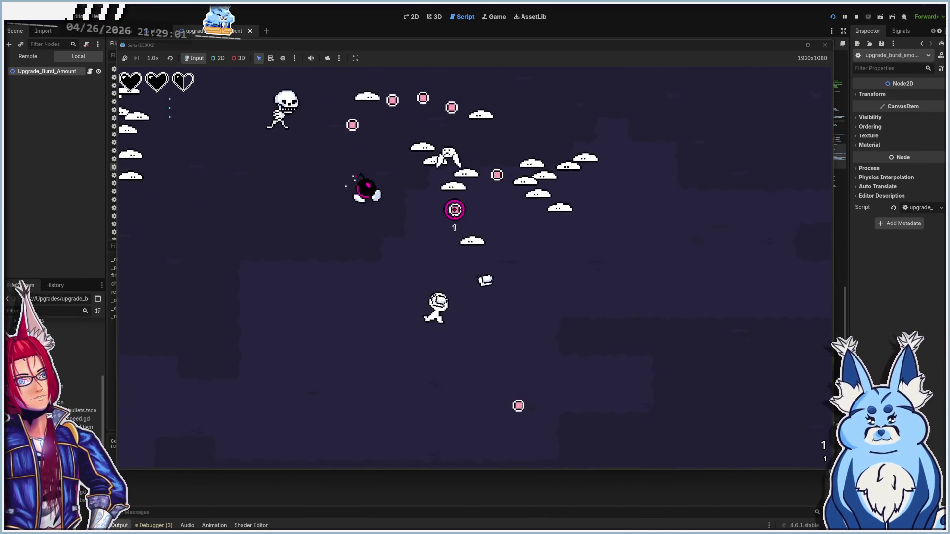
pyautogui.click(513, 201)
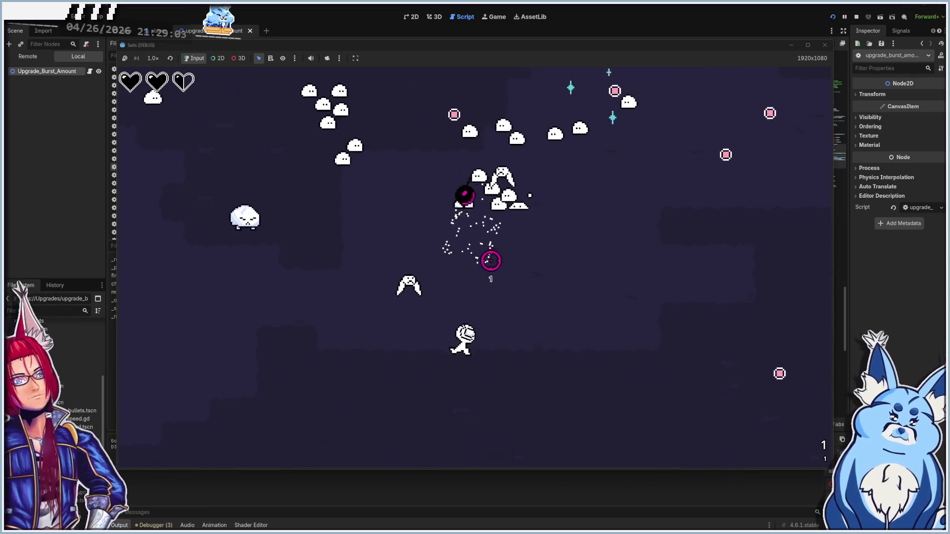
pyautogui.press('F8')
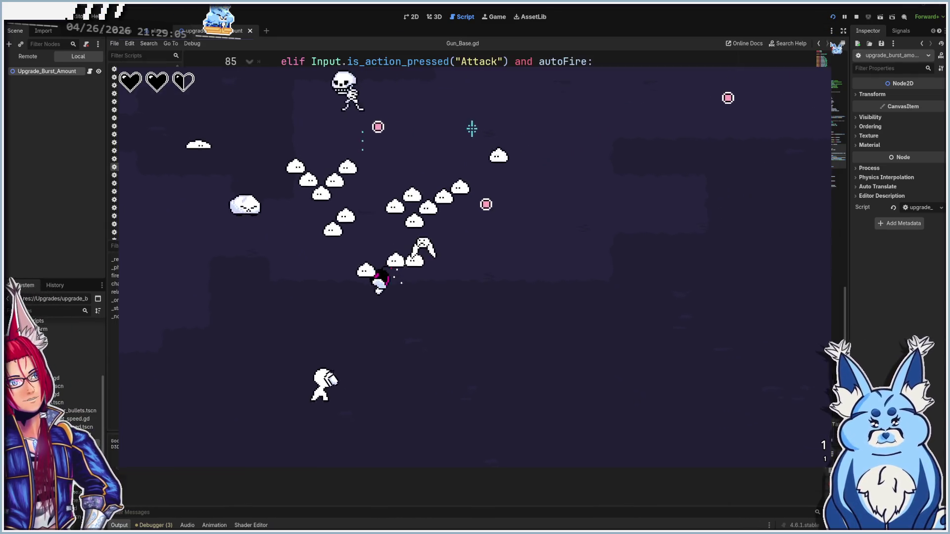
# - Relaunch the game and start a run with the first weapon
pyautogui.press('F5')
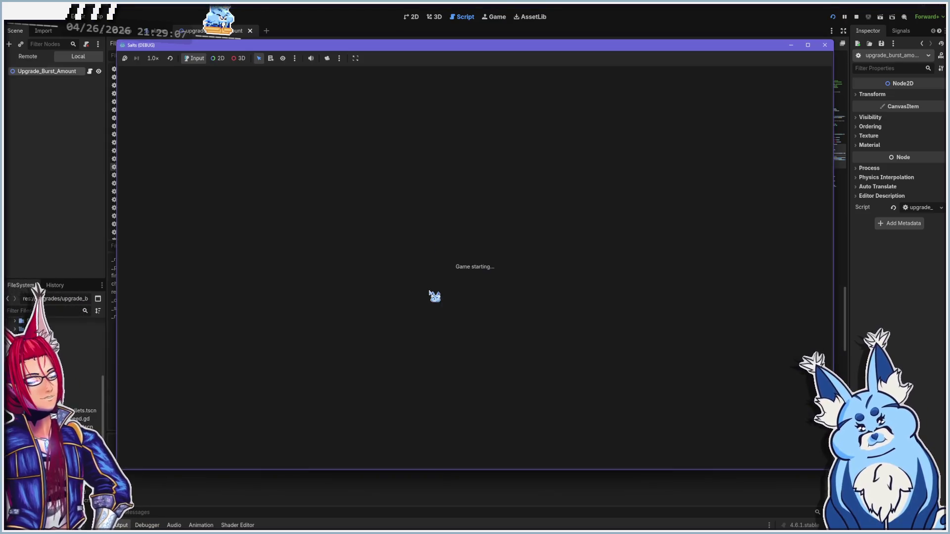
pyautogui.click(467, 347)
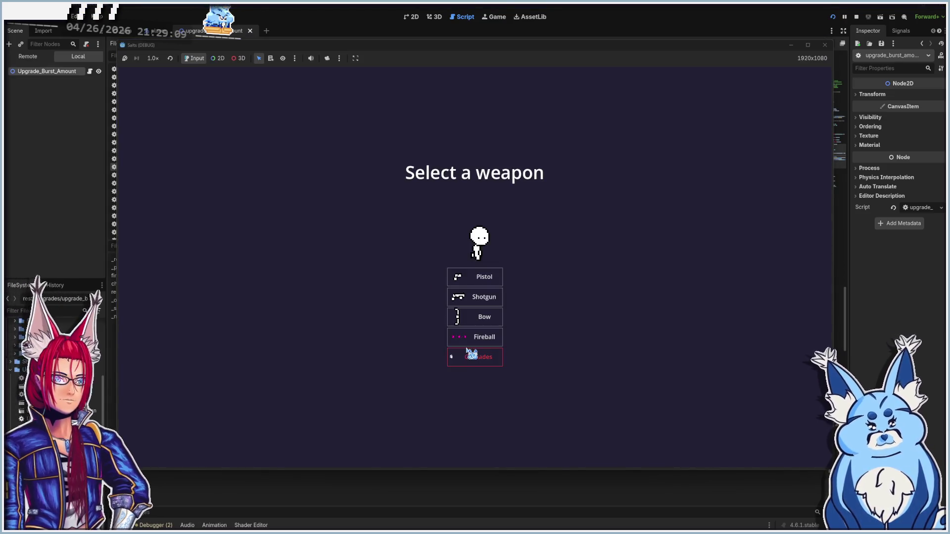
pyautogui.click(482, 273)
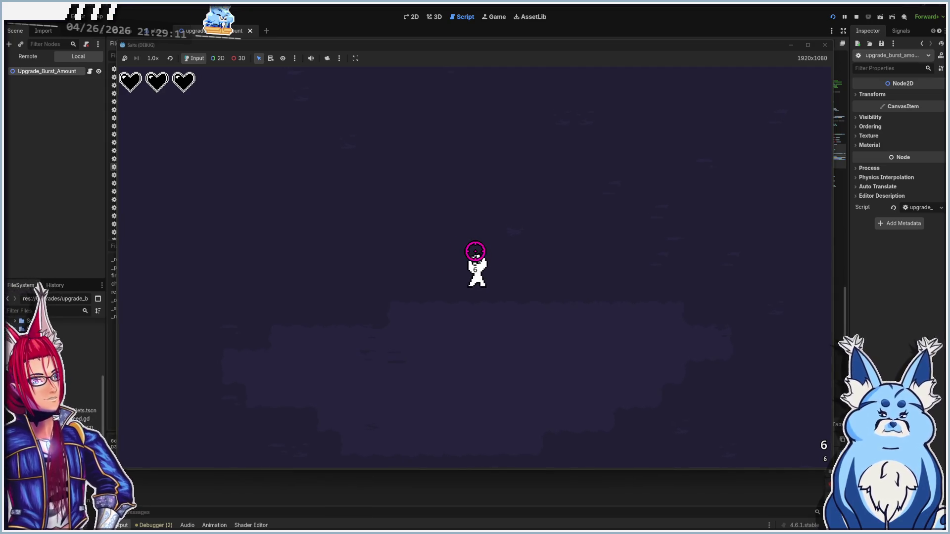
# - Run, jump and fire bursts at approaching enemies to test the extra-bullet upgrade
pyautogui.press('d')
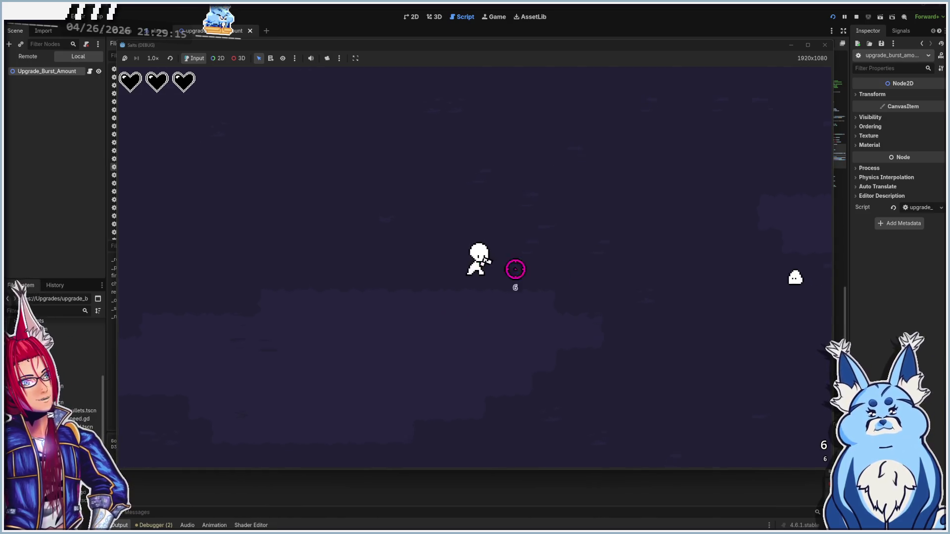
pyautogui.click(609, 270)
pyautogui.click(609, 270)
pyautogui.click(607, 270)
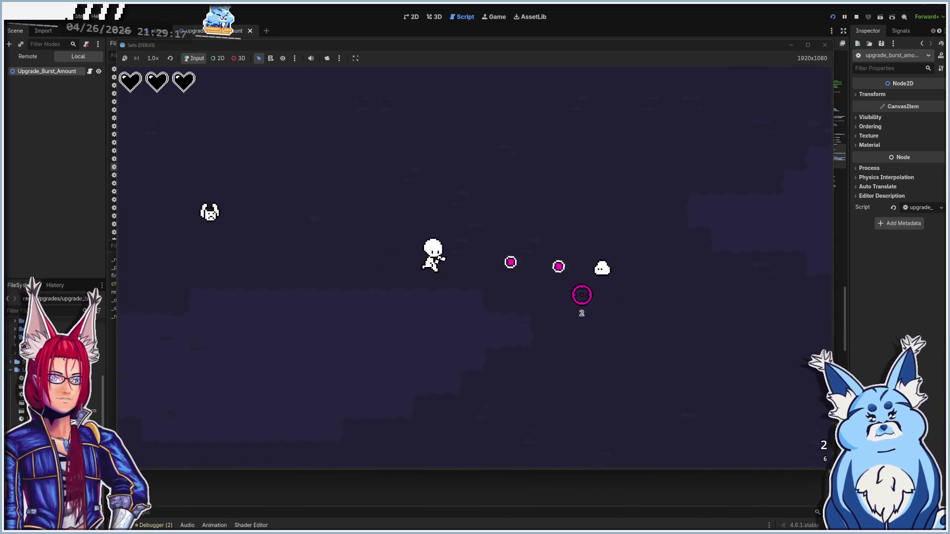
pyautogui.press('r')
pyautogui.press('a')
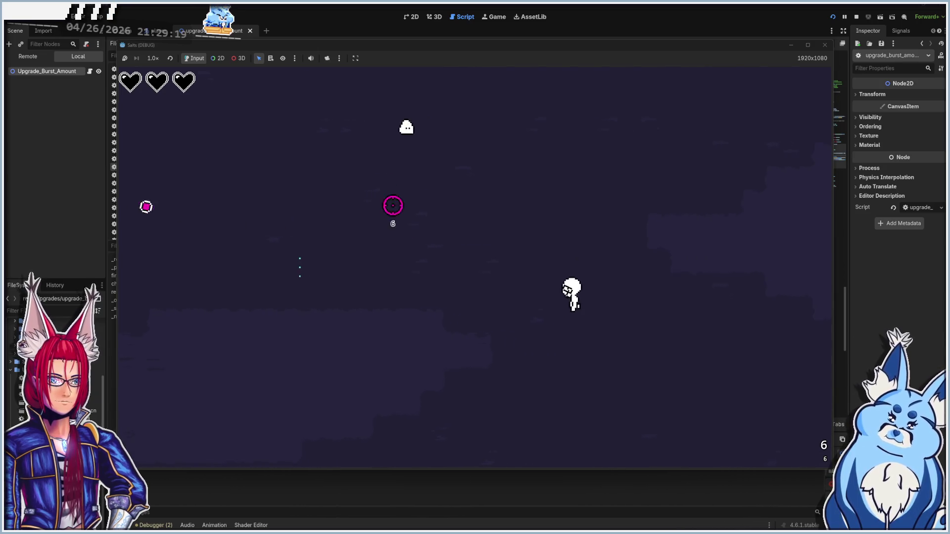
pyautogui.click(399, 169)
pyautogui.click(405, 133)
pyautogui.click(411, 136)
pyautogui.click(418, 138)
pyautogui.click(446, 139)
pyautogui.click(475, 140)
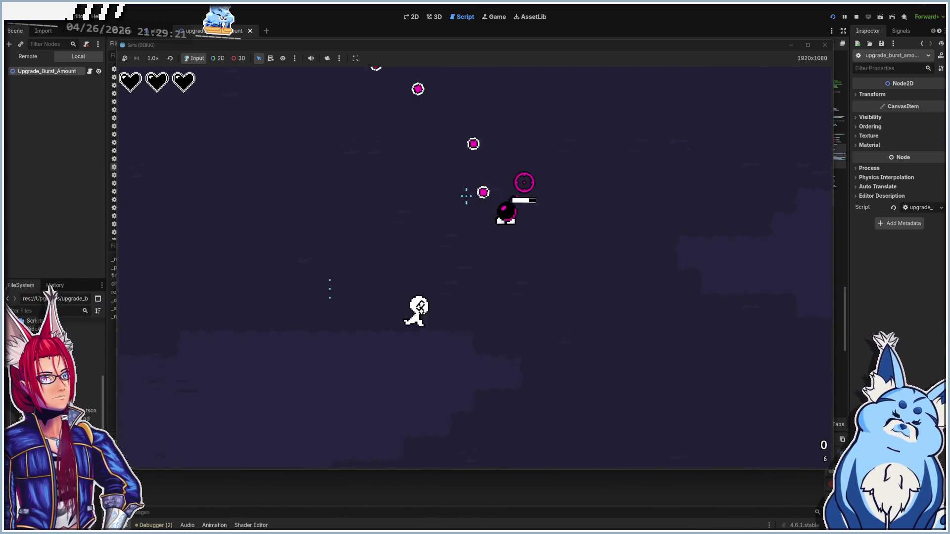
pyautogui.click(532, 200)
pyautogui.click(540, 216)
pyautogui.press('d')
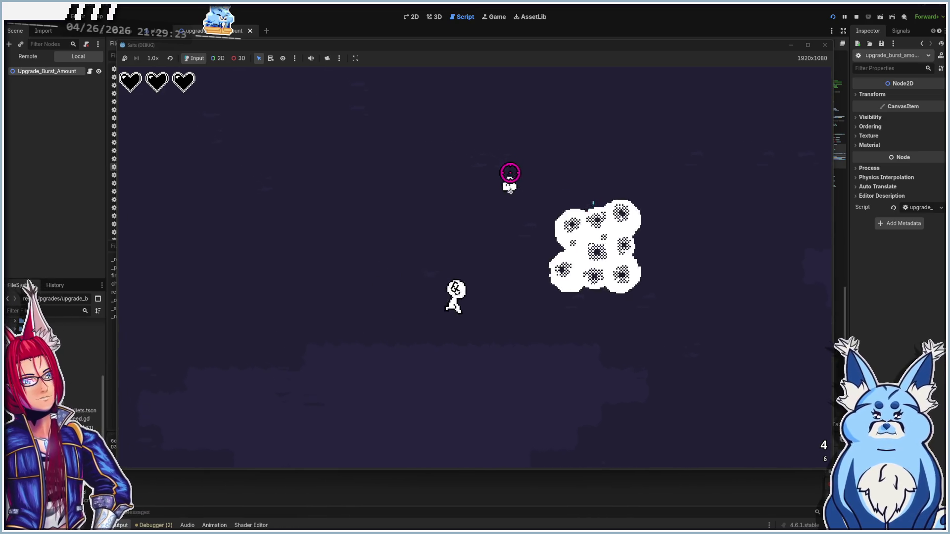
pyautogui.click(510, 174)
pyautogui.click(470, 184)
pyautogui.press('space')
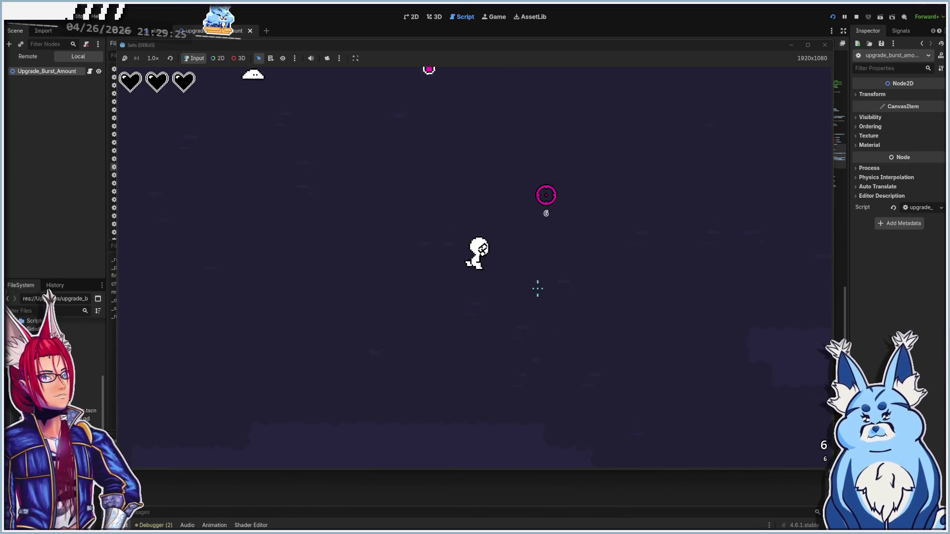
pyautogui.press('a')
pyautogui.press('space')
pyautogui.press('d')
pyautogui.press('d')
pyautogui.click(329, 173)
pyautogui.click(336, 179)
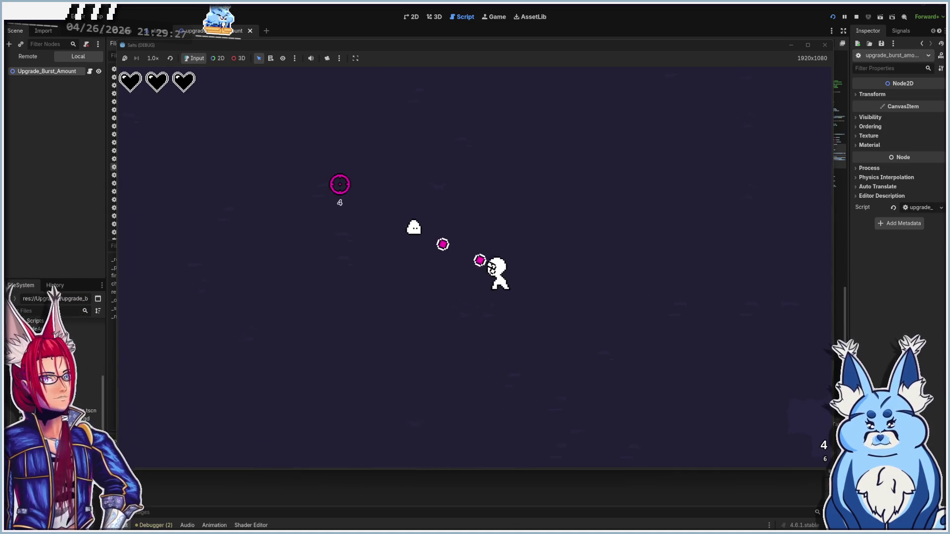
pyautogui.press('a')
pyautogui.click(371, 188)
pyautogui.press('space')
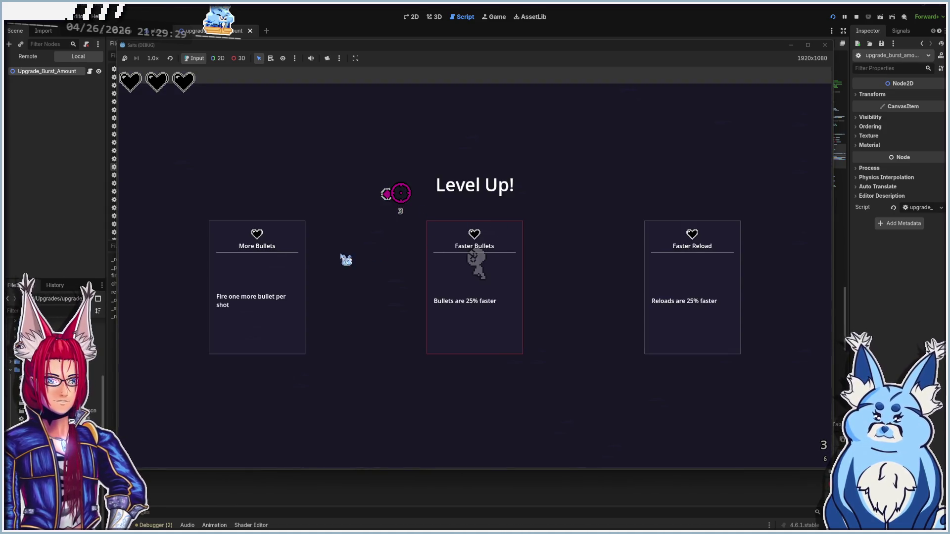
# - Take More Bullets again, keep dodging and shooting enemies, then close the game window
pyautogui.click(283, 304)
pyautogui.press('a')
pyautogui.click(644, 267)
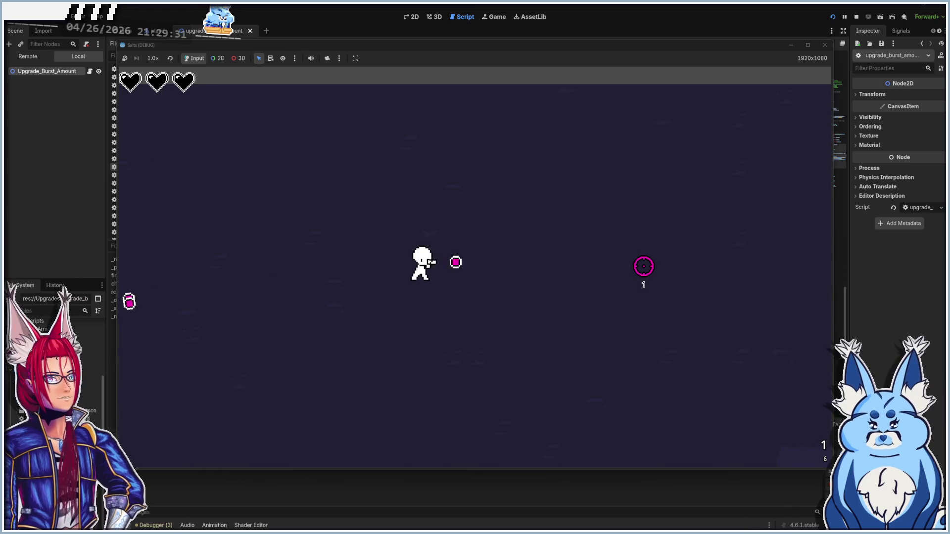
pyautogui.press('d')
pyautogui.press('a')
pyautogui.press('d')
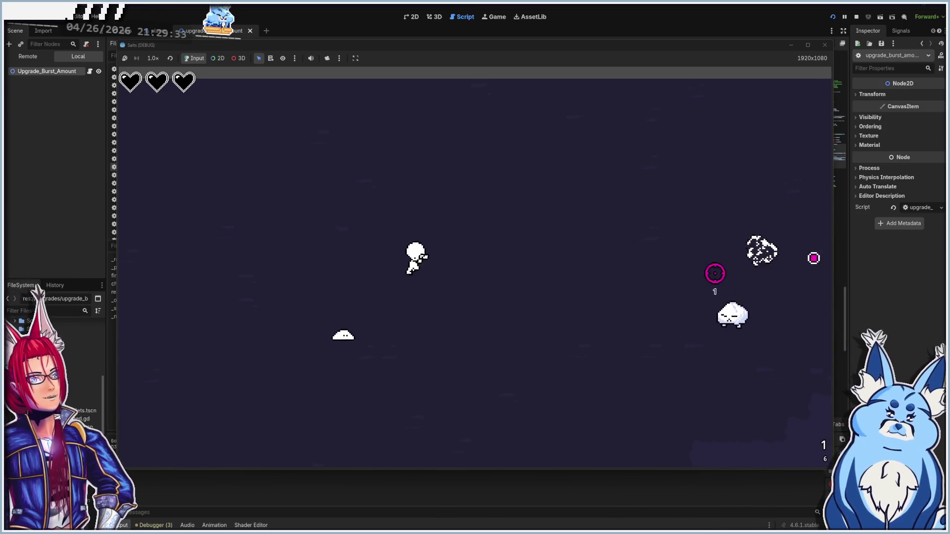
pyautogui.click(714, 236)
pyautogui.press('d')
pyautogui.press('s')
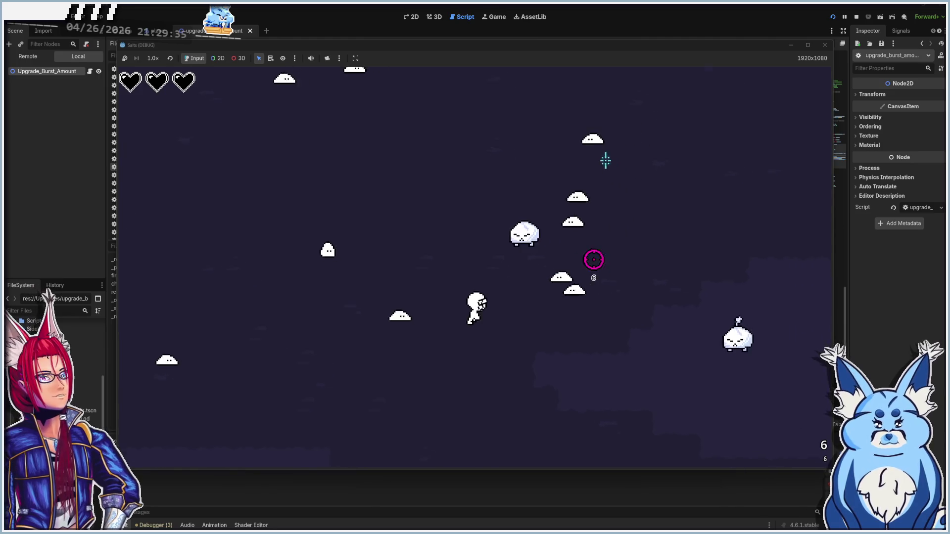
pyautogui.press('a')
pyautogui.press('s')
pyautogui.press('d')
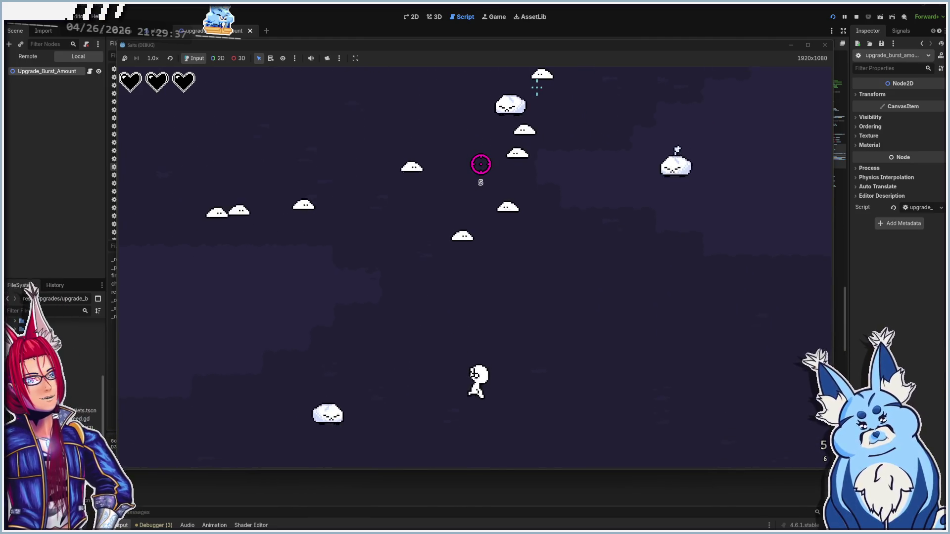
pyautogui.press('d')
pyautogui.click(445, 124)
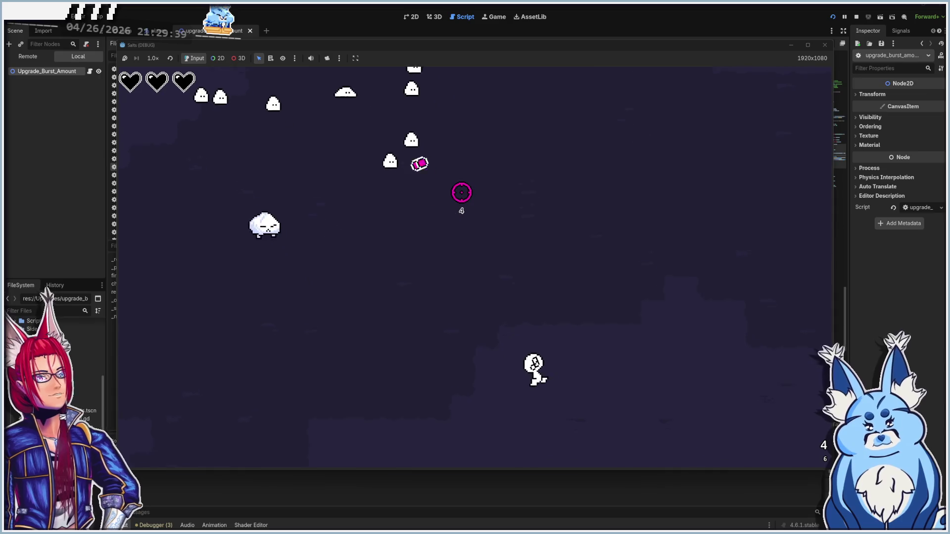
pyautogui.press('w')
pyautogui.click(367, 127)
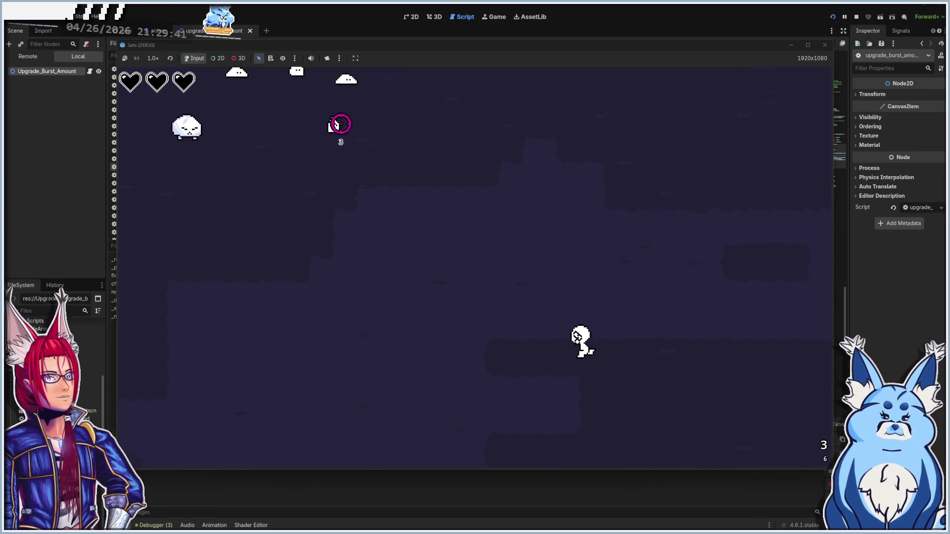
pyautogui.click(322, 114)
pyautogui.press('a')
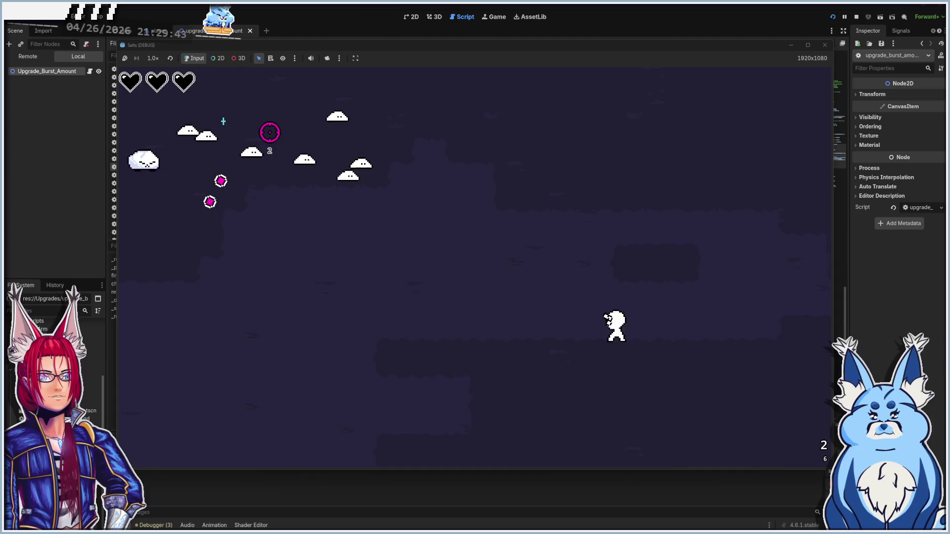
pyautogui.click(196, 123)
pyautogui.press('a')
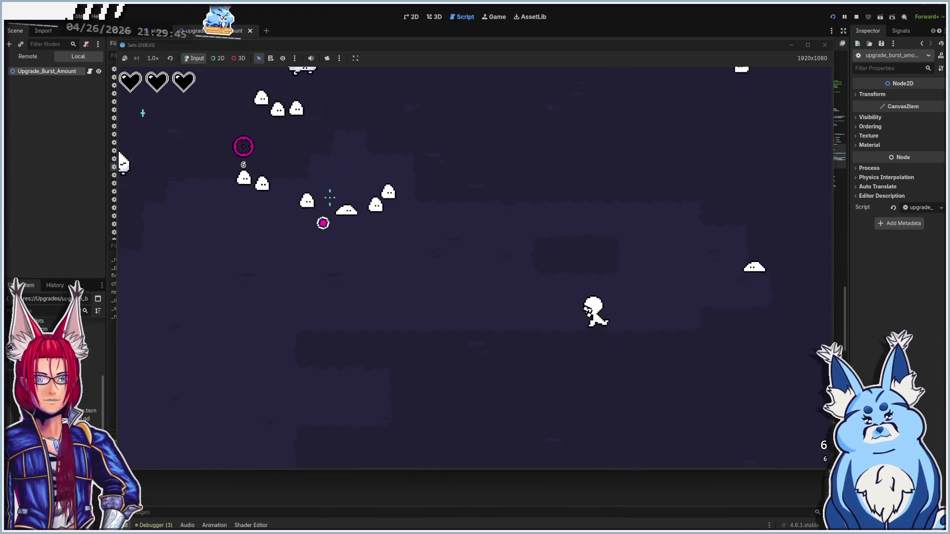
pyautogui.press('a')
pyautogui.press('s')
pyautogui.click(352, 157)
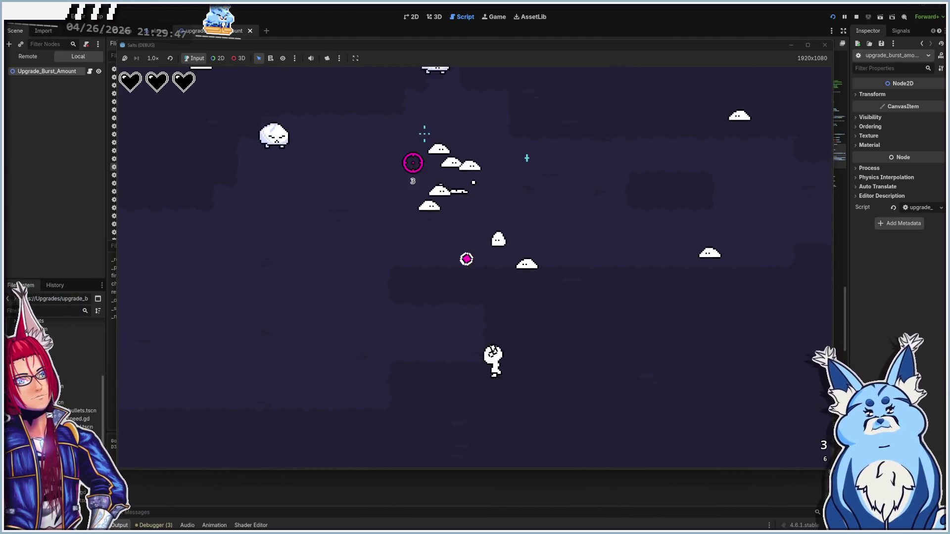
pyautogui.click(482, 172)
pyautogui.press('a')
pyautogui.press('w')
pyautogui.click(501, 179)
pyautogui.click(522, 188)
pyautogui.click(535, 189)
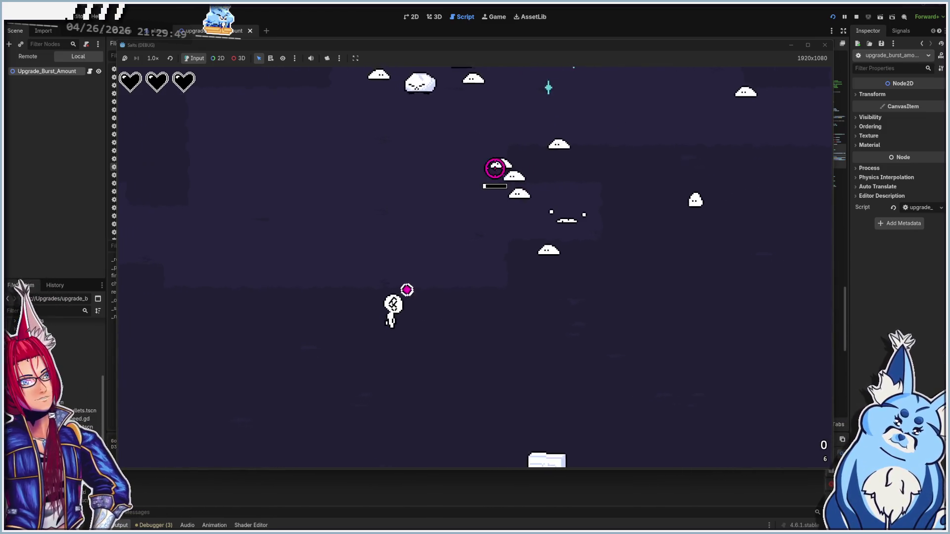
pyautogui.press('a')
pyautogui.press('d')
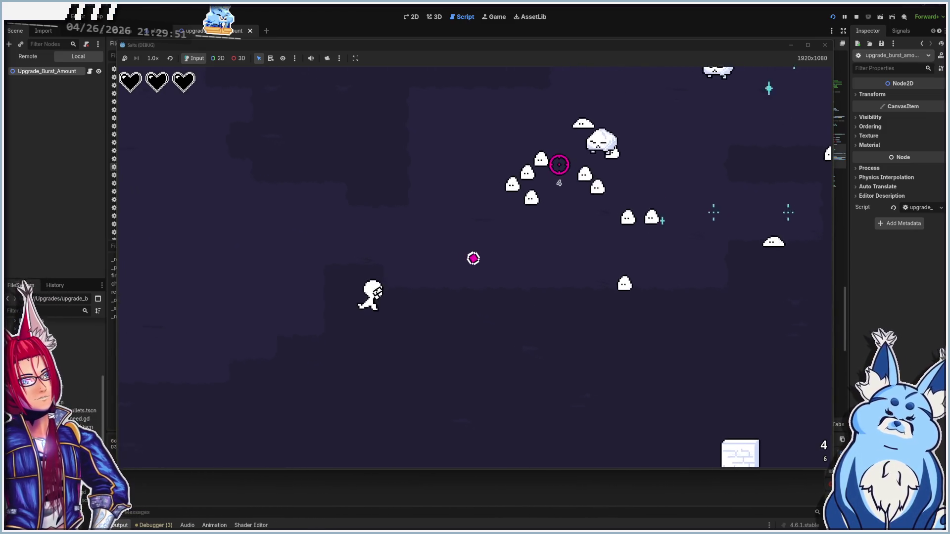
pyautogui.press('w')
pyautogui.click(636, 222)
pyautogui.press('a')
pyautogui.click(638, 250)
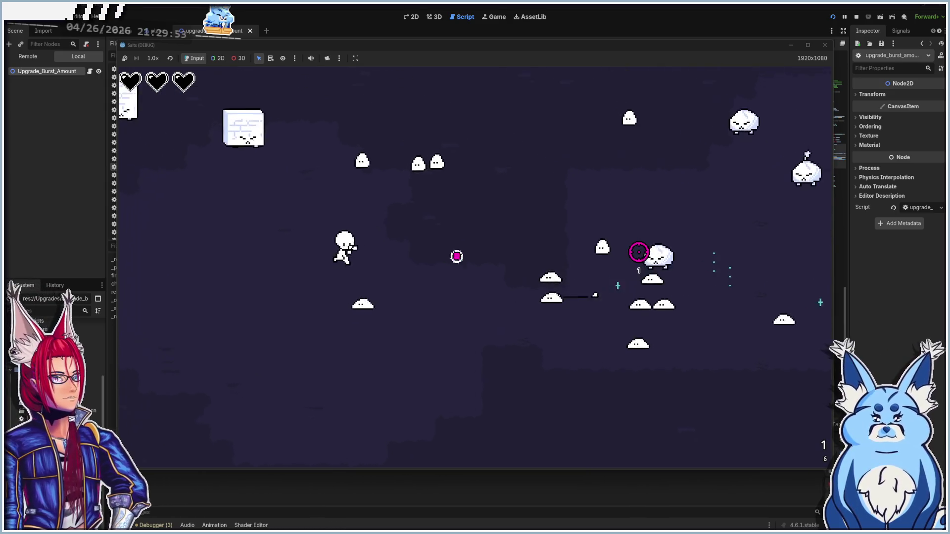
pyautogui.press('s')
pyautogui.press('d')
pyautogui.press('a')
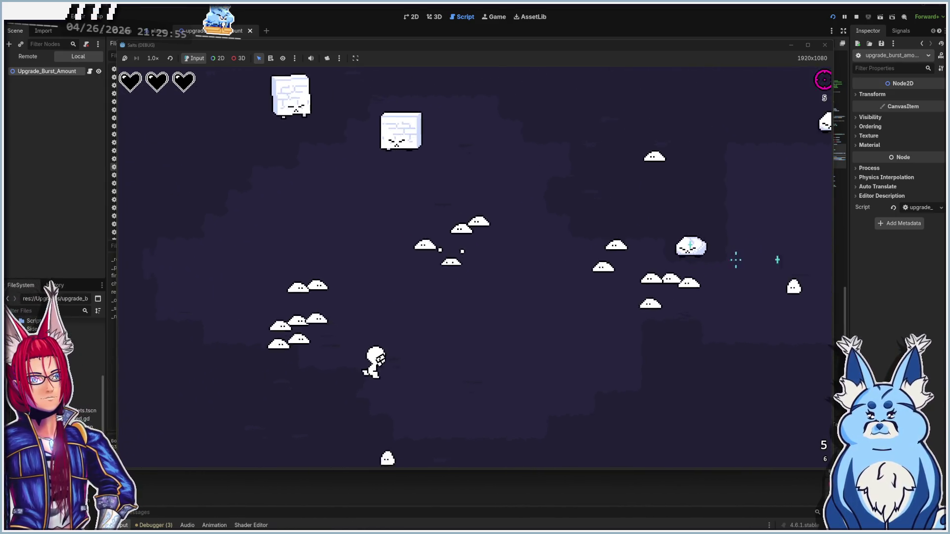
pyautogui.click(825, 45)
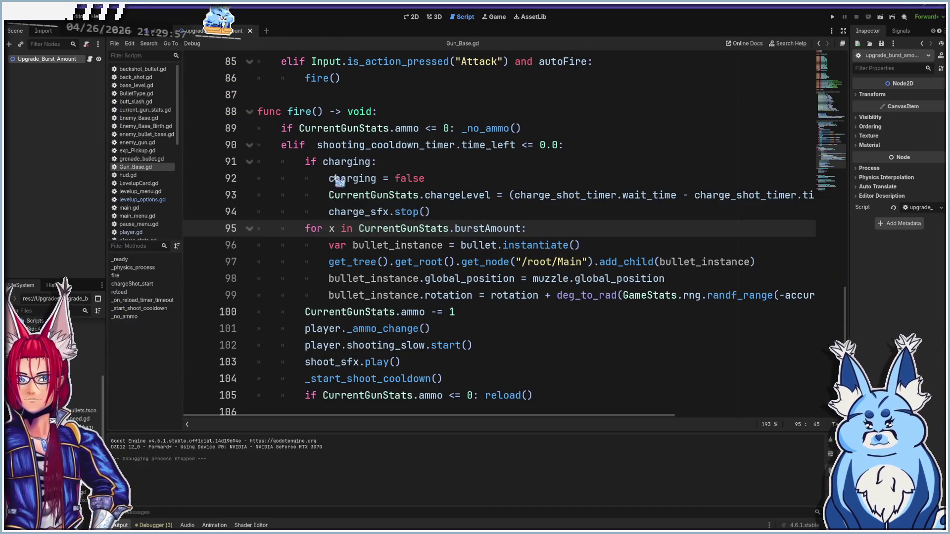
# - In levelup_options.gd, retitle the first card 'More Bullets, More Spread', note lower accuracy, and save
pyautogui.click(142, 200)
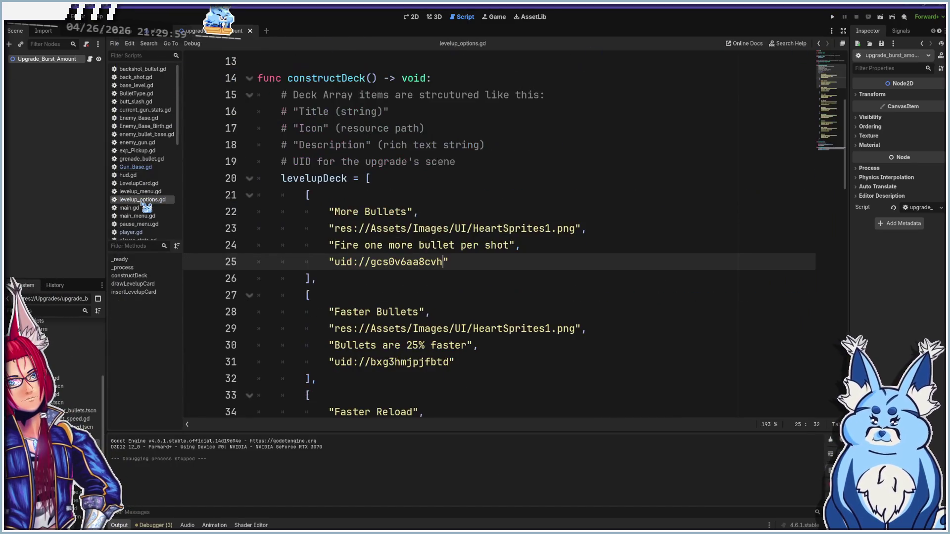
pyautogui.click(408, 213)
pyautogui.write(', More Spread')
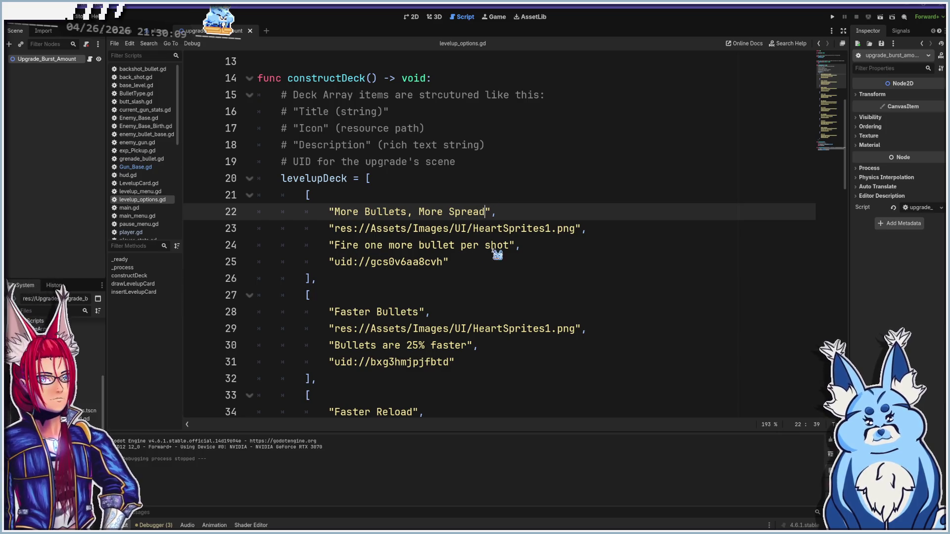
pyautogui.click(511, 245)
pyautogui.write(', but lowers accuracy')
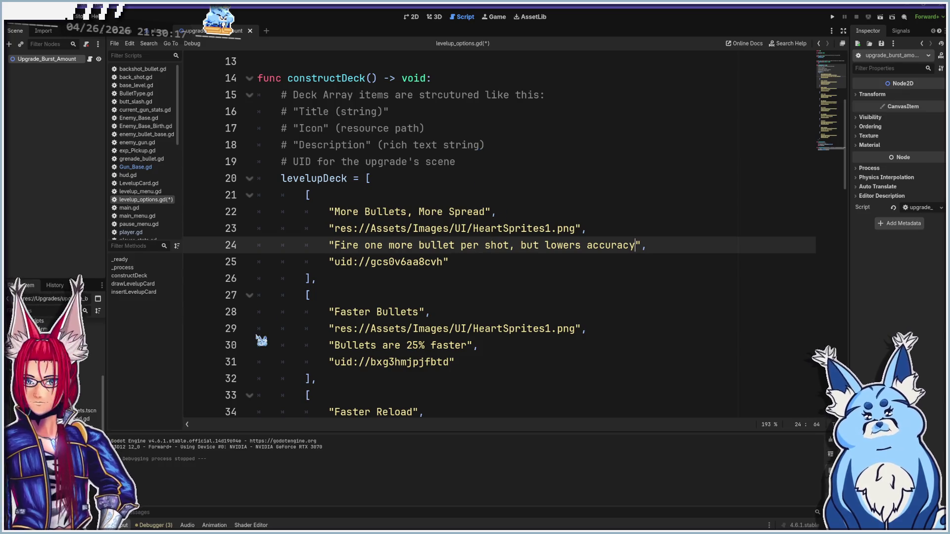
pyautogui.hotkey('ctrl', 's')
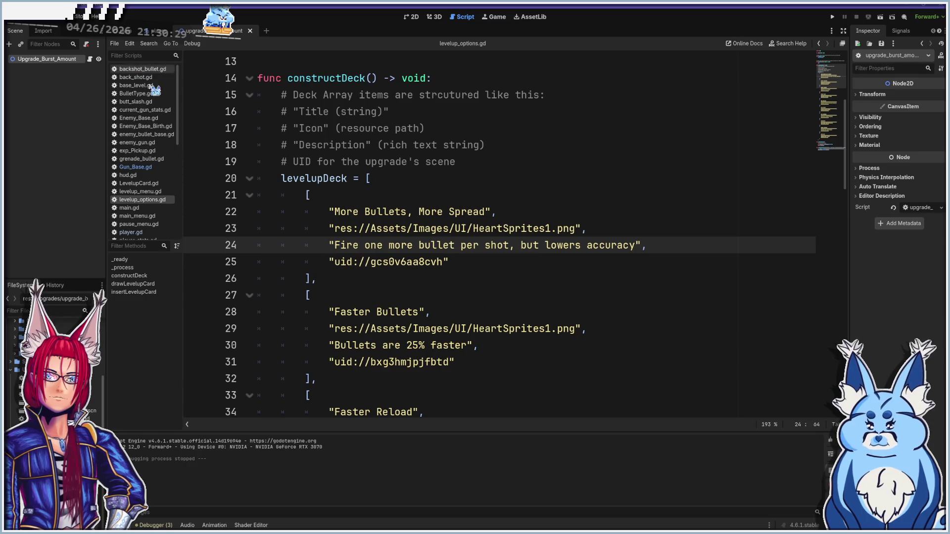
pyautogui.scroll(-10, 154, 90)
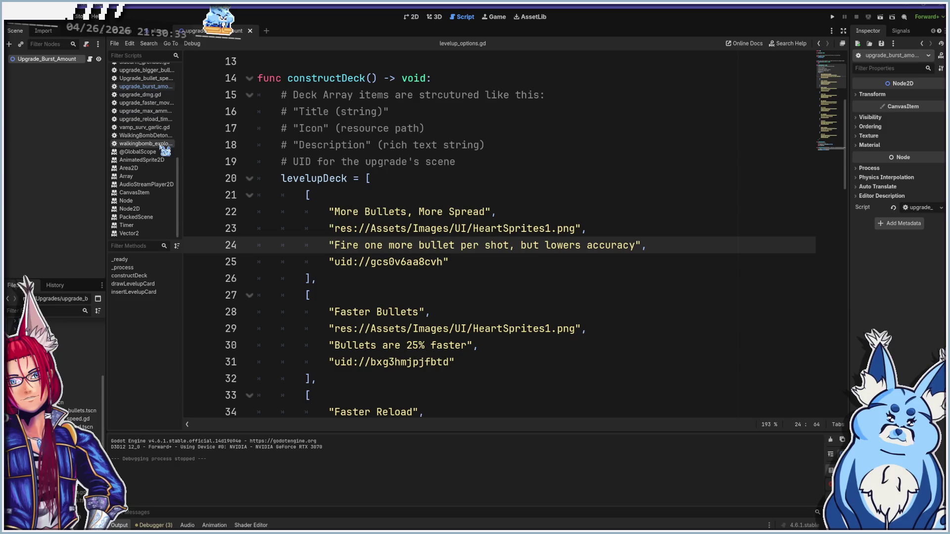
# - In upgrade_burst_amount.gd, add a line increasing CurrentGunStats.accuracy by CurrentGunStats.accuracy * 0.25
pyautogui.click(152, 87)
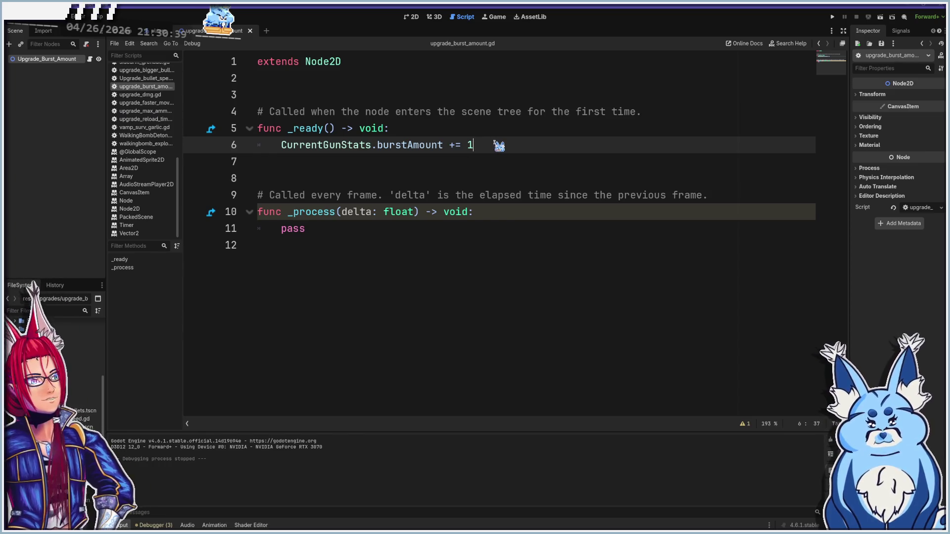
pyautogui.press('Return')
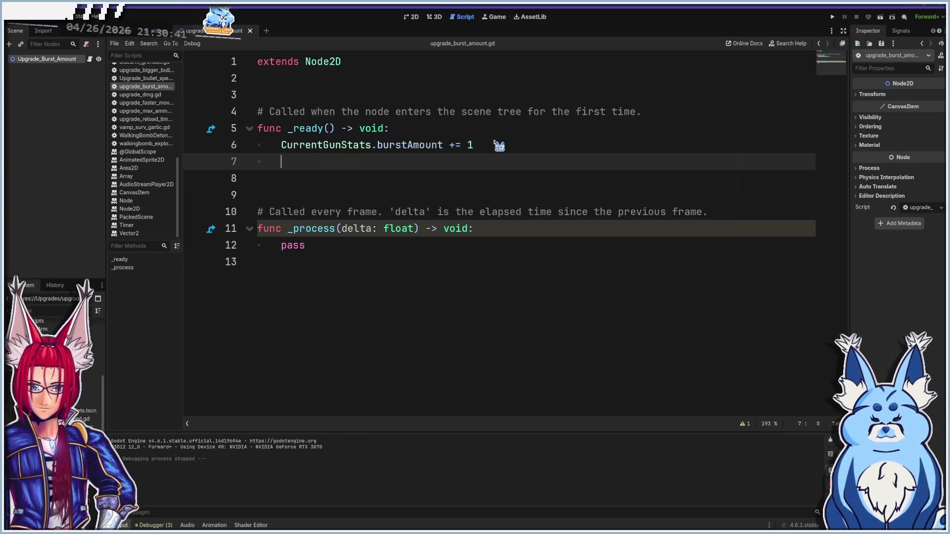
pyautogui.write('CurrentGun')
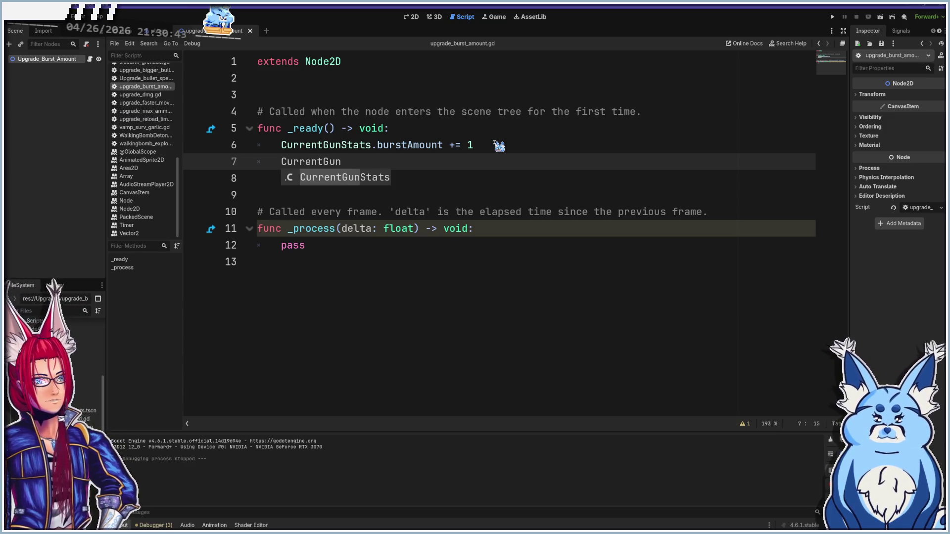
pyautogui.press('Return')
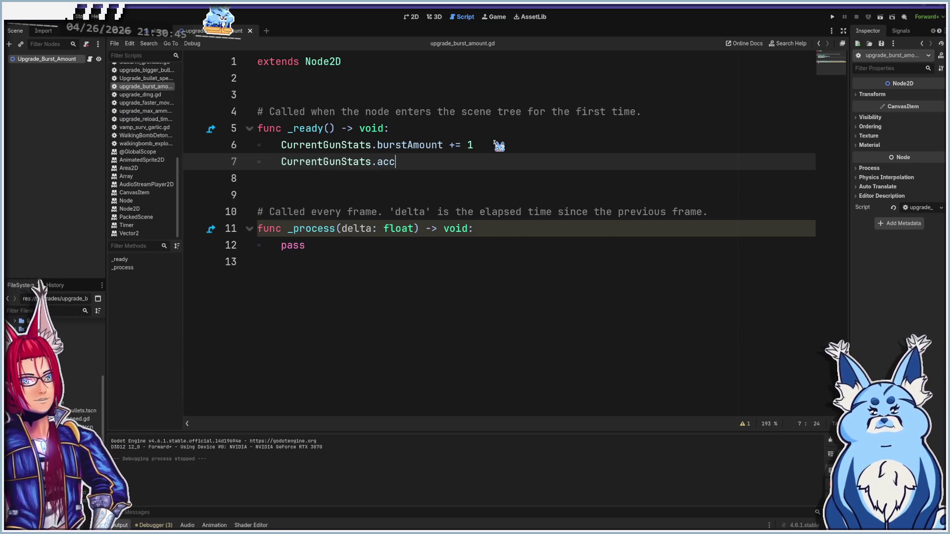
pyautogui.write('uracy -')
pyautogui.press('Return')
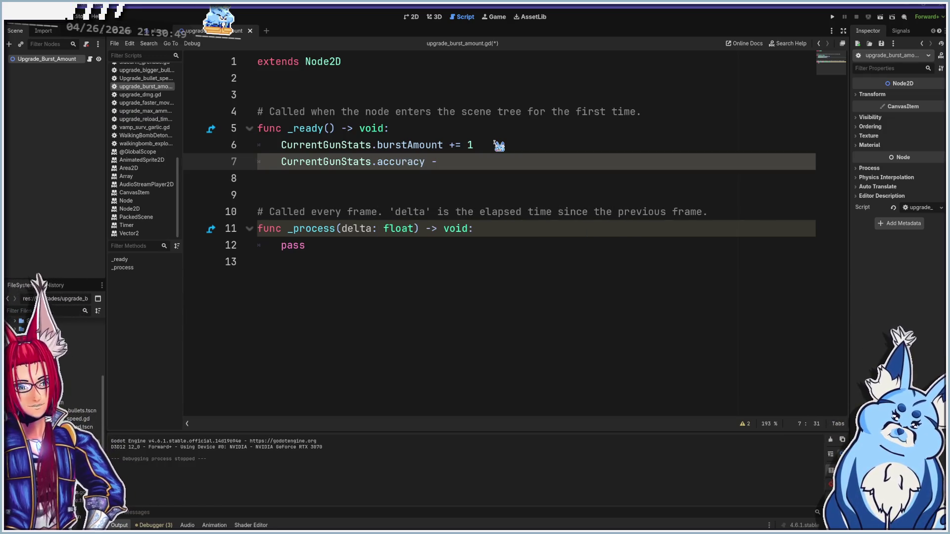
pyautogui.write('=')
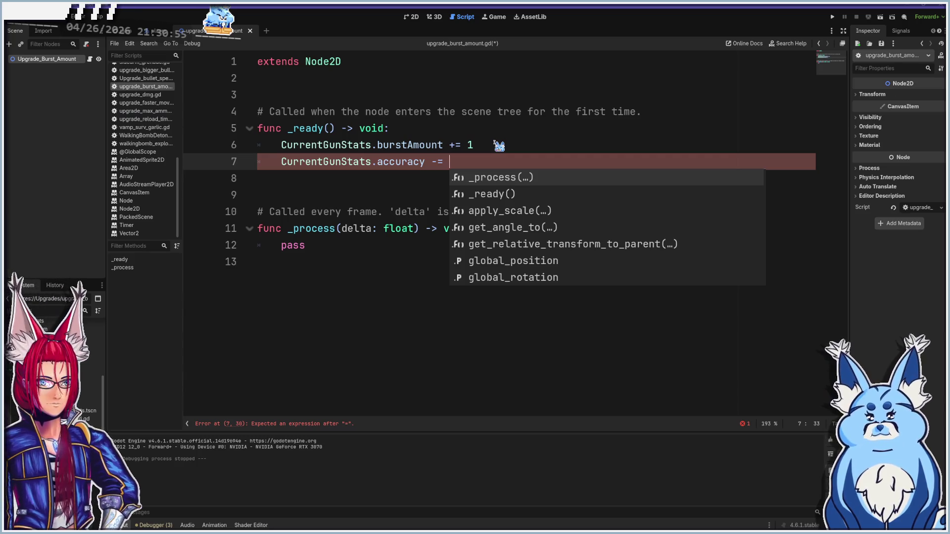
pyautogui.write('current')
pyautogui.press('Return')
pyautogui.write('.')
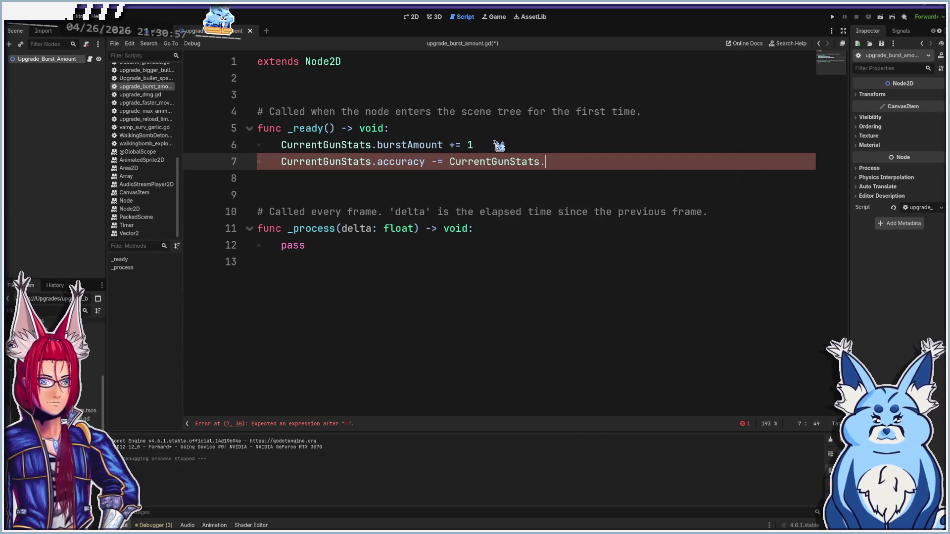
pyautogui.write('accuracy * 0.25')
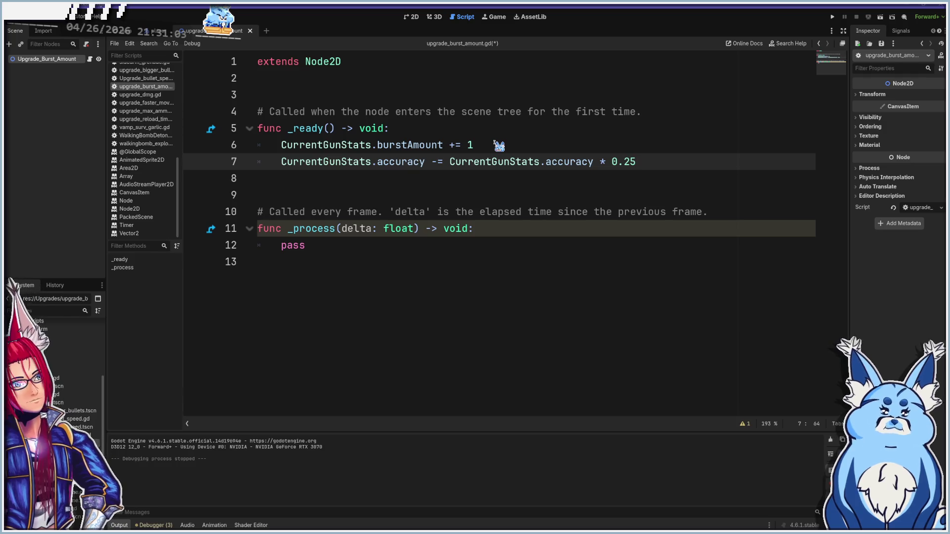
# - Save, remove the stray minus so accuracy increases, and launch the game
pyautogui.hotkey('ctrl', 's')
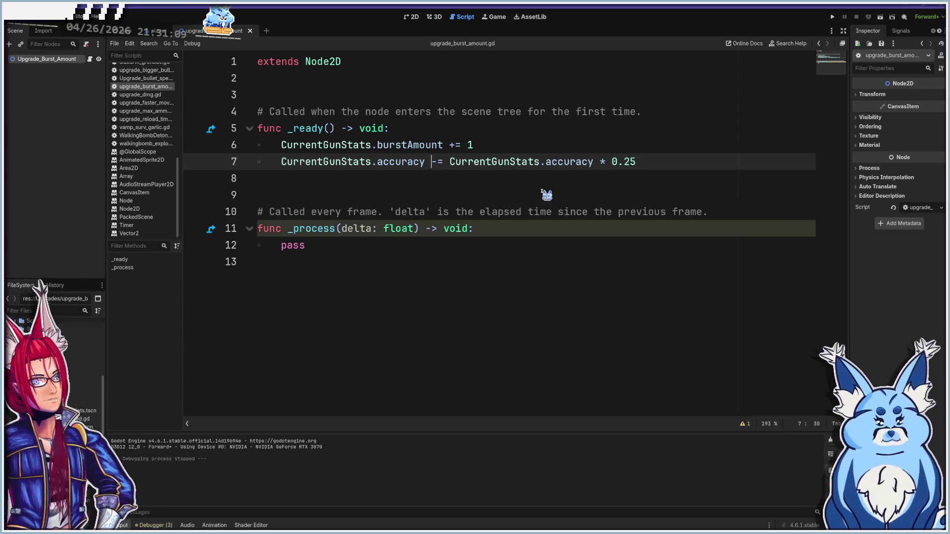
pyautogui.press('Delete')
pyautogui.write('+')
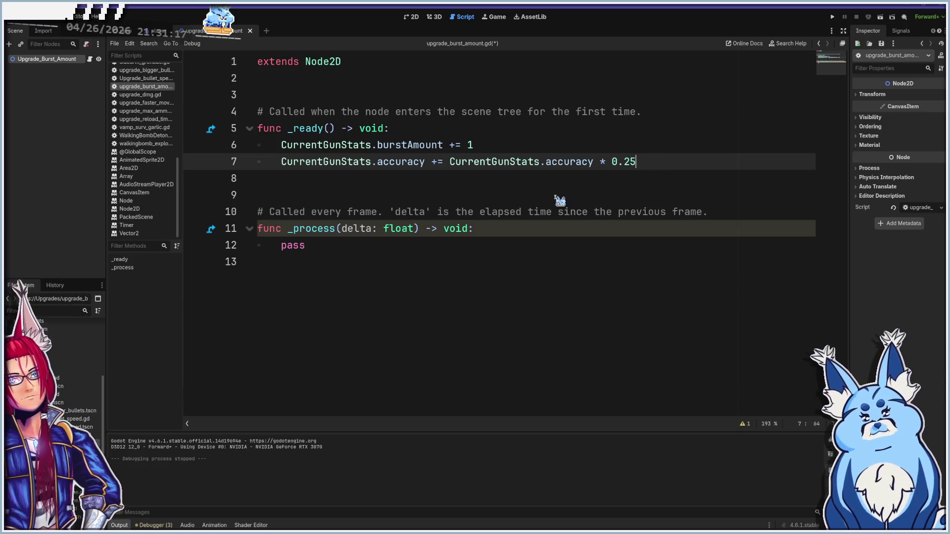
pyautogui.press('F5')
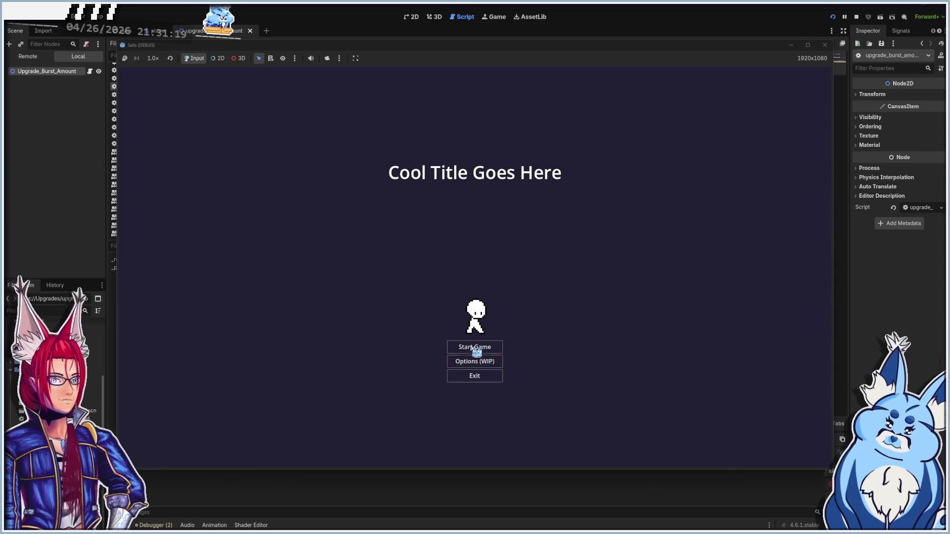
# - Start a new game with the Pistol and move through the level
pyautogui.click(476, 346)
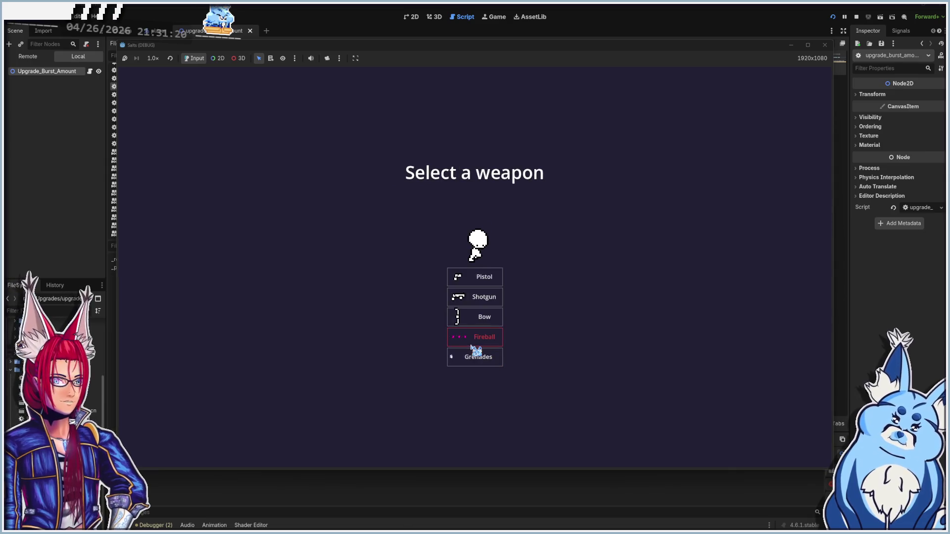
pyautogui.click(485, 279)
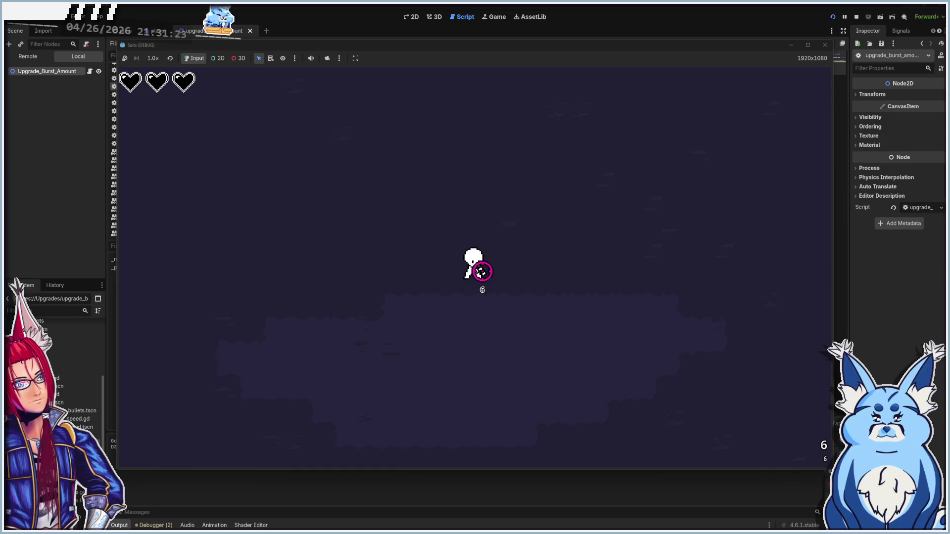
pyautogui.press('s')
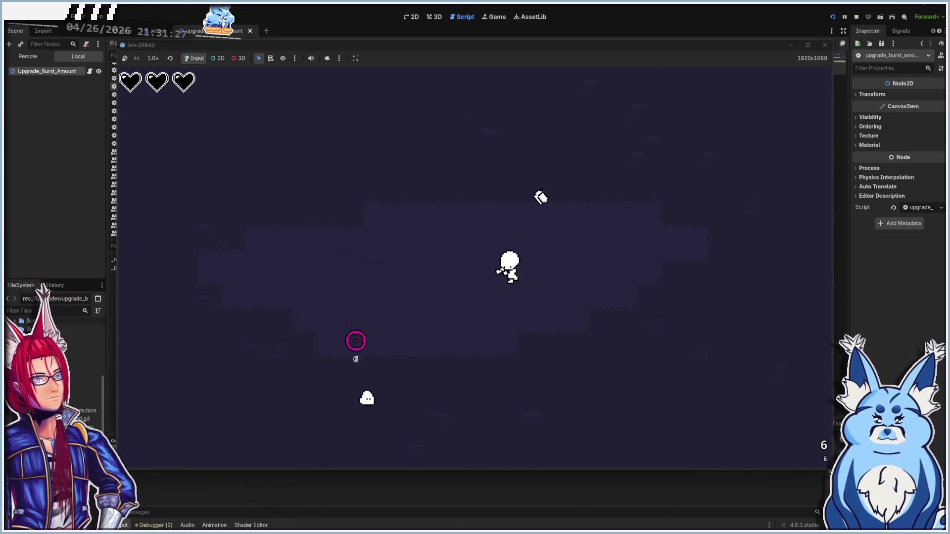
pyautogui.press('s')
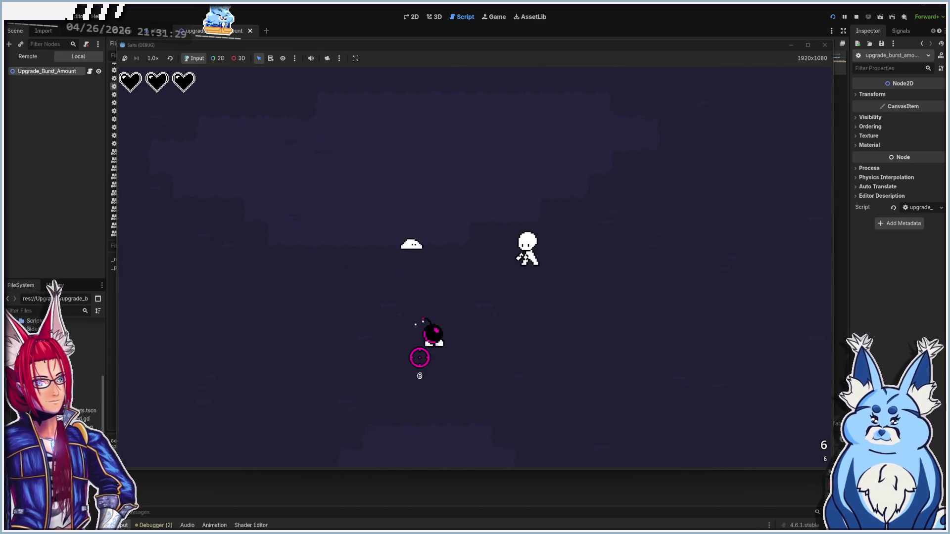
pyautogui.press('a')
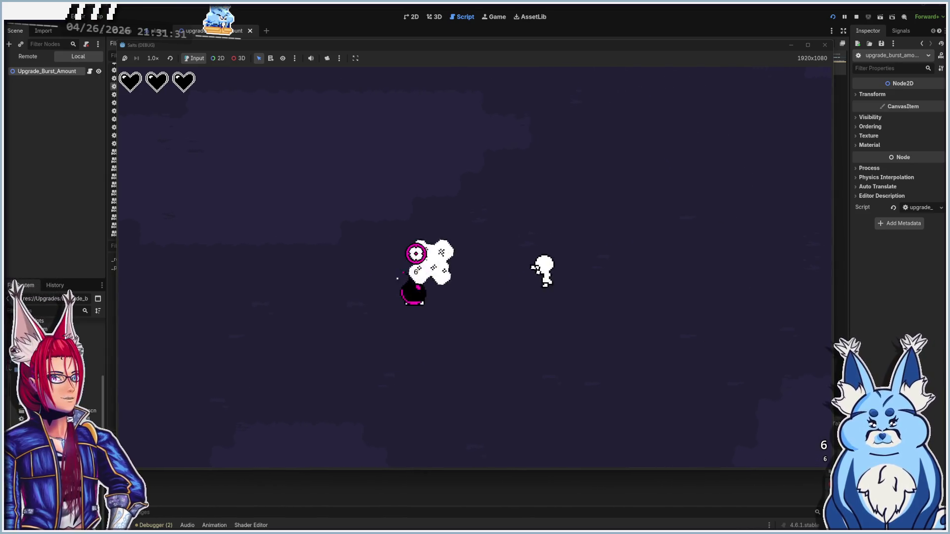
# - Fire bursts at the skeleton and cloud enemies while moving until Level Up appears
pyautogui.click(391, 278)
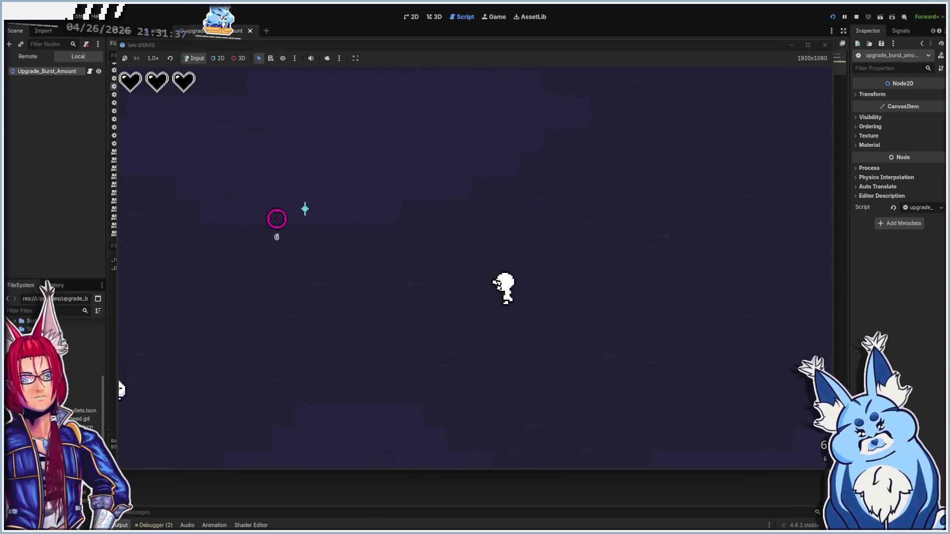
pyautogui.click(269, 344)
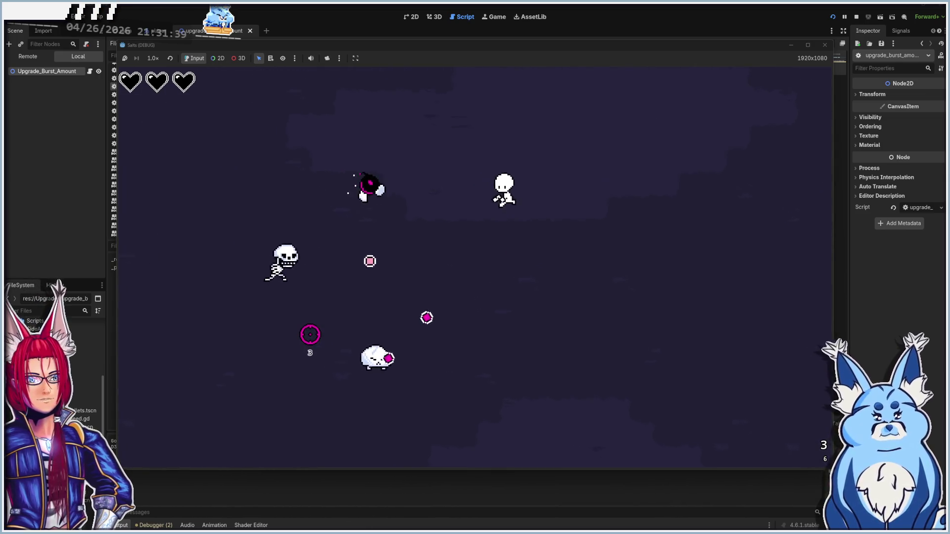
pyautogui.press('a')
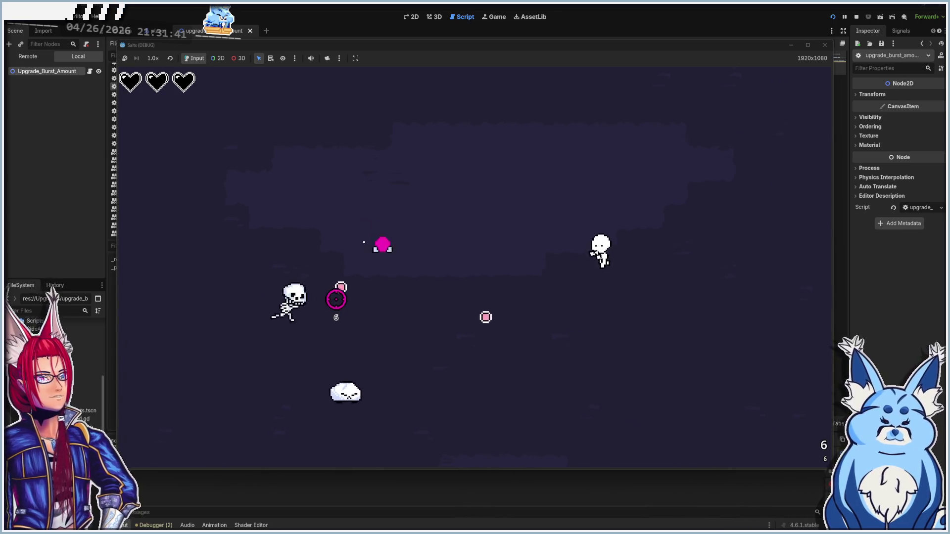
pyautogui.click(299, 319)
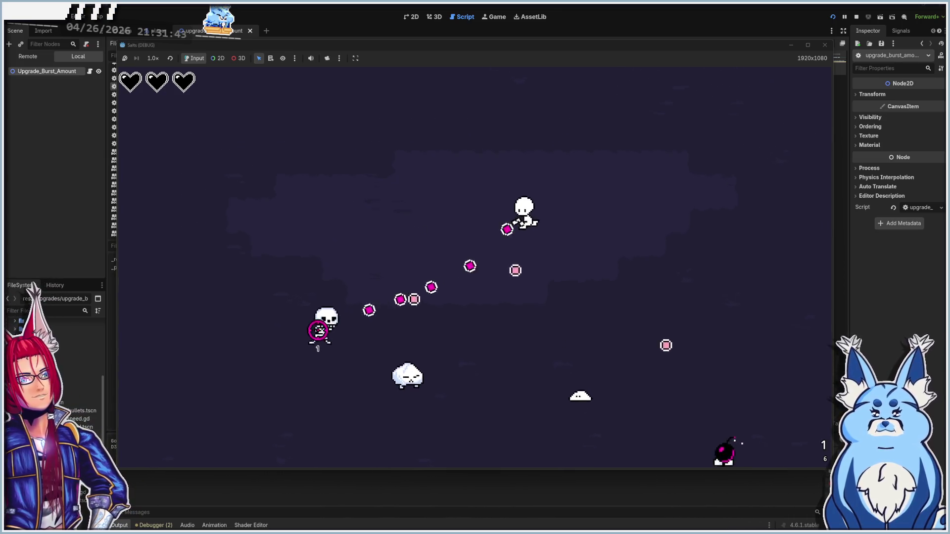
pyautogui.press('a')
pyautogui.click(382, 333)
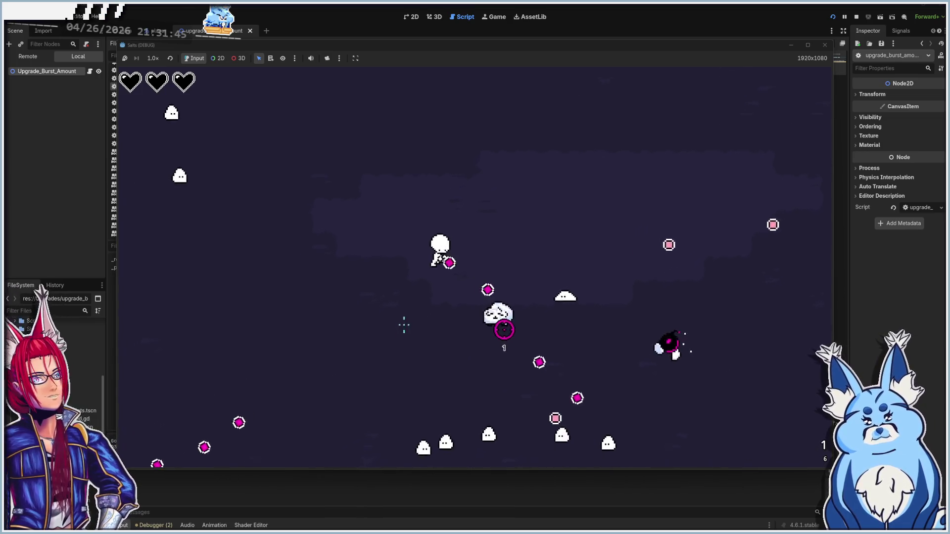
pyautogui.press('a')
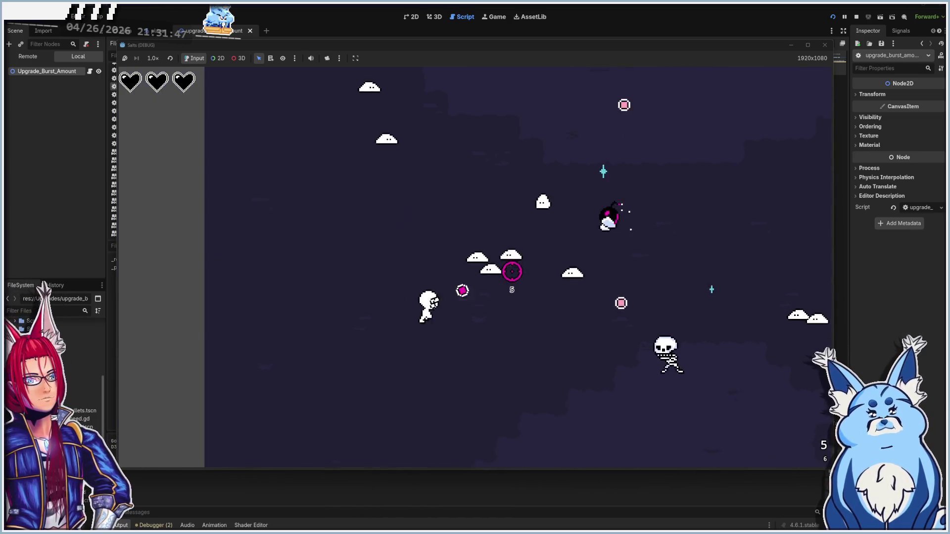
pyautogui.click(513, 271)
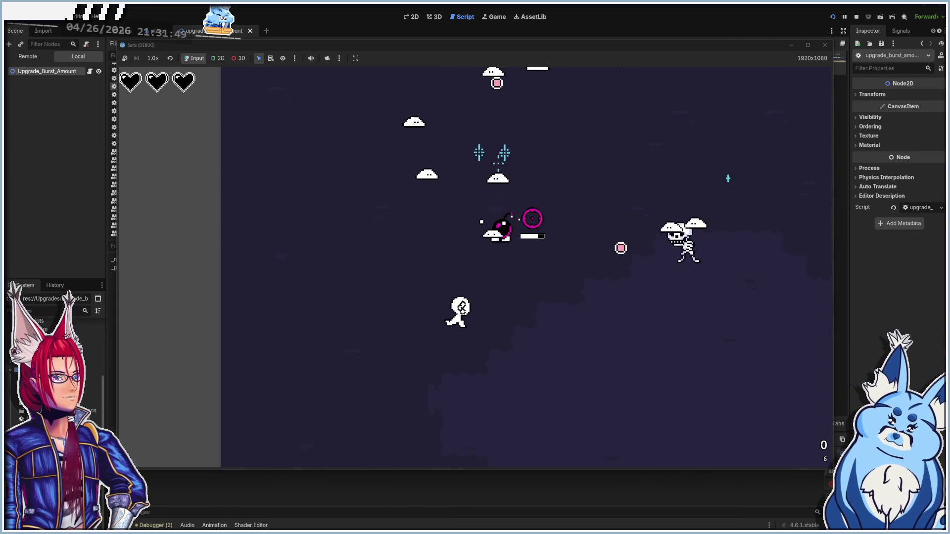
pyautogui.press('s')
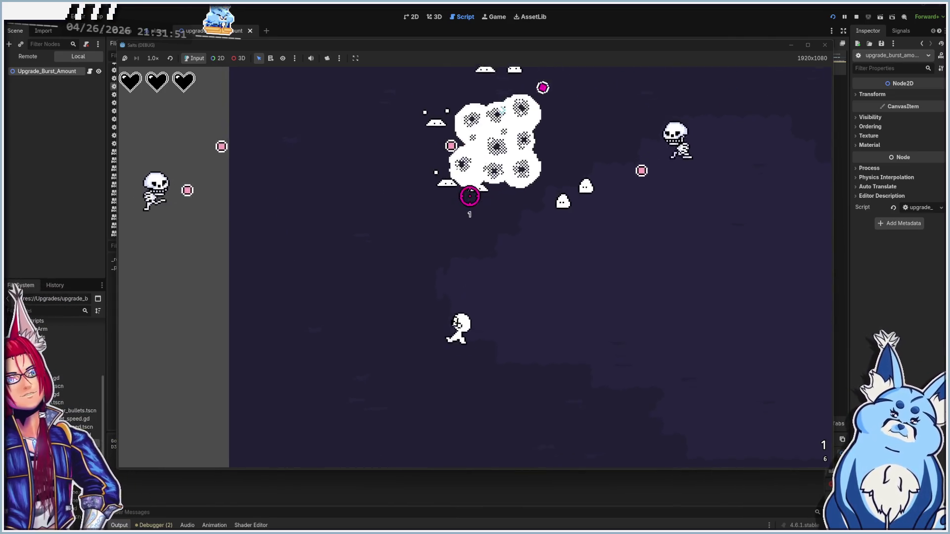
pyautogui.press('w')
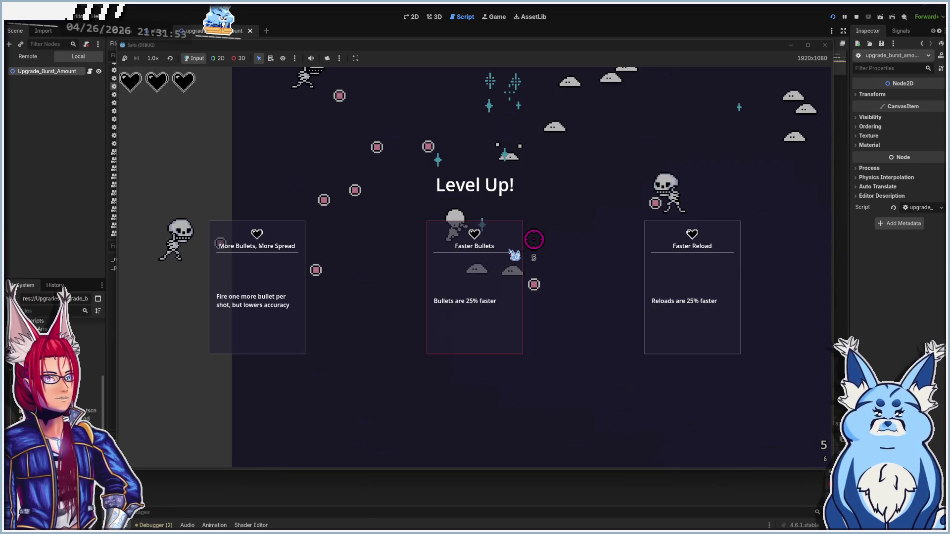
# - Pick a Level Up card, then keep moving and shooting at skeletons and blobs
pyautogui.click(250, 303)
pyautogui.press('s')
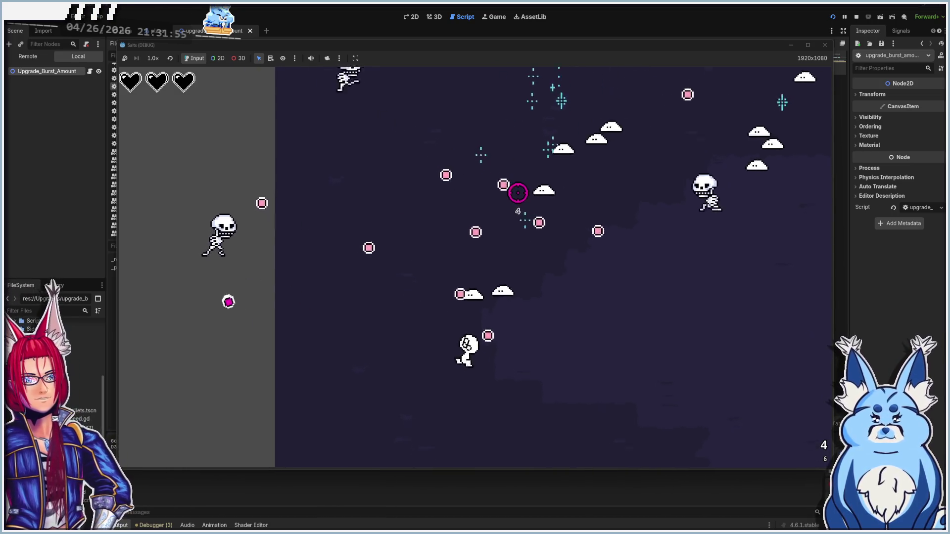
pyautogui.press('w')
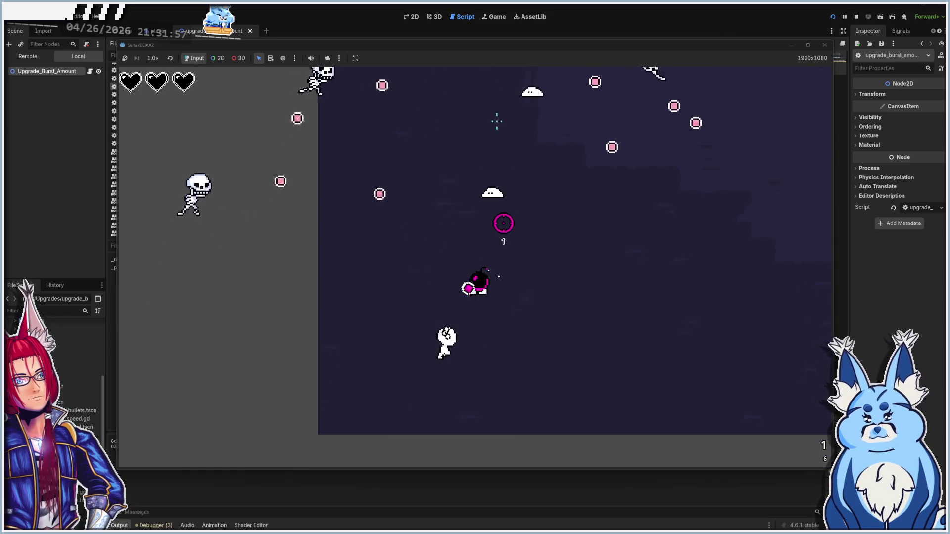
pyautogui.click(503, 220)
pyautogui.press('a')
pyautogui.press('s')
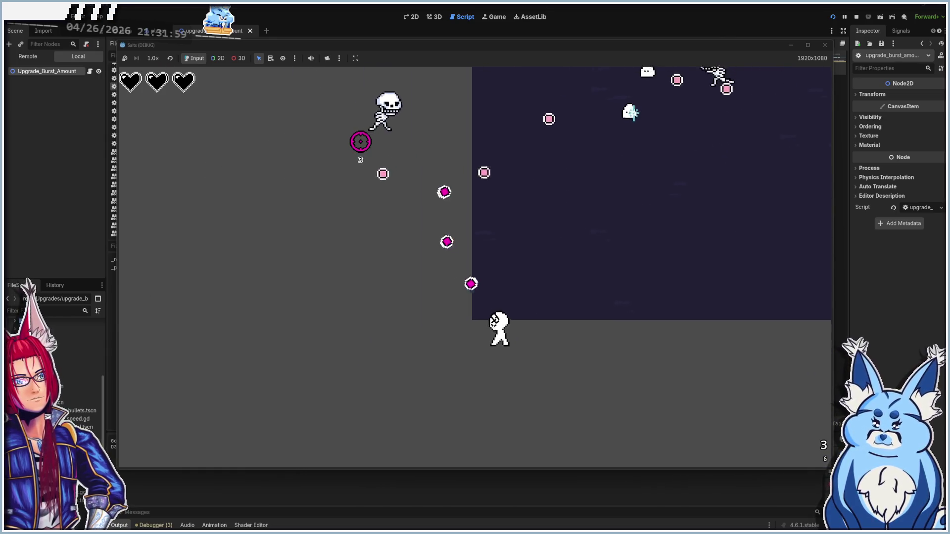
pyautogui.press('a')
pyautogui.click(618, 134)
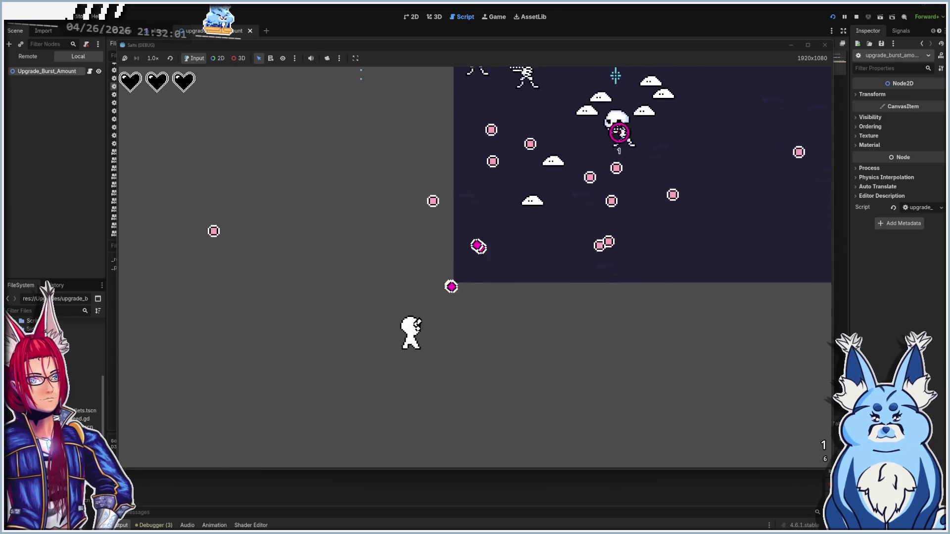
pyautogui.press('a')
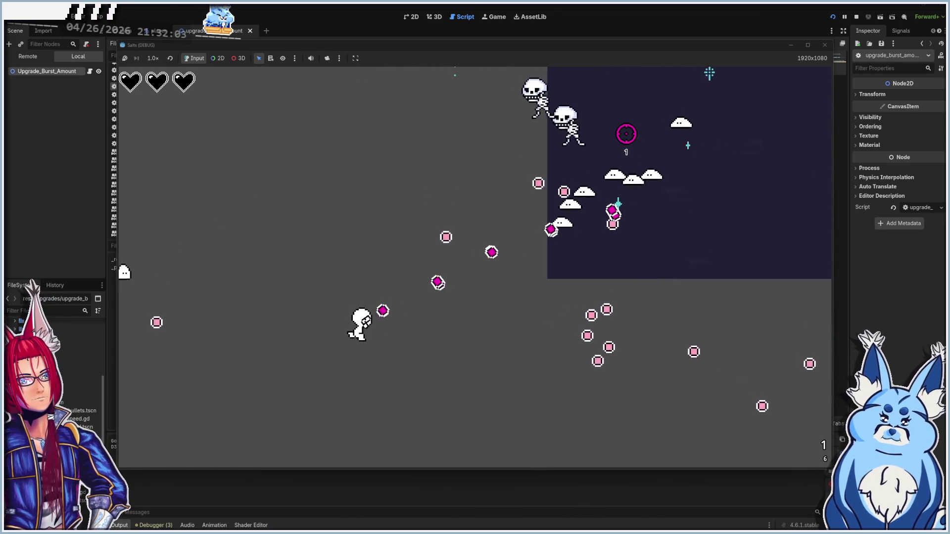
pyautogui.press('a')
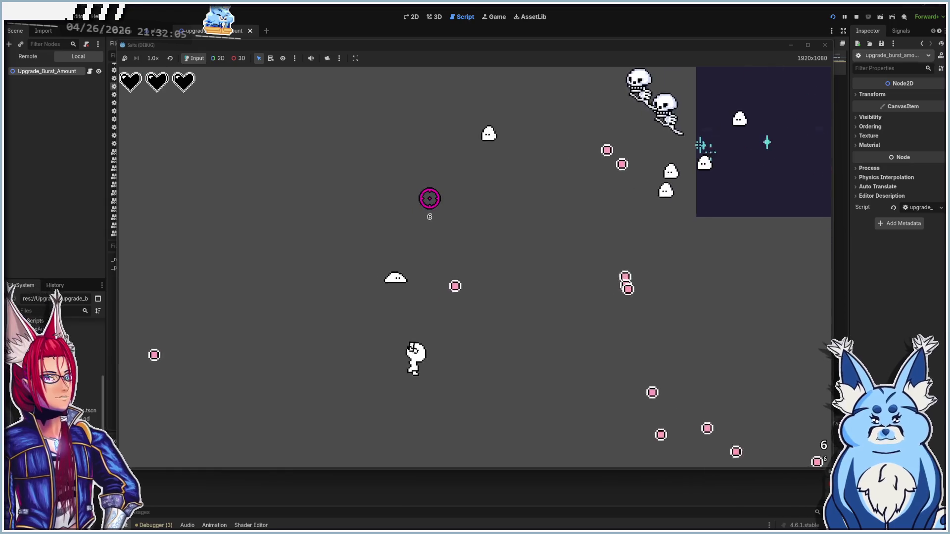
pyautogui.press('a')
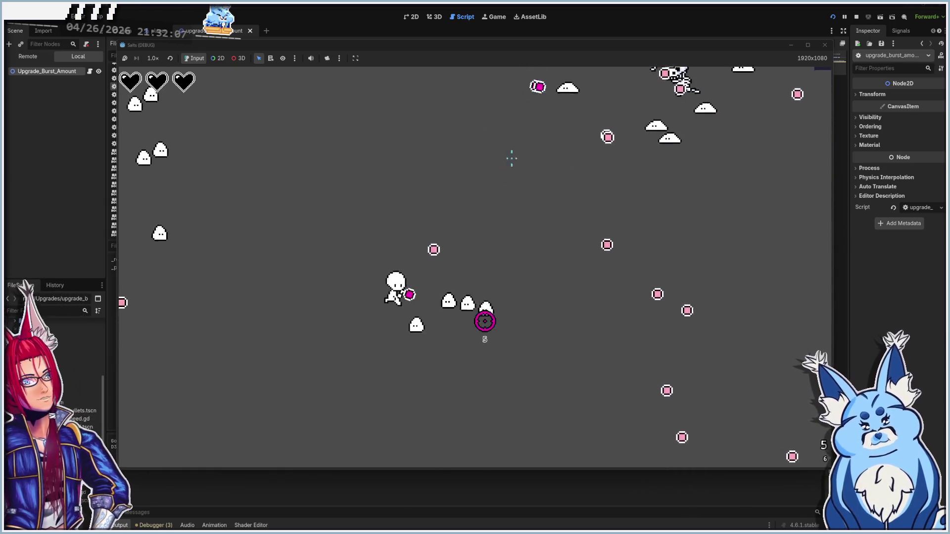
# - Stop the game and open Gun_Base.gd using the 'gun' script filter
pyautogui.press('F8')
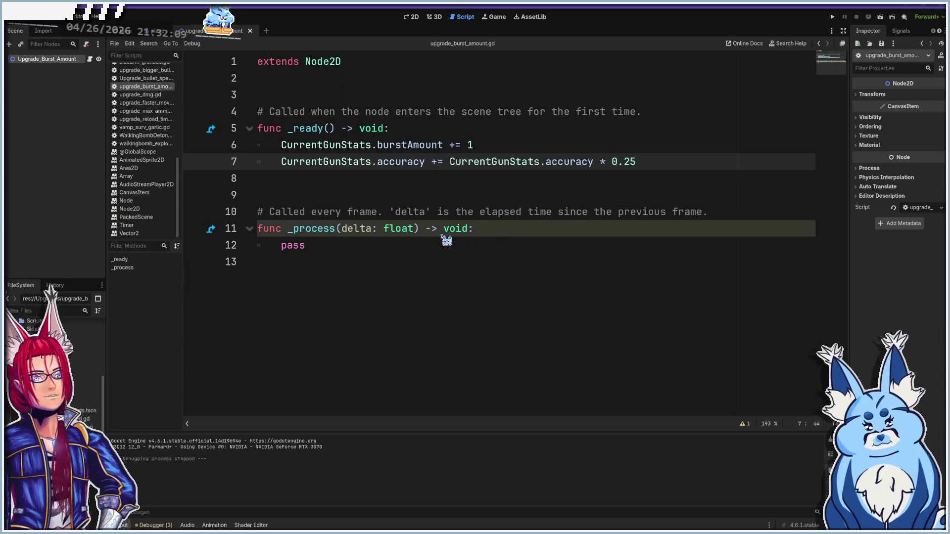
pyautogui.scroll(10, 121, 203)
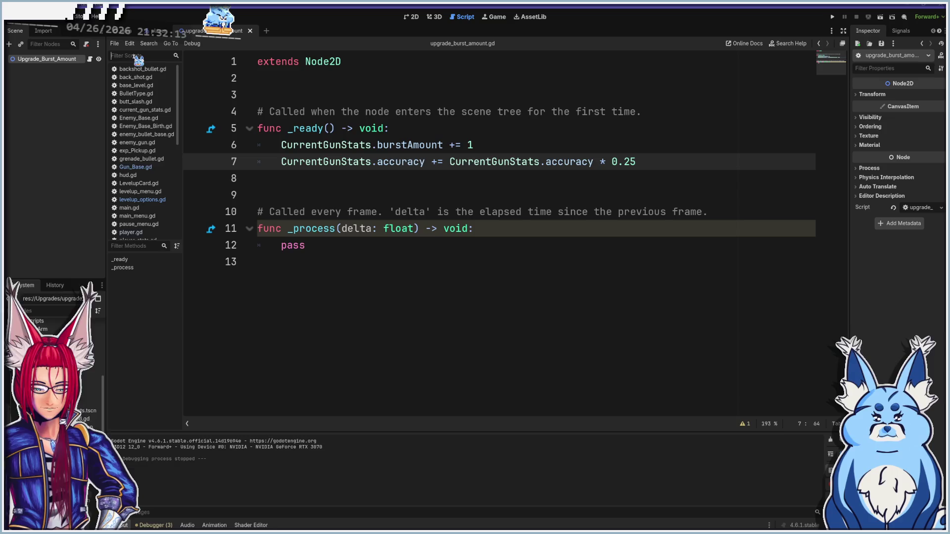
pyautogui.write('gun')
pyautogui.click(157, 87)
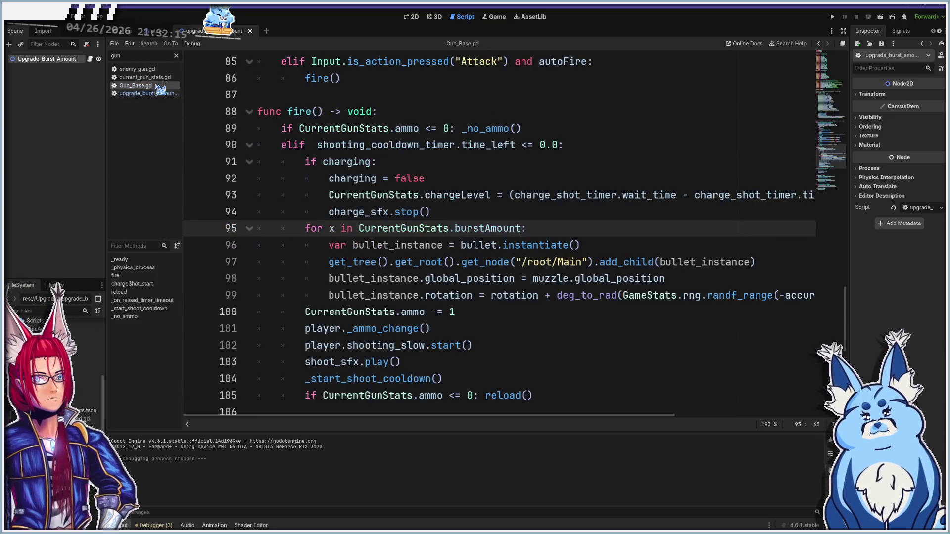
pyautogui.scroll(-7, 452, 223)
pyautogui.scroll(8, 460, 273)
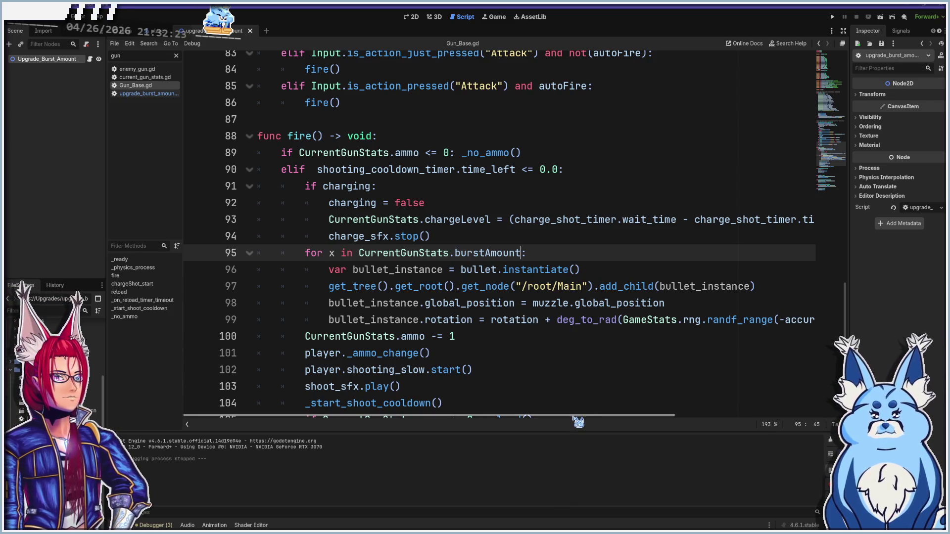
# - Make line 99's randf_range lower bound -CurrentGunStats.accuracy and begin the upper bound
pyautogui.moveTo(575, 418); pyautogui.dragTo(744, 405)
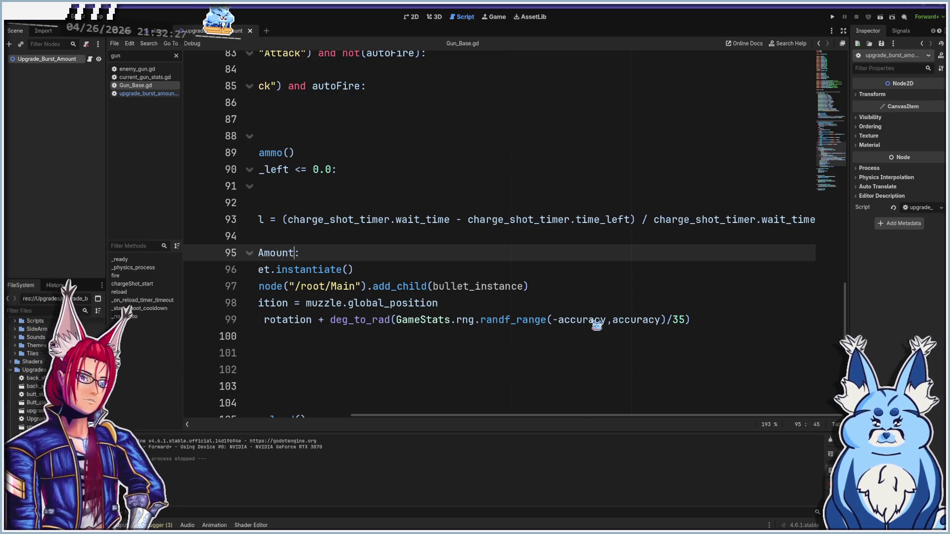
pyautogui.click(559, 320)
pyautogui.write('CurrentGunStats')
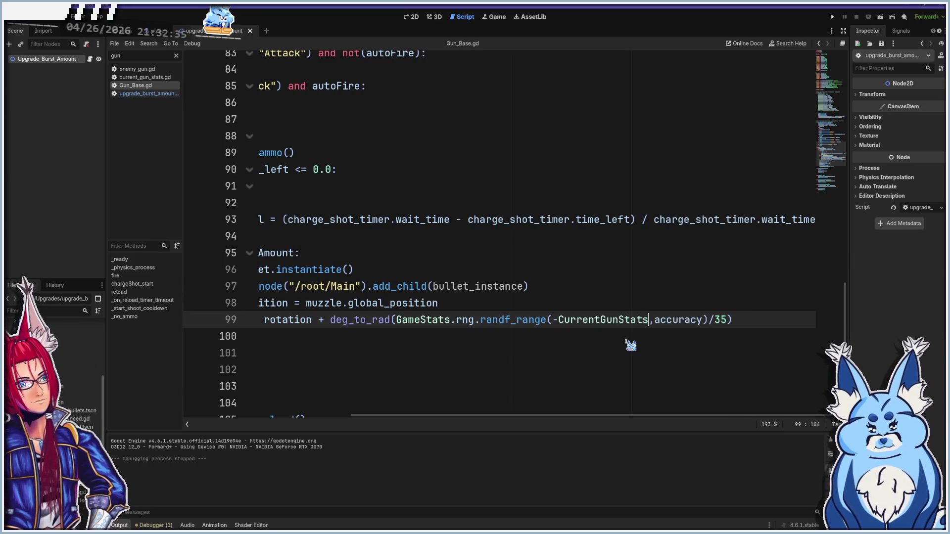
pyautogui.write('.accura')
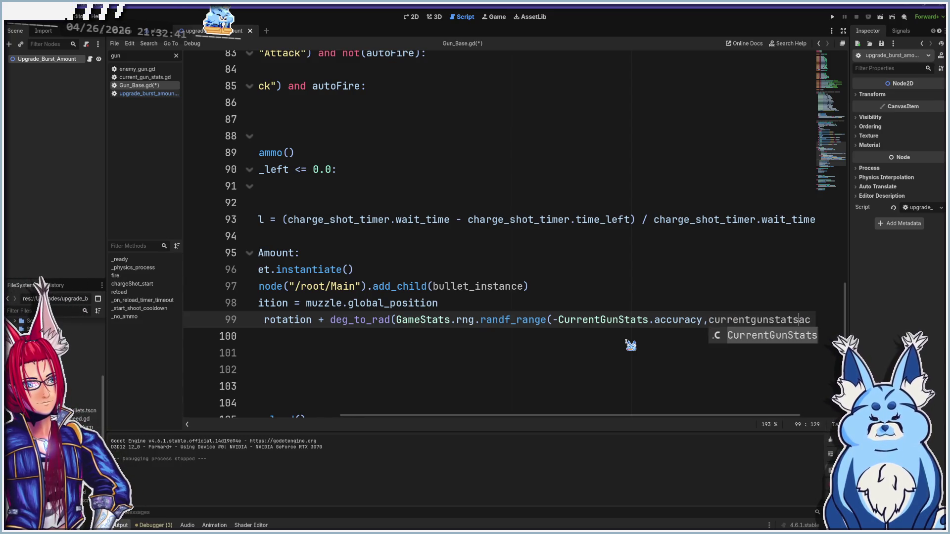
pyautogui.write('.accuracy)/')
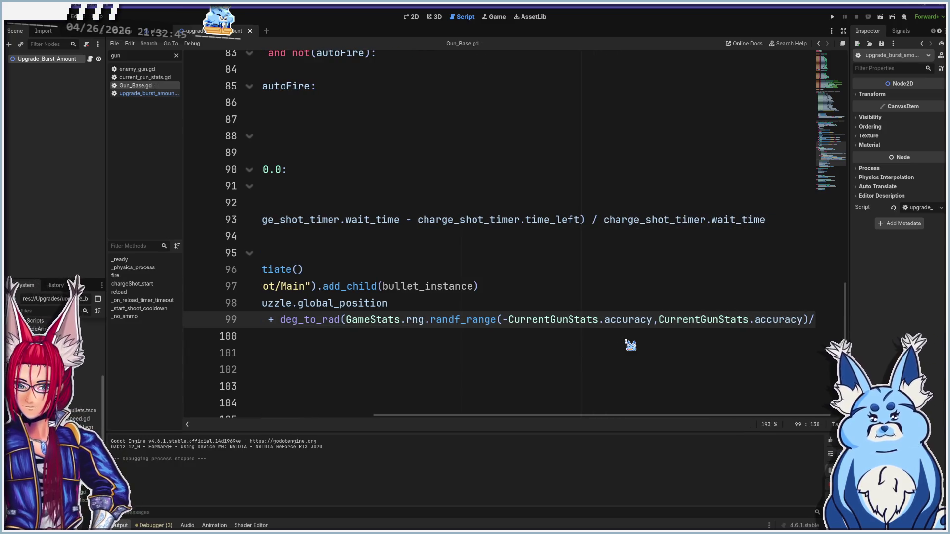
# - Launch the game with F5, start a new run, and fire bursts at the first enemies and pink bombs
pyautogui.press('F5')
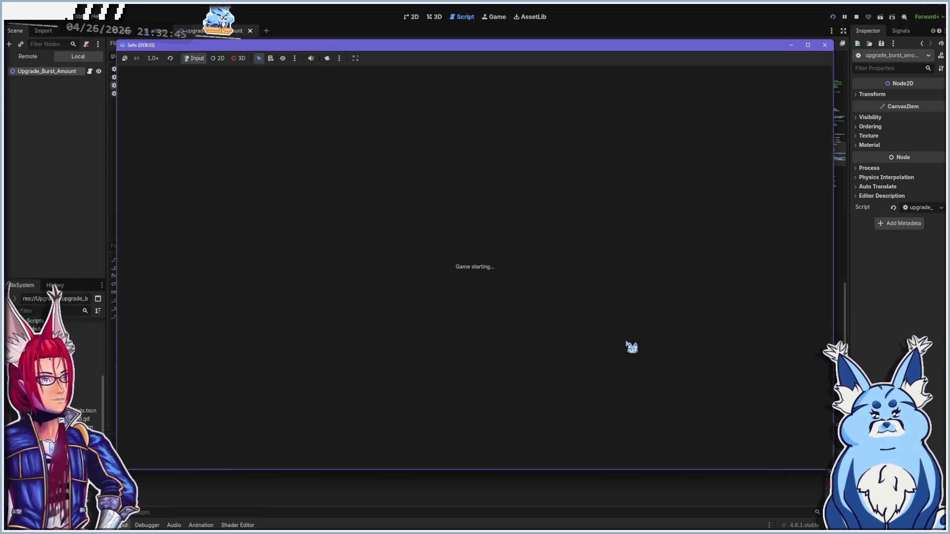
pyautogui.click(489, 350)
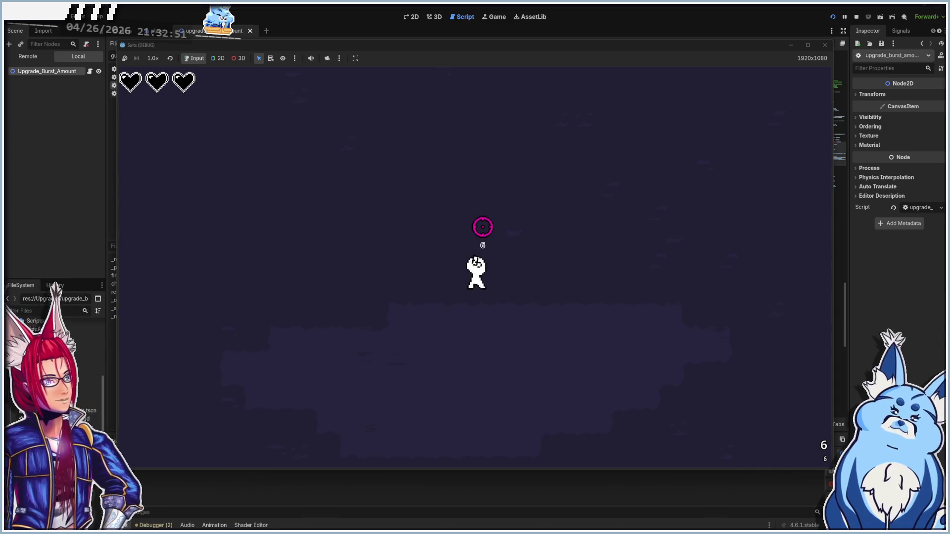
pyautogui.press('a')
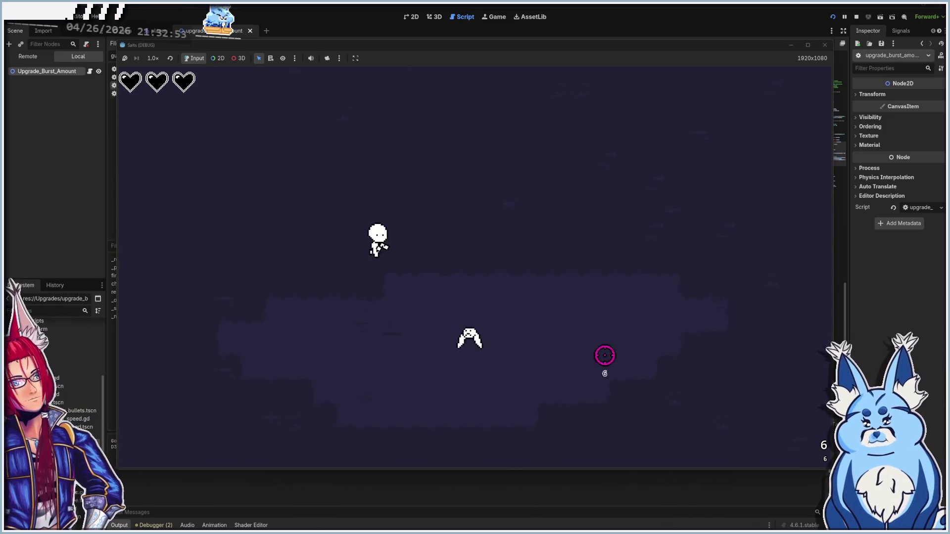
pyautogui.press('d')
pyautogui.click(488, 320)
pyautogui.click(536, 291)
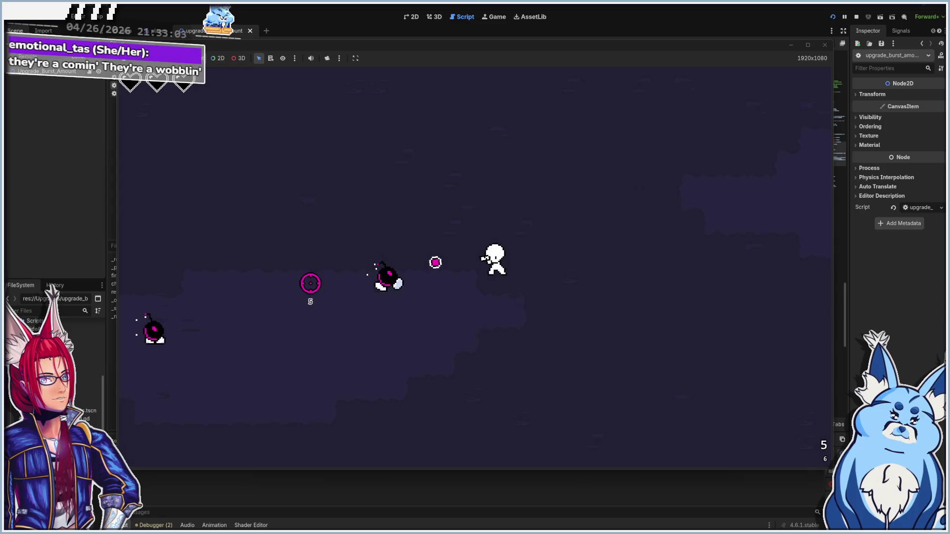
pyautogui.click(311, 284)
pyautogui.click(439, 355)
pyautogui.click(441, 354)
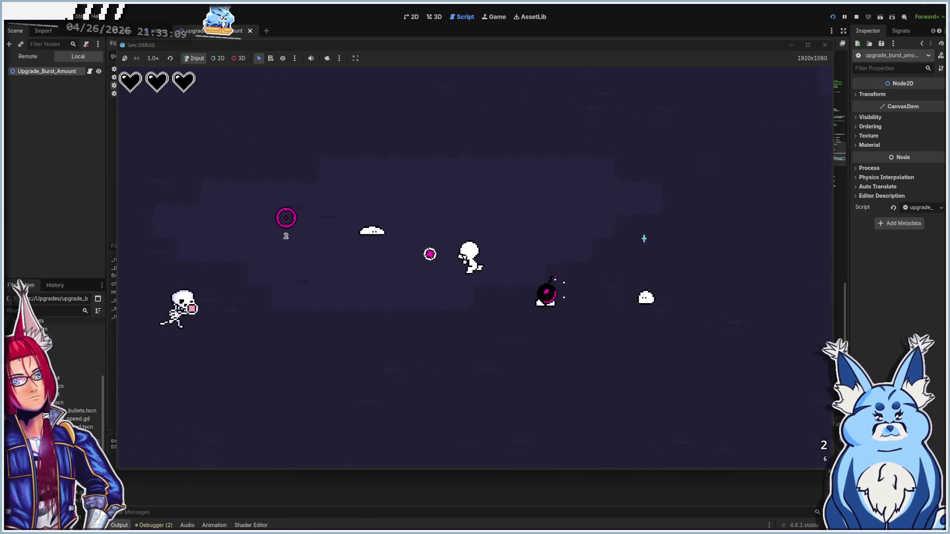
pyautogui.click(327, 364)
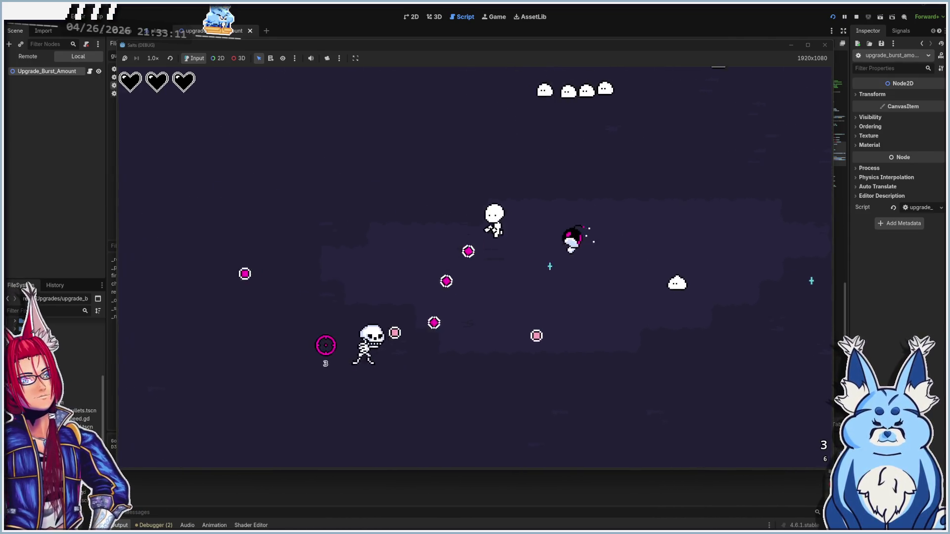
# - Keep moving with WASD and firing bursts until the Level Up card choice appears
pyautogui.press('s')
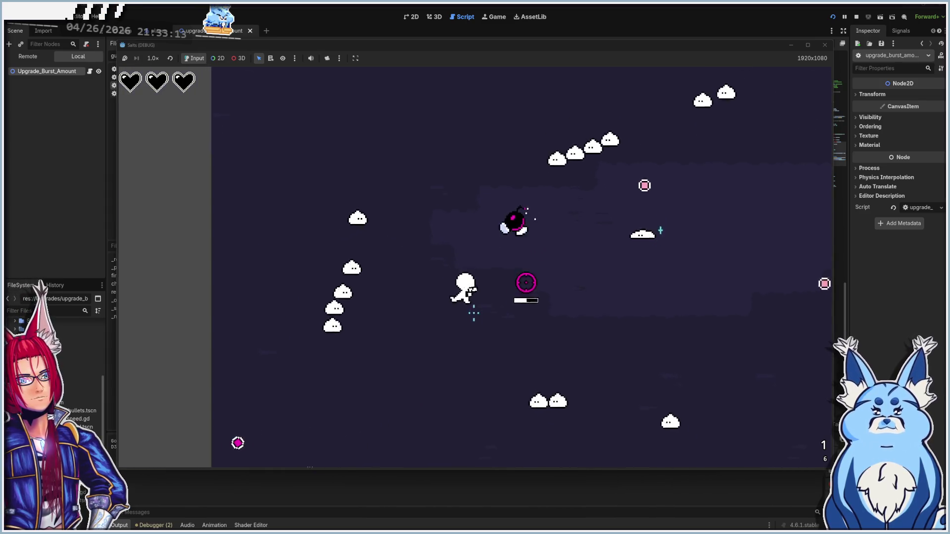
pyautogui.press('a')
pyautogui.press('w')
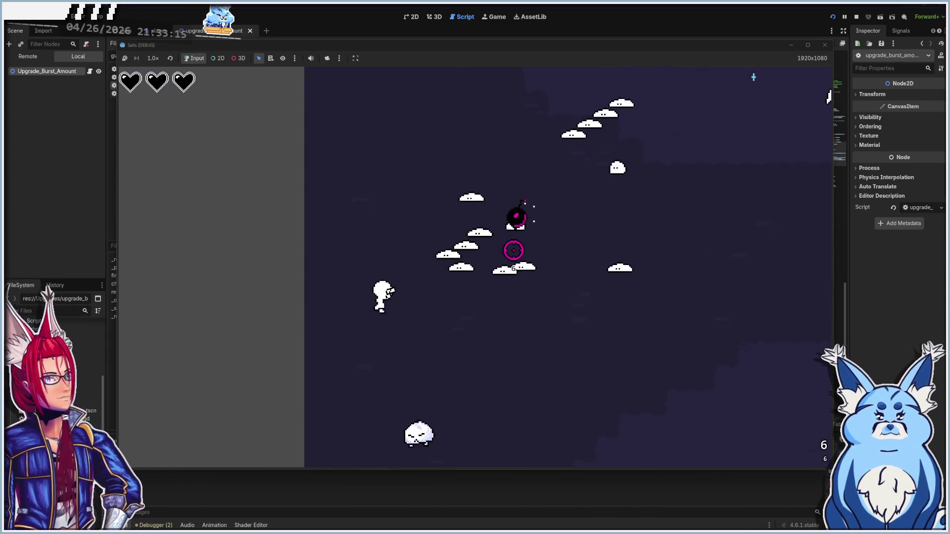
pyautogui.click(526, 257)
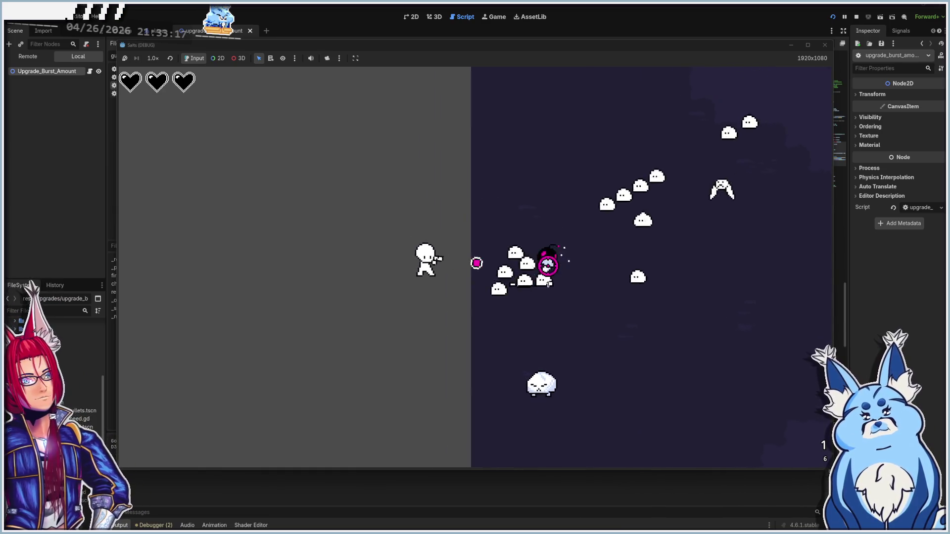
pyautogui.press('w')
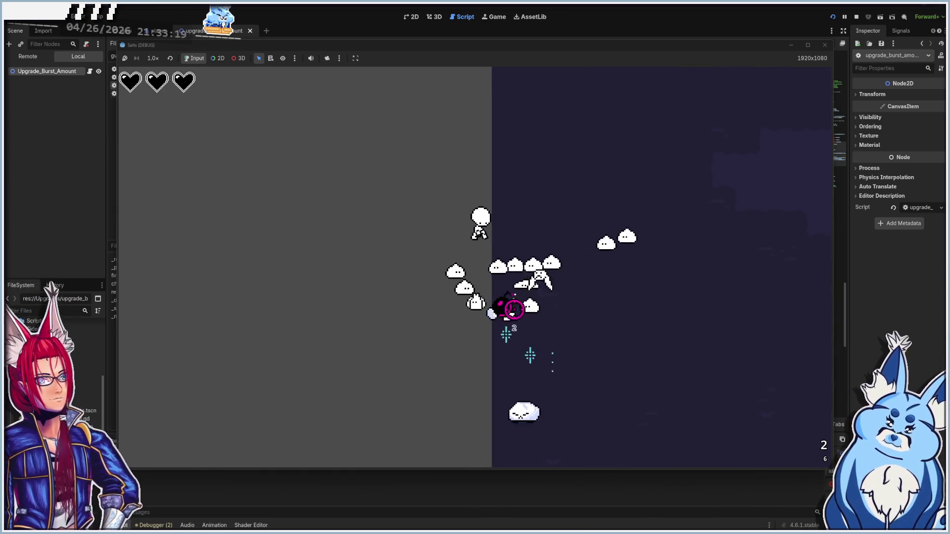
pyautogui.press('d')
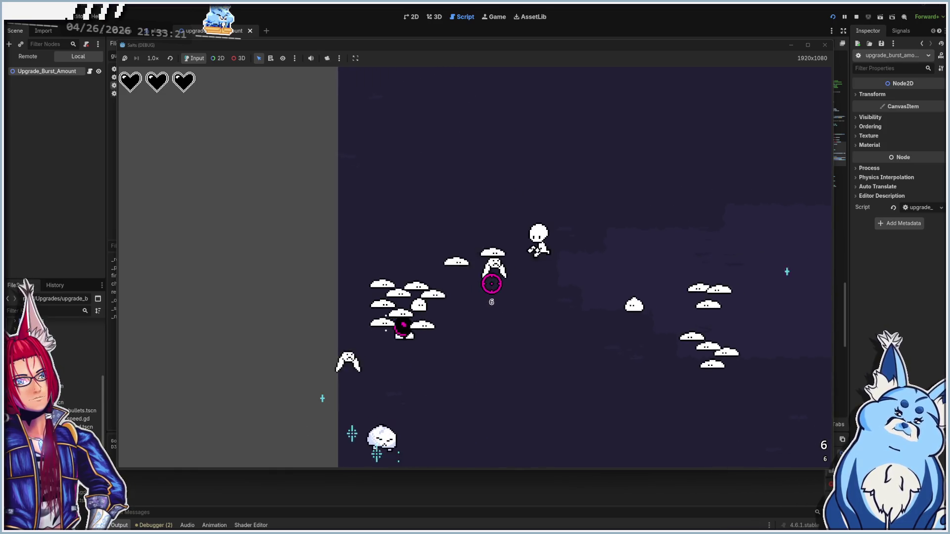
pyautogui.press('a')
pyautogui.click(488, 267)
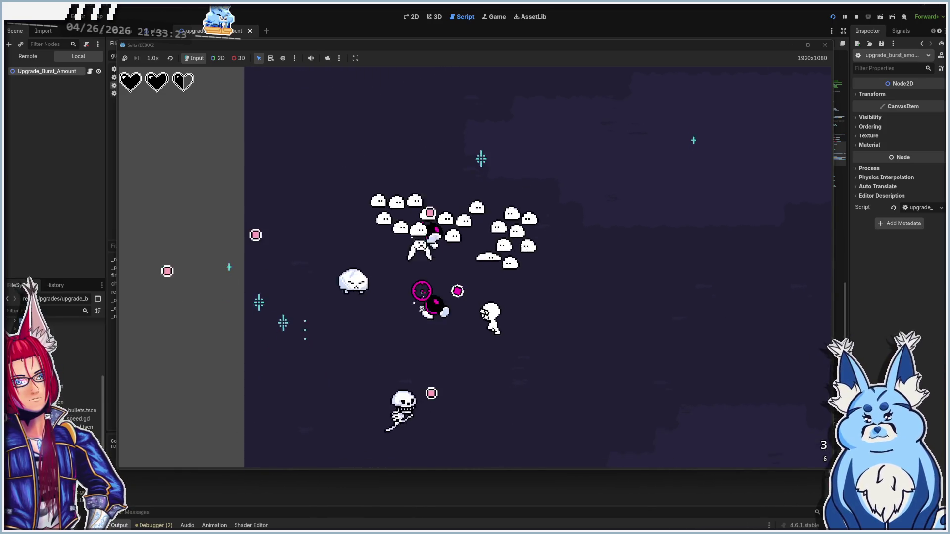
pyautogui.press('s')
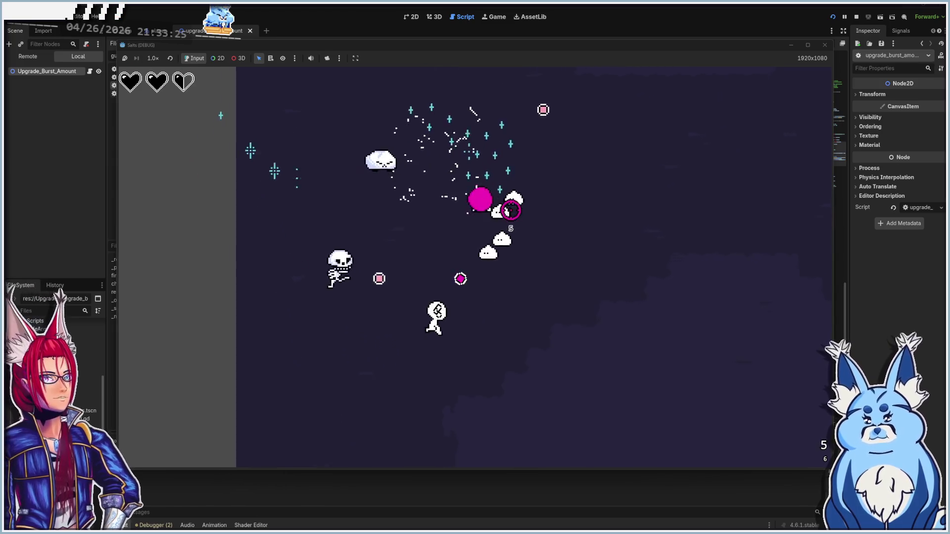
pyautogui.click(511, 210)
pyautogui.press('w')
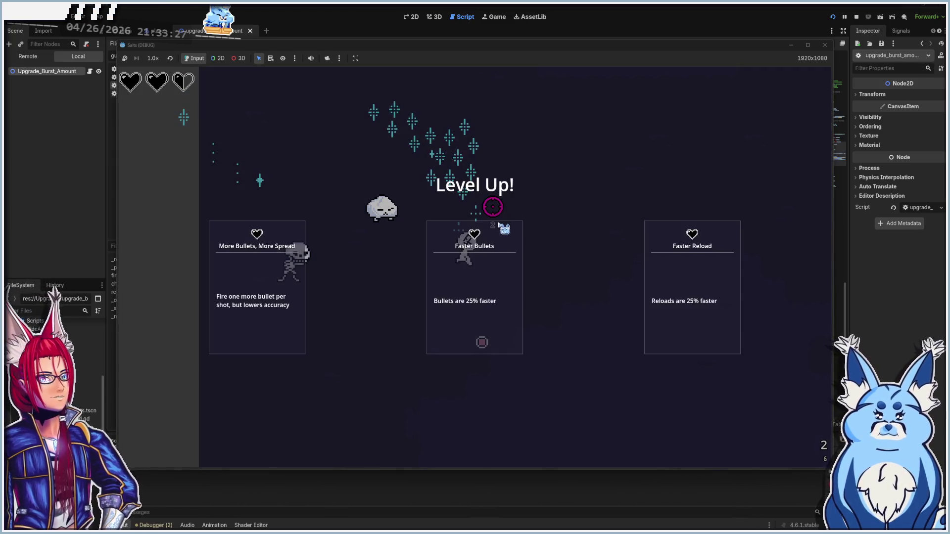
# - Pick the More Bullets, More Spread upgrade and fire bursts at the enemies
pyautogui.click(271, 331)
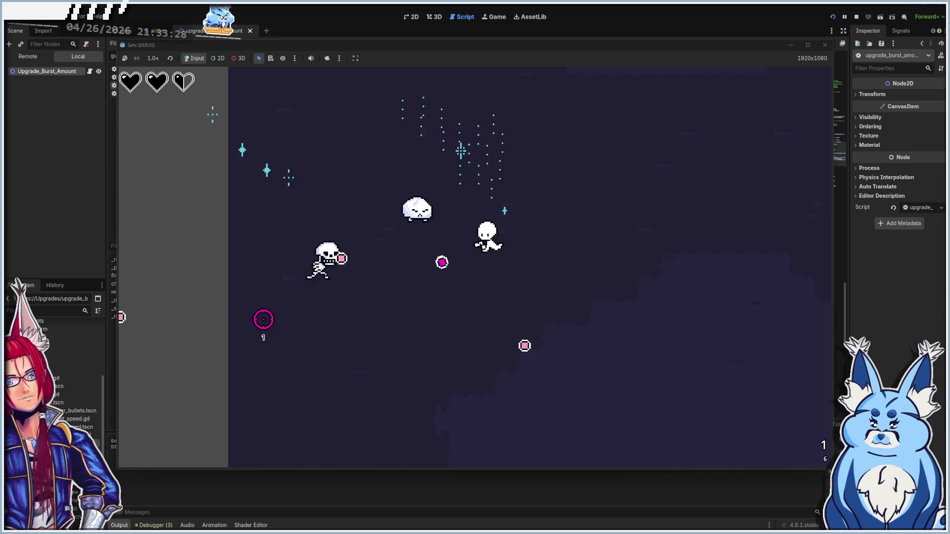
pyautogui.click(337, 285)
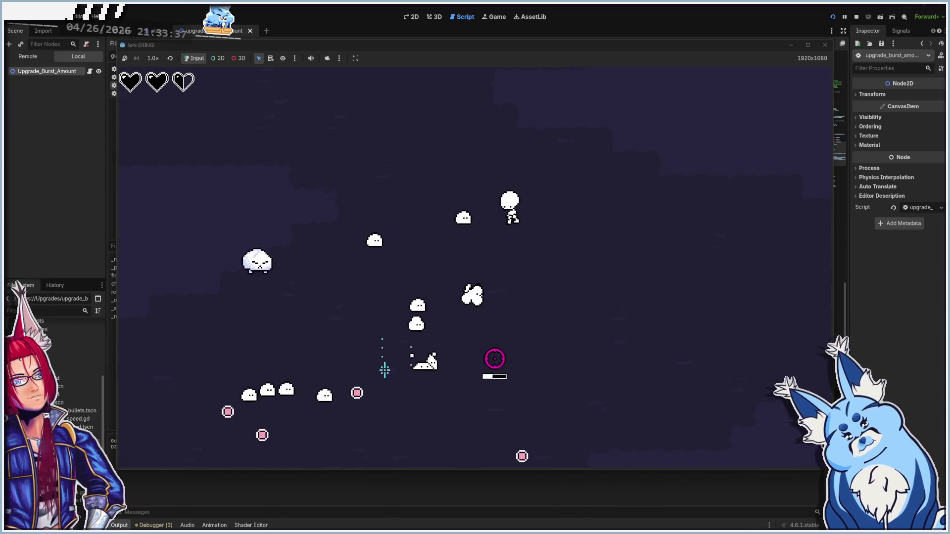
pyautogui.click(402, 322)
pyautogui.click(393, 305)
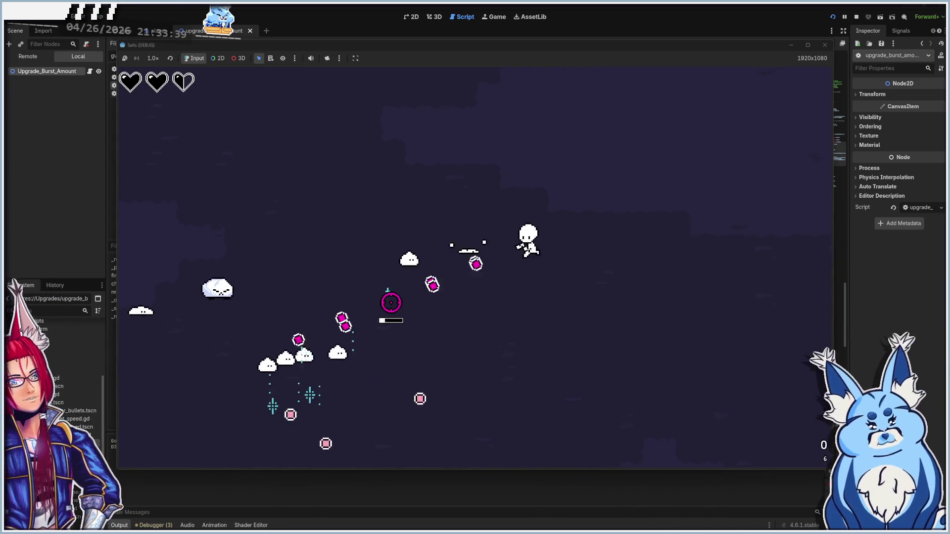
pyautogui.click(378, 279)
pyautogui.click(379, 281)
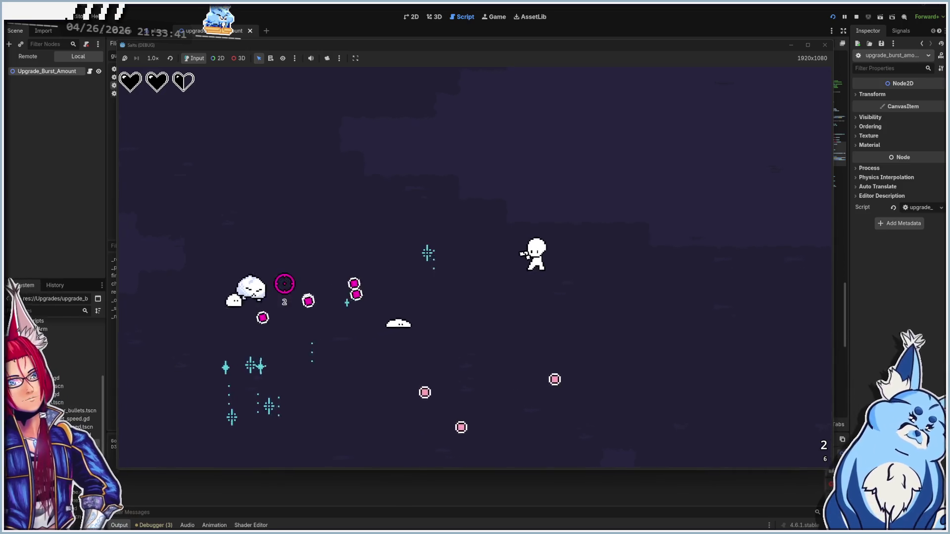
pyautogui.click(488, 364)
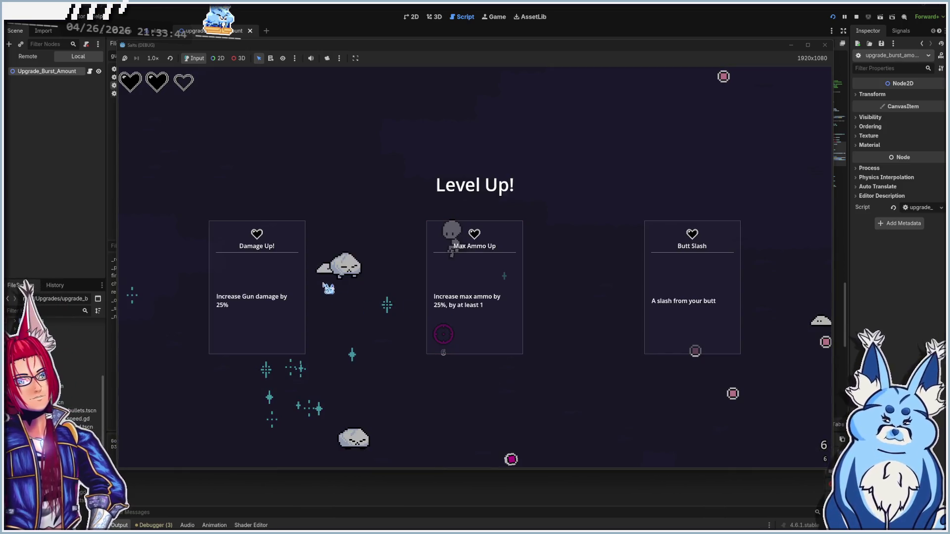
# - Take the Damage Up and Uh Oh Stinky upgrades while continuing to shoot enemies
pyautogui.click(258, 283)
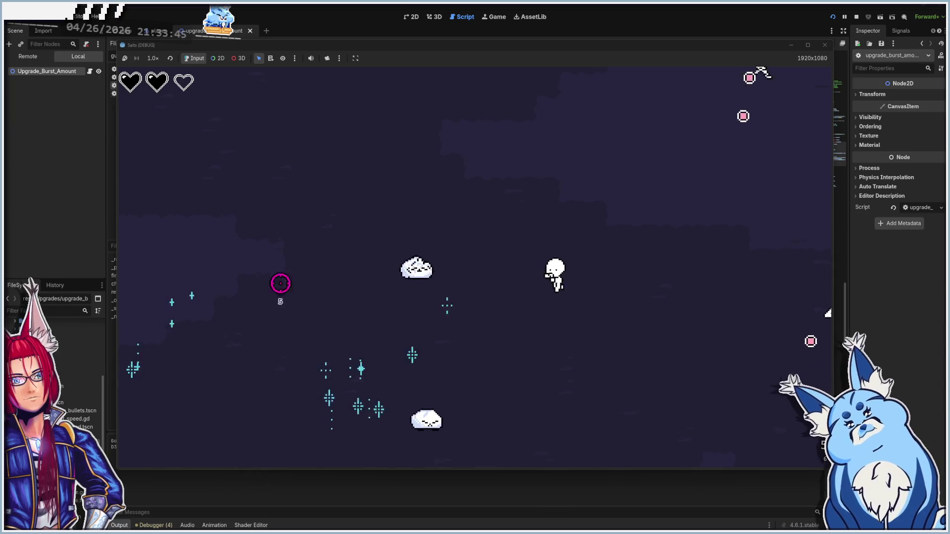
pyautogui.click(441, 256)
pyautogui.click(425, 233)
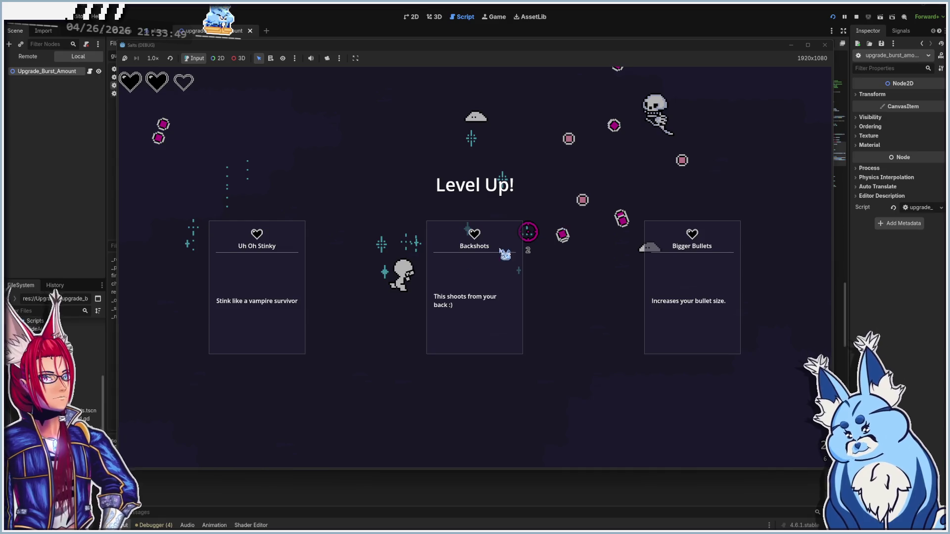
pyautogui.click(266, 307)
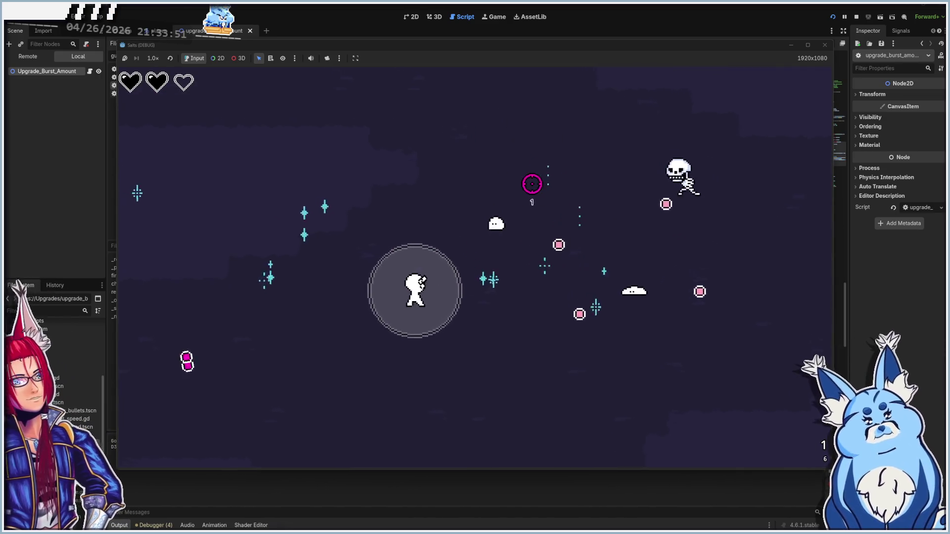
pyautogui.click(614, 297)
pyautogui.click(599, 252)
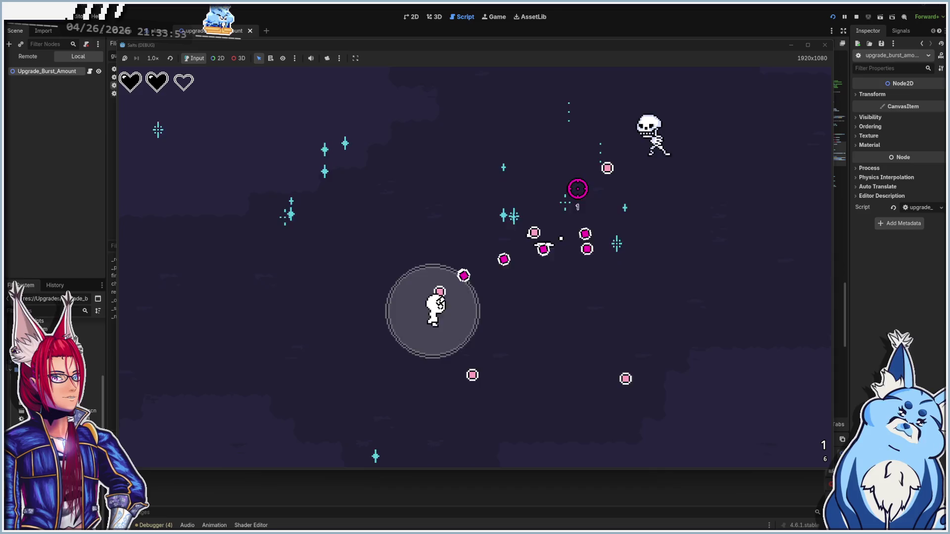
pyautogui.press('d')
pyautogui.click(559, 146)
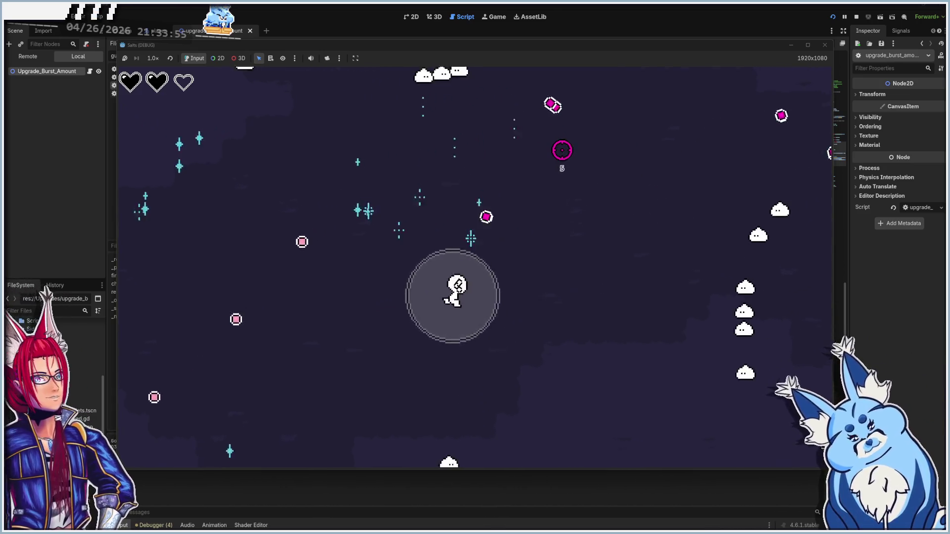
pyautogui.press('w')
pyautogui.click(433, 127)
pyautogui.click(511, 146)
pyautogui.click(435, 155)
pyautogui.click(320, 242)
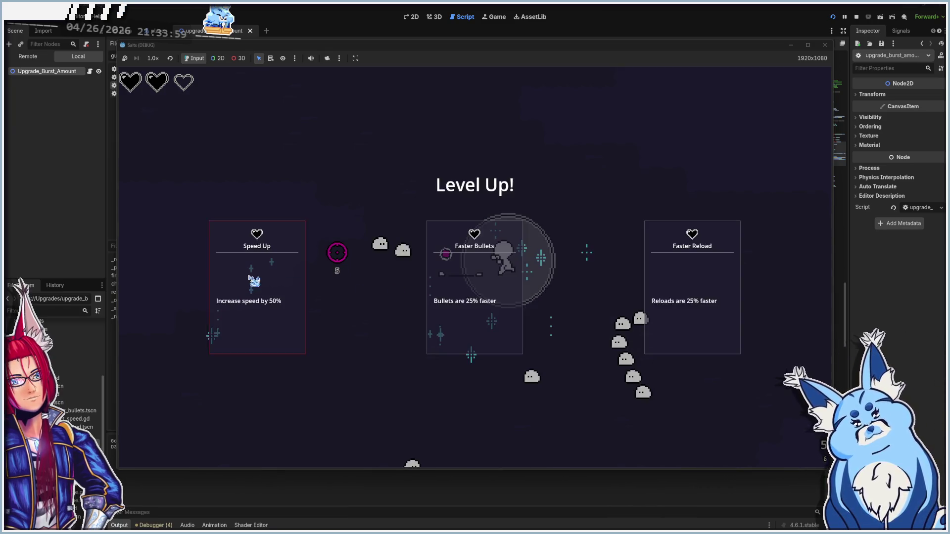
# - Choose another level-up card and keep emptying the magazine into nearby enemy groups
pyautogui.click(254, 281)
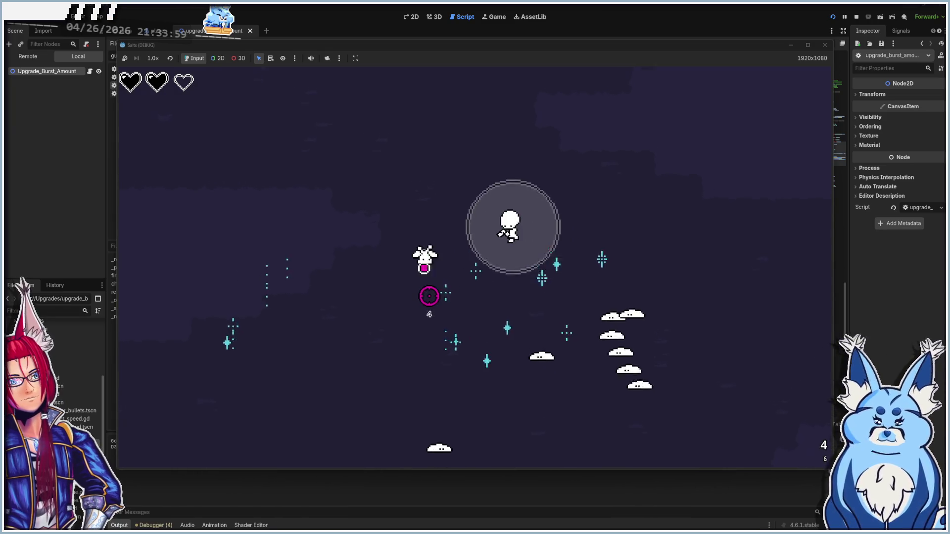
pyautogui.click(429, 295)
pyautogui.click(586, 329)
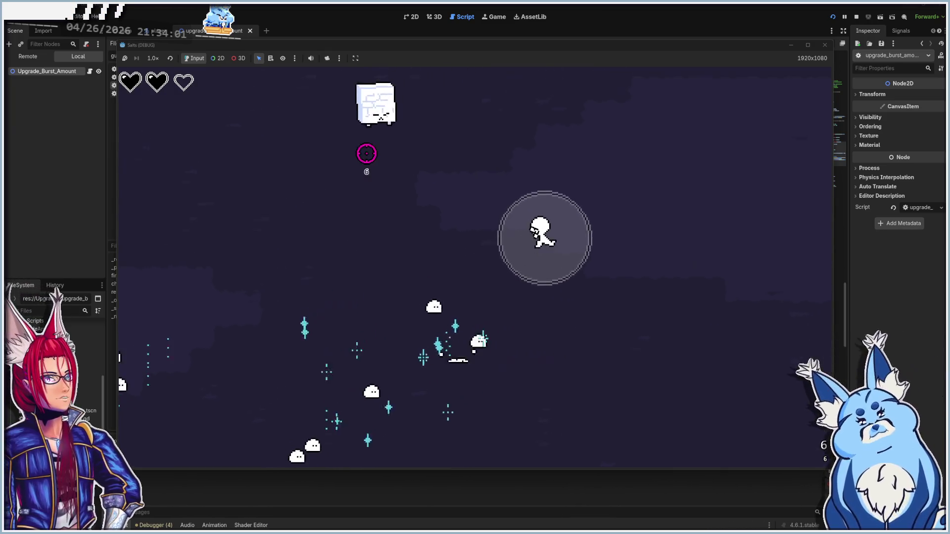
pyautogui.click(369, 187)
pyautogui.click(364, 263)
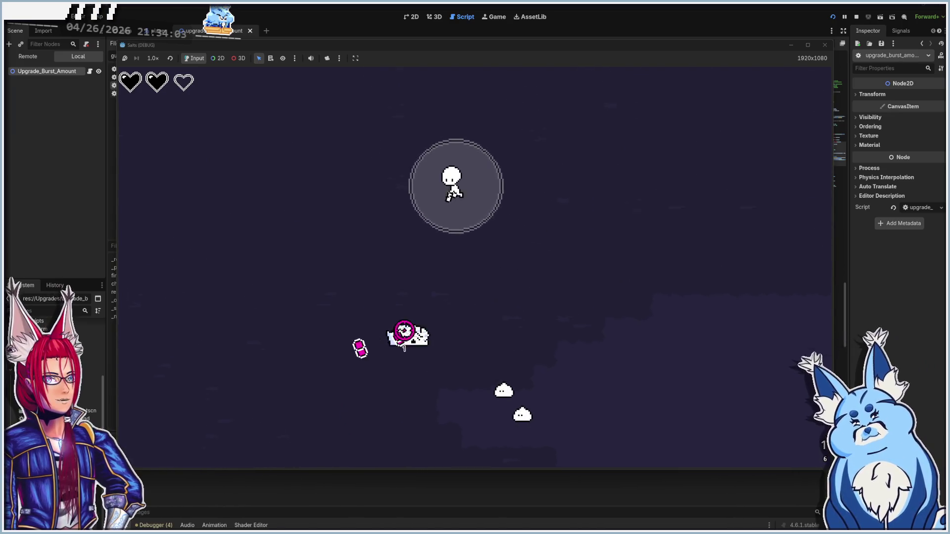
pyautogui.click(404, 330)
pyautogui.click(390, 370)
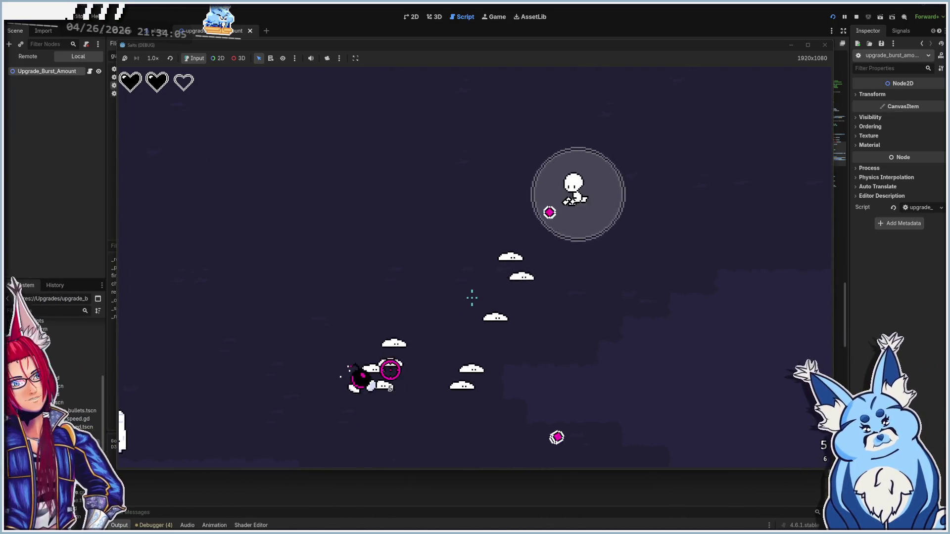
pyautogui.click(390, 370)
pyautogui.click(366, 360)
pyautogui.click(352, 344)
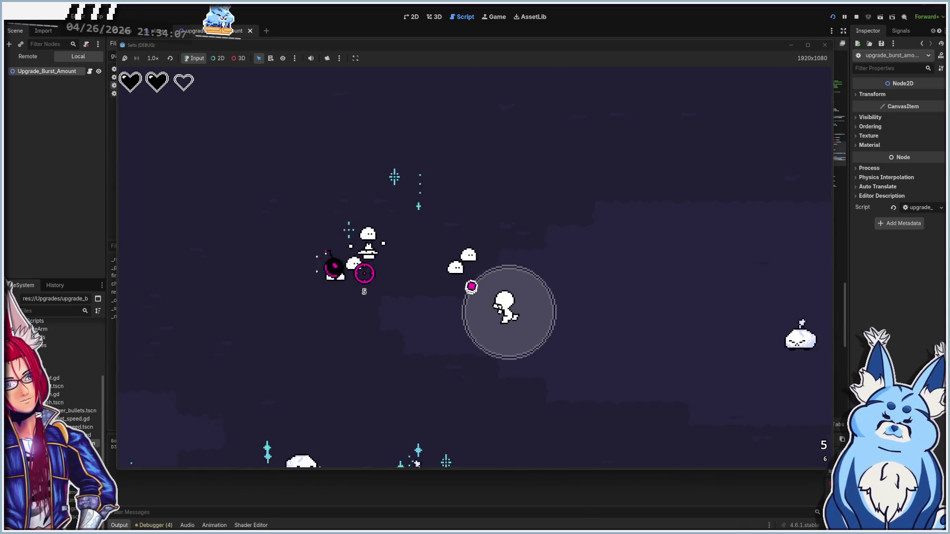
pyautogui.click(394, 227)
pyautogui.click(394, 227)
pyautogui.click(435, 223)
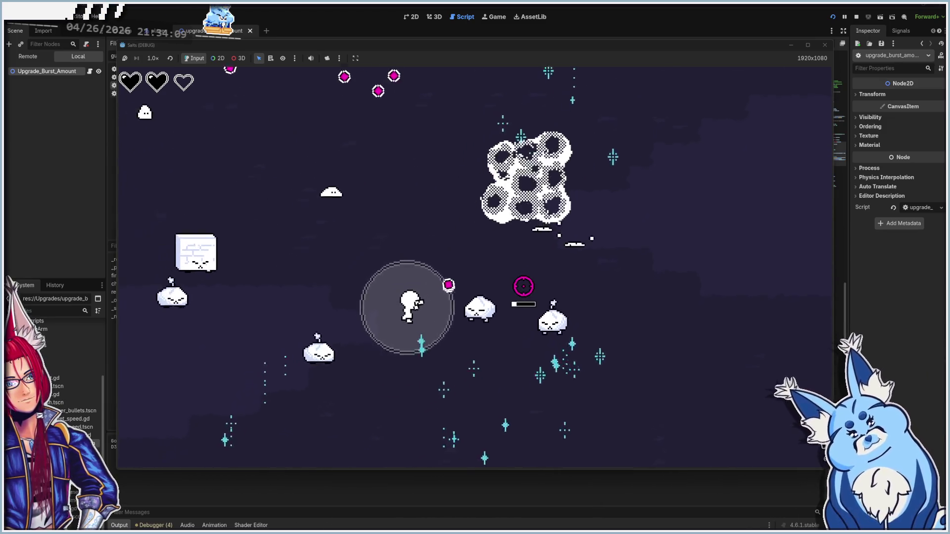
pyautogui.click(471, 221)
pyautogui.click(486, 224)
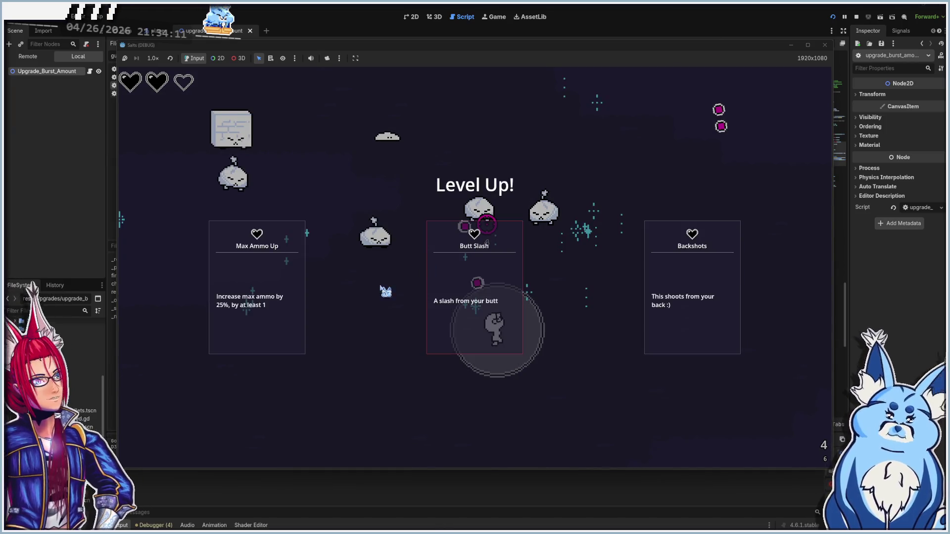
# - Pick another upgrade and fire bursts at the skeleton enemies to check the bullet spread
pyautogui.click(267, 303)
pyautogui.click(441, 198)
pyautogui.click(390, 203)
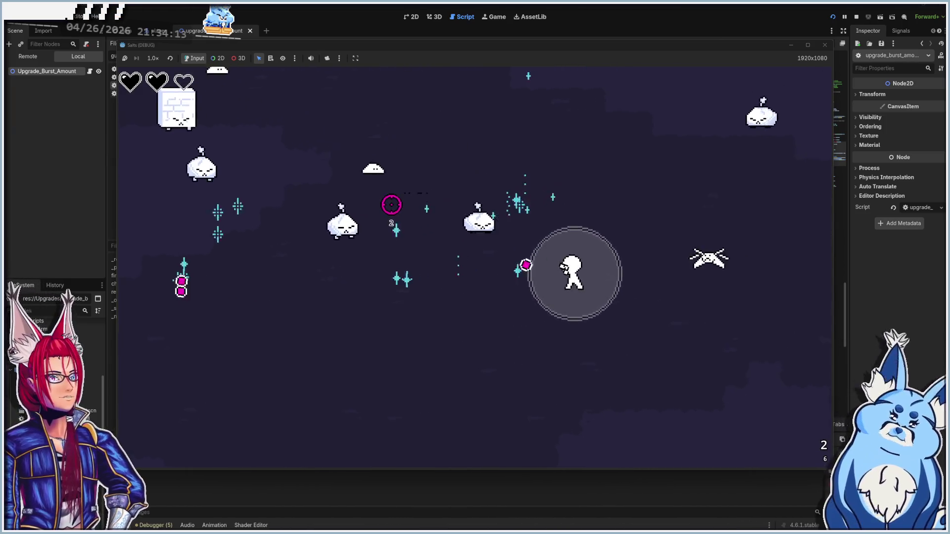
pyautogui.click(505, 223)
pyautogui.click(540, 218)
pyautogui.click(433, 188)
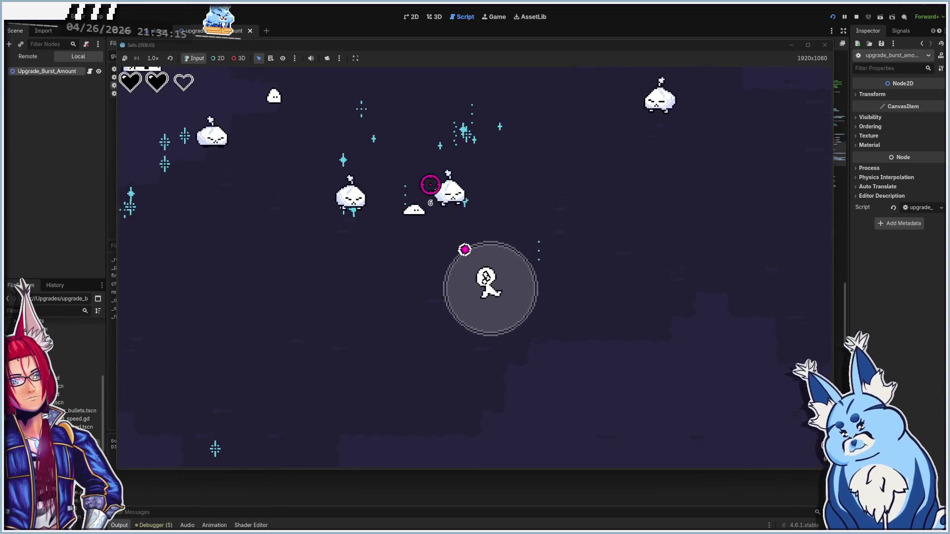
pyautogui.click(379, 198)
pyautogui.click(374, 198)
pyautogui.click(401, 163)
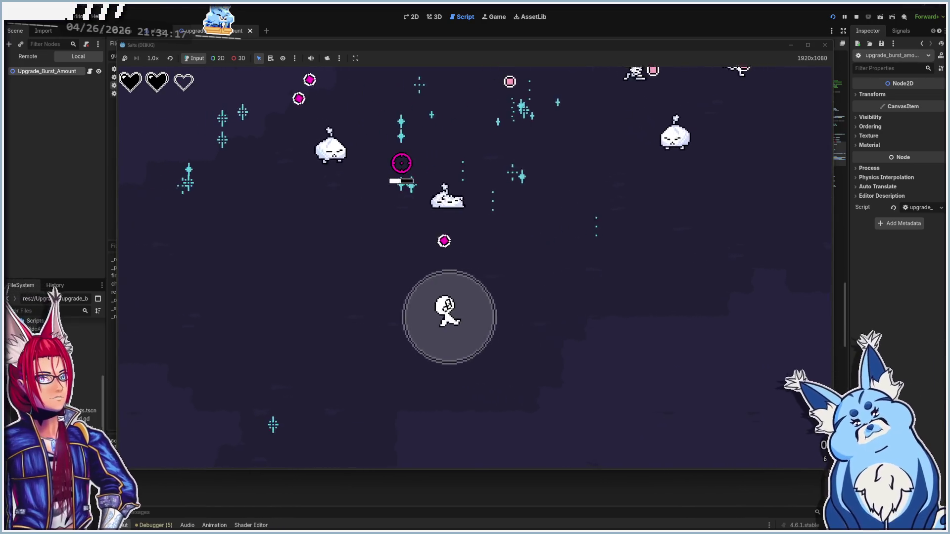
pyautogui.click(460, 157)
pyautogui.click(513, 178)
pyautogui.click(537, 233)
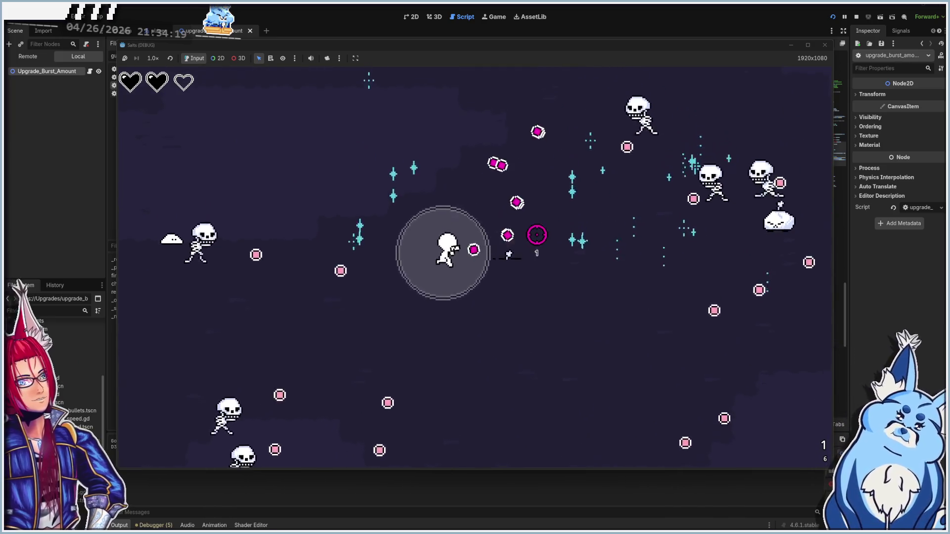
pyautogui.click(537, 235)
pyautogui.click(411, 396)
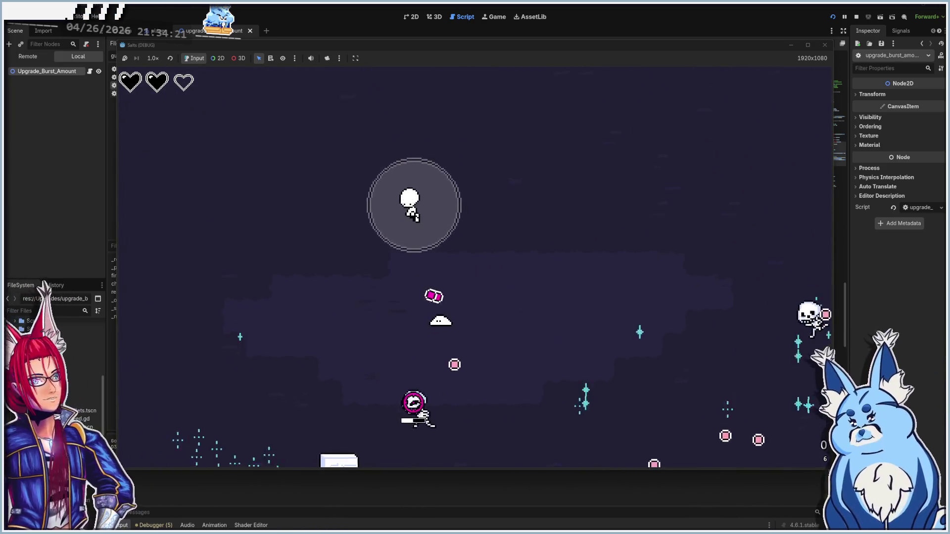
# - Run around the skeletons firing the last shots, then stop the game and return to the editor
pyautogui.hotkey('s', 'a')
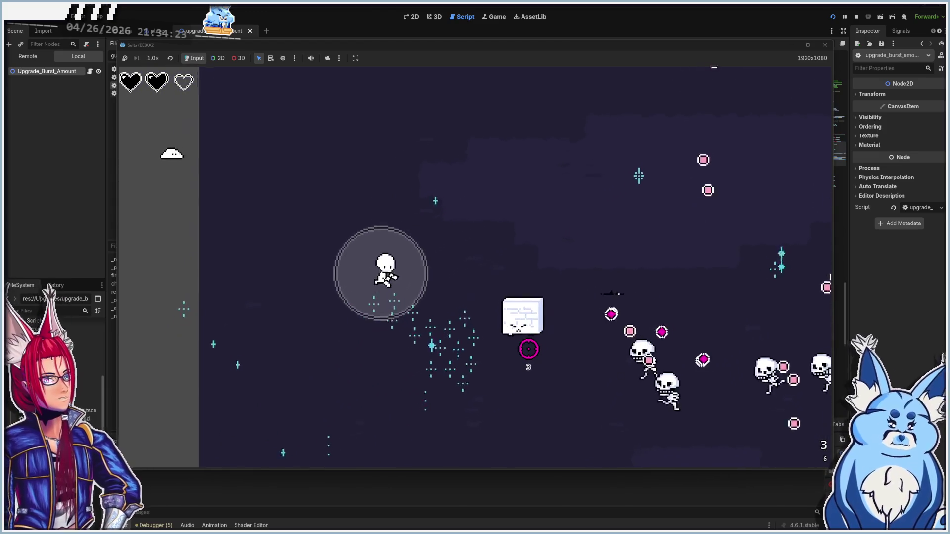
pyautogui.hotkey('s', 'd')
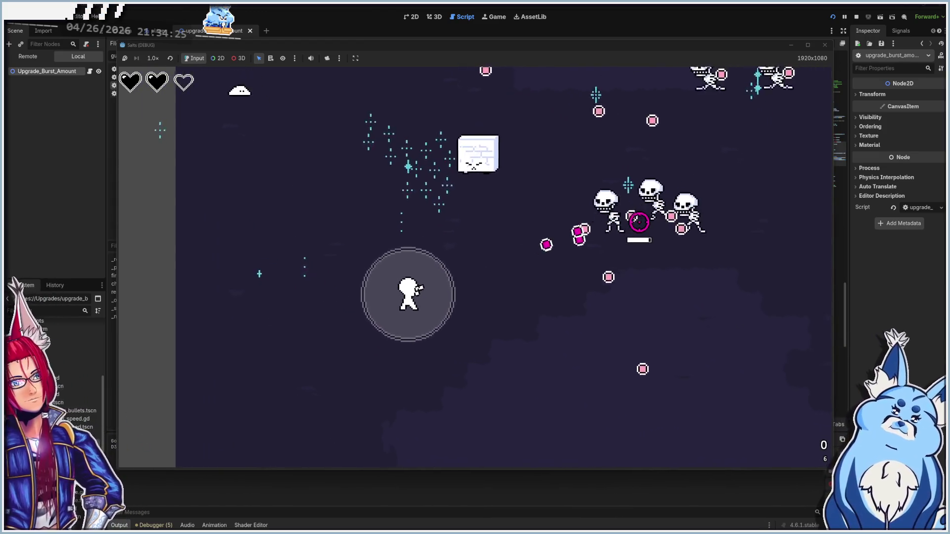
pyautogui.press('d')
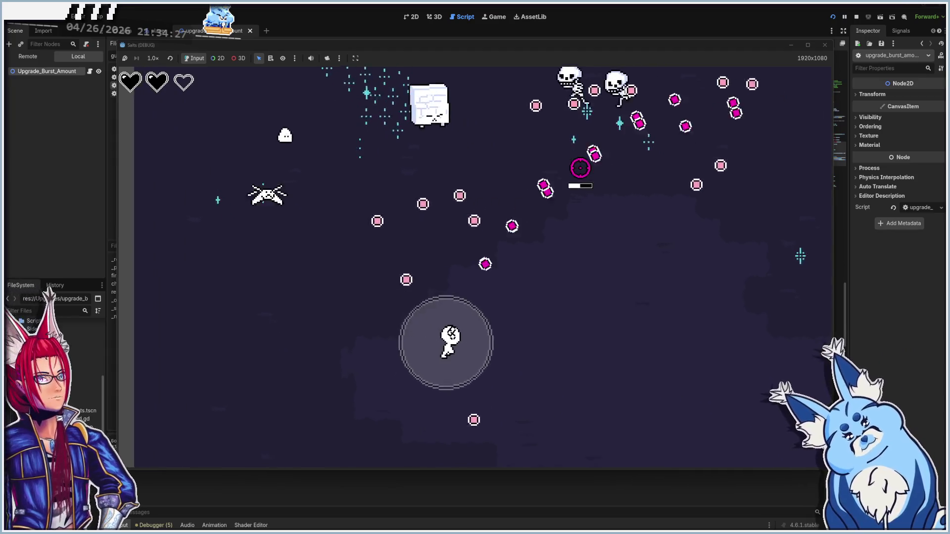
pyautogui.click(354, 201)
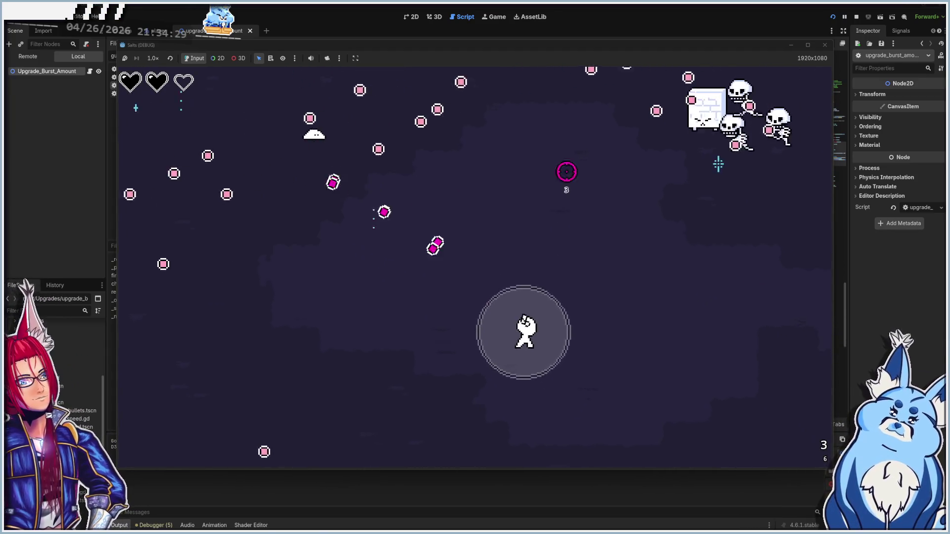
pyautogui.press('d')
pyautogui.click(548, 157)
pyautogui.press('w')
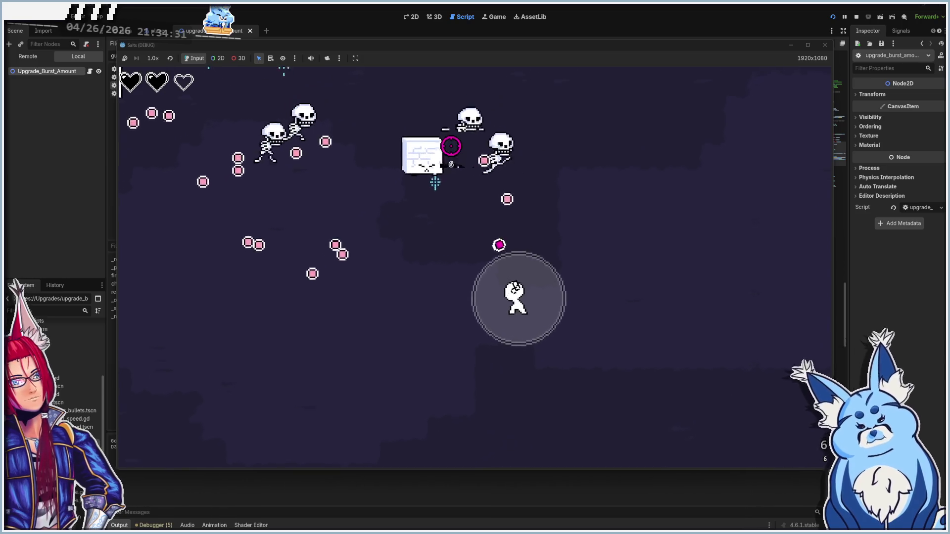
pyautogui.press('w')
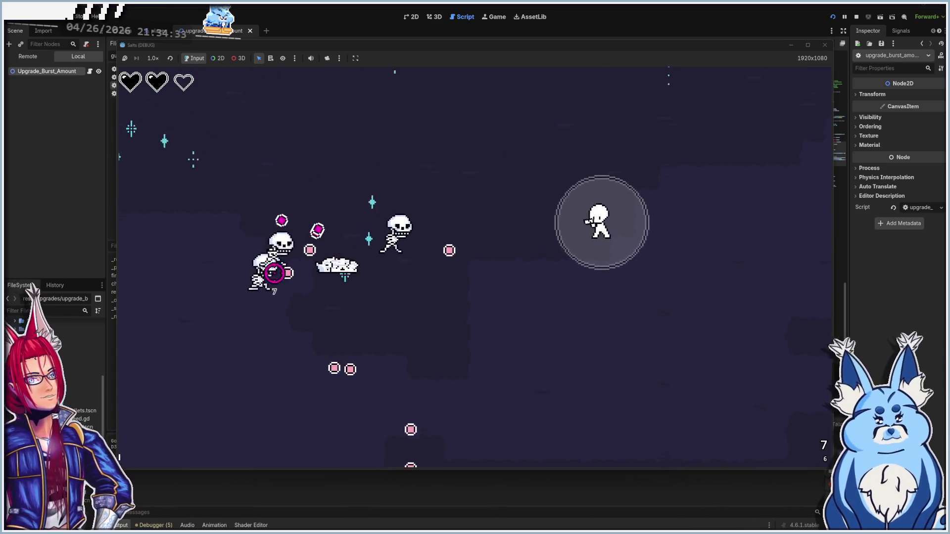
pyautogui.press('w')
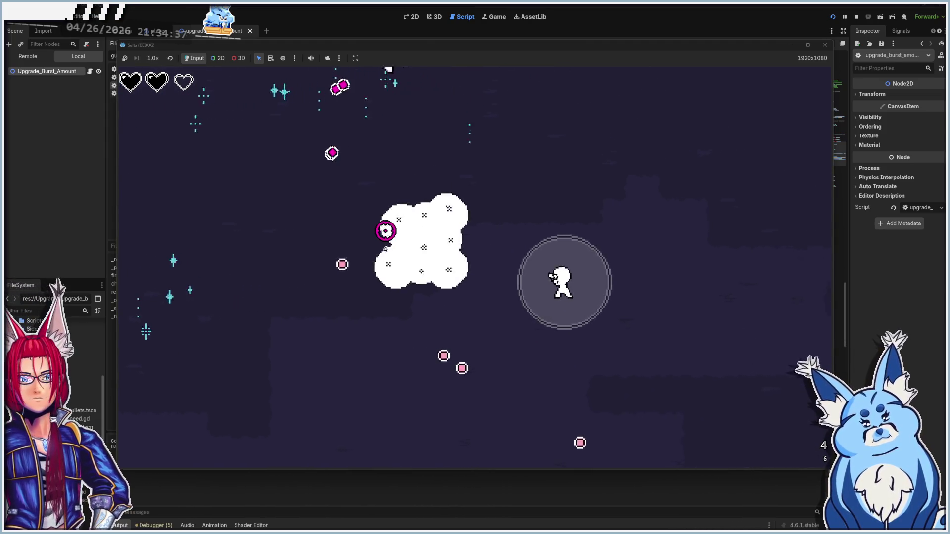
pyautogui.click(824, 45)
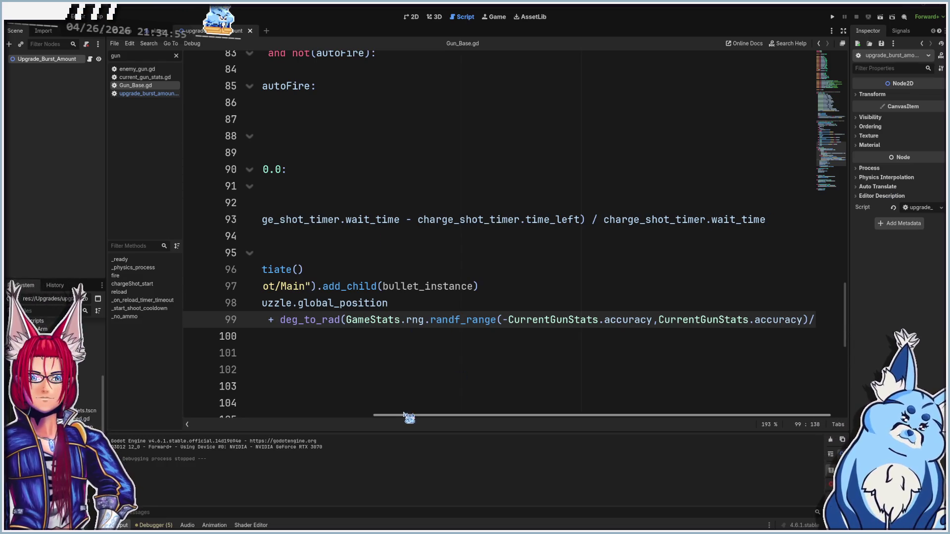
pyautogui.moveTo(407, 418); pyautogui.dragTo(354, 414)
pyautogui.click(401, 320)
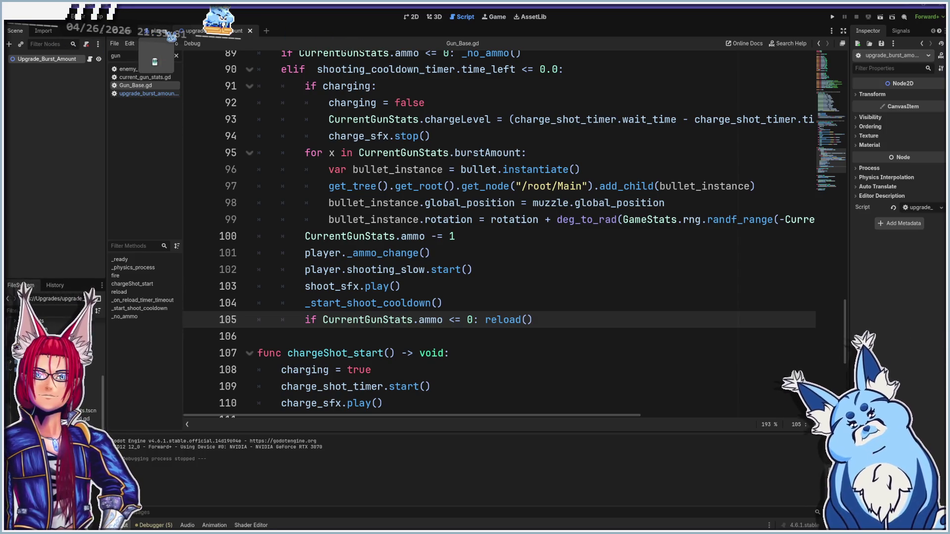
# - Create a new scene with a Node2D root renamed UpgradeBulletPierce
pyautogui.click(267, 32)
pyautogui.click(43, 69)
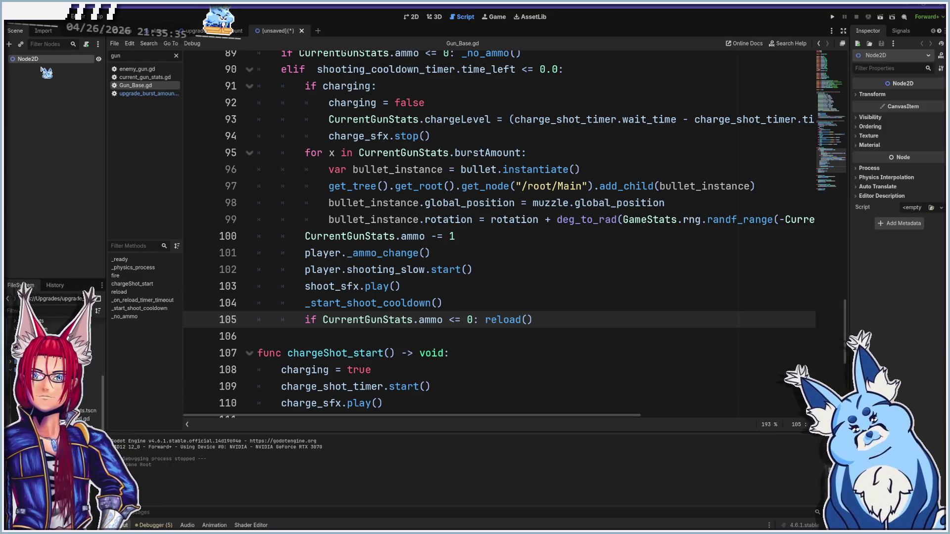
pyautogui.doubleClick(60, 59)
pyautogui.write('UpgradeBulletPier')
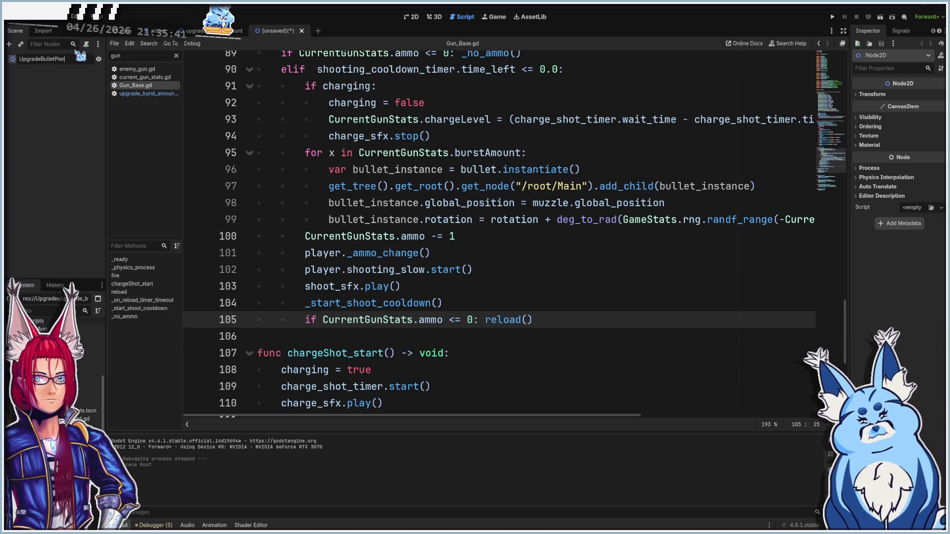
pyautogui.write('ce')
pyautogui.press('Return')
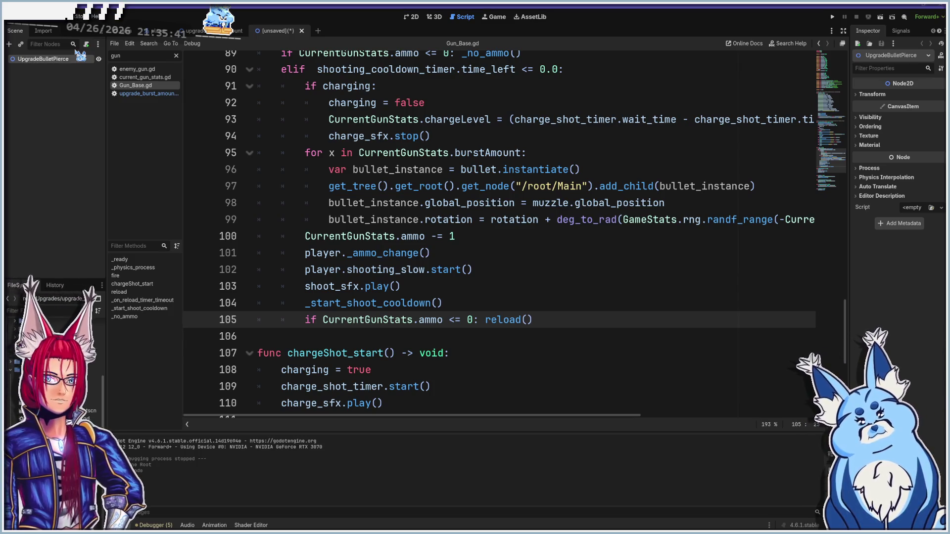
# - Attach a new upgrade_bullet_pierce.gd script saved in the Upgrades folder
pyautogui.click(86, 45)
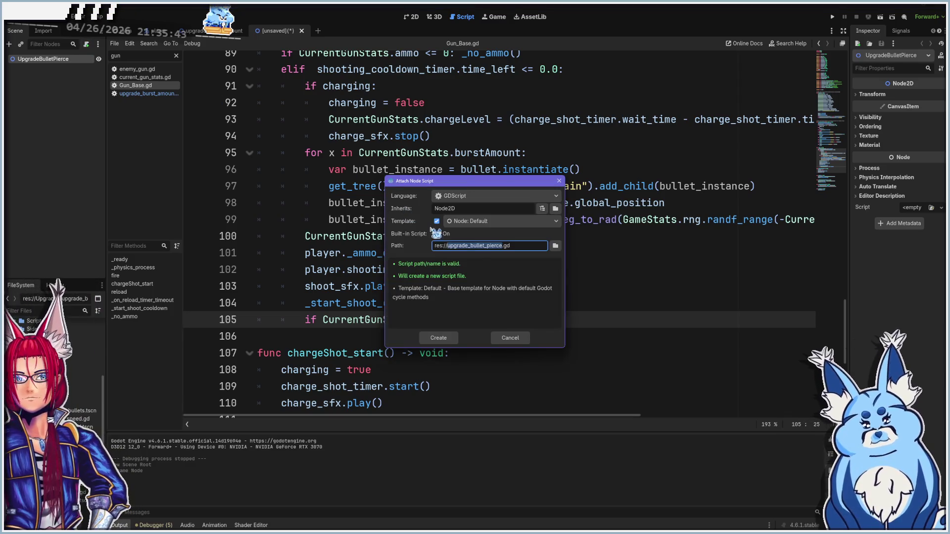
pyautogui.click(555, 246)
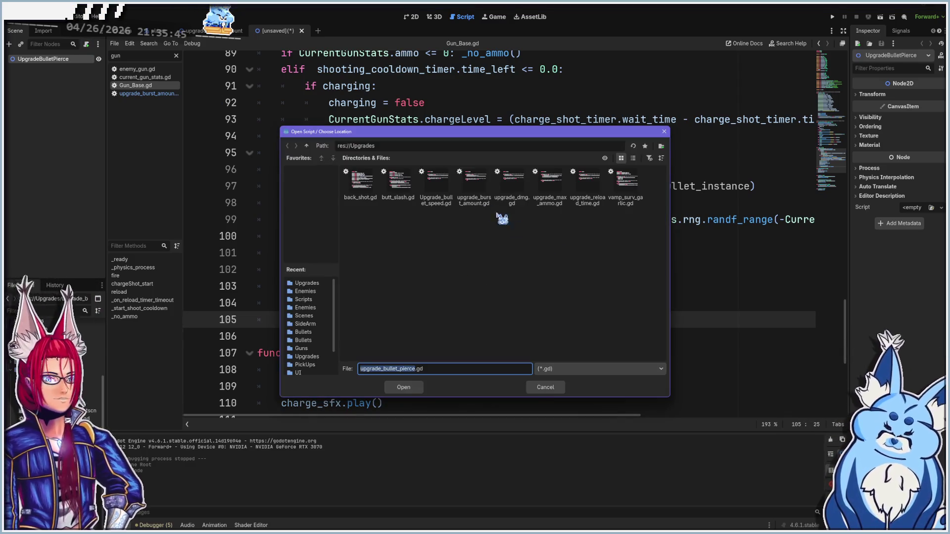
pyautogui.click(411, 389)
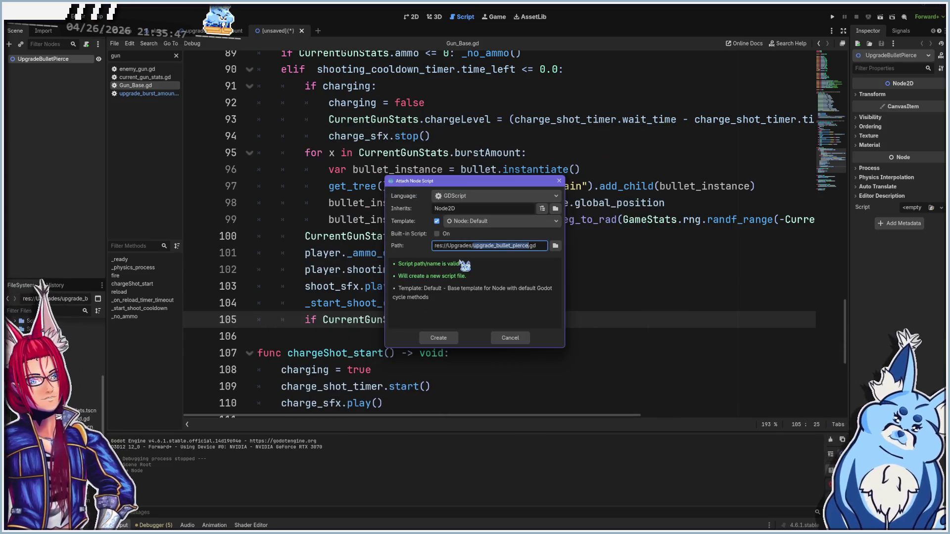
pyautogui.click(431, 339)
# - Make _ready add 1 to CurrentGunStats.bulletPierce and save the scene as upgrade_bullet_pierce.tscn
pyautogui.click(504, 153)
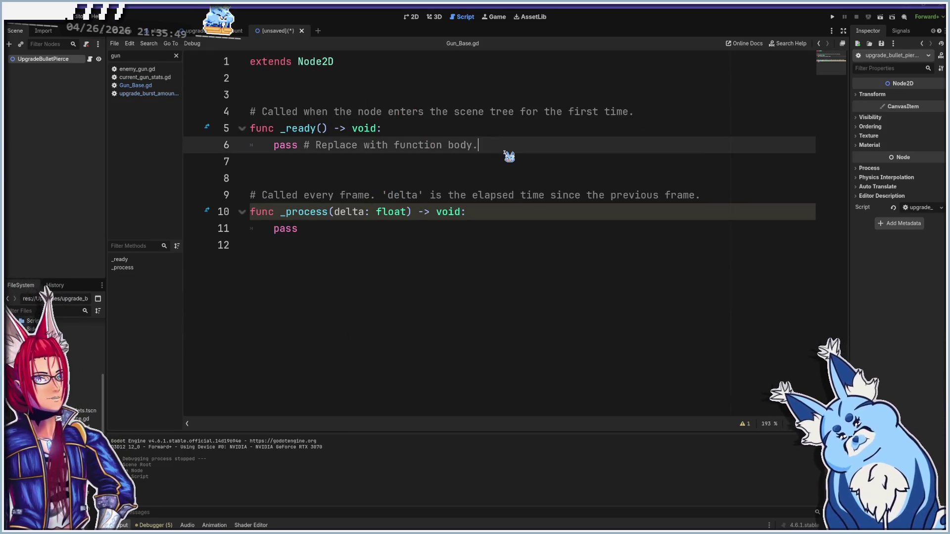
pyautogui.hotkey('shift', 'Home')
pyautogui.write('CurrentGunStats.bulletPierce += 1')
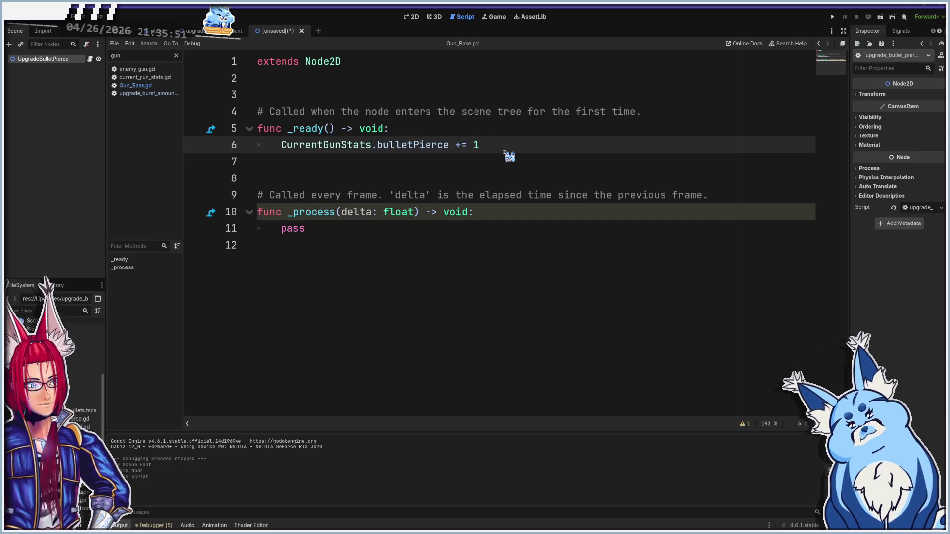
pyautogui.hotkey('ctrl', 's')
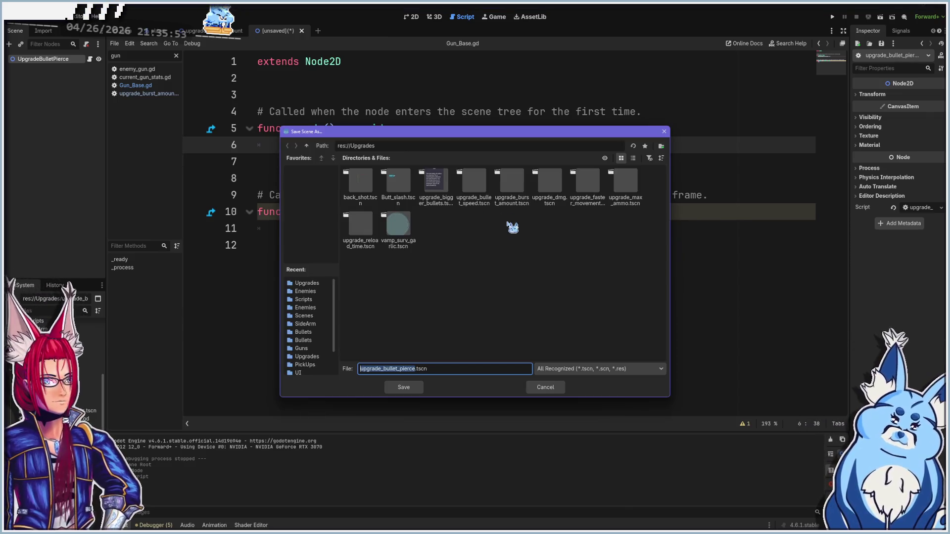
pyautogui.click(404, 388)
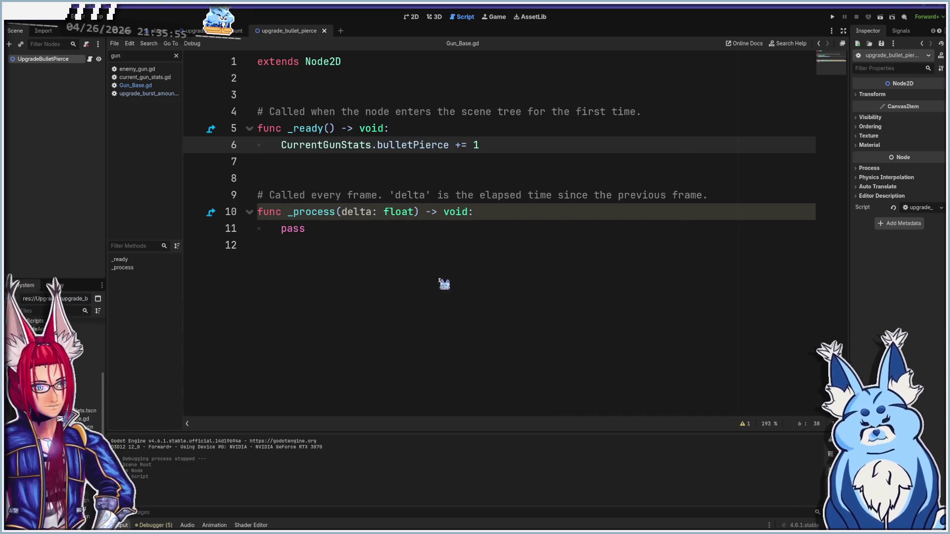
pyautogui.click(176, 56)
# - Open levelup_options.gd and paste a copy of the More Bullets, More Spread entry atop levelupDeck
pyautogui.write('level')
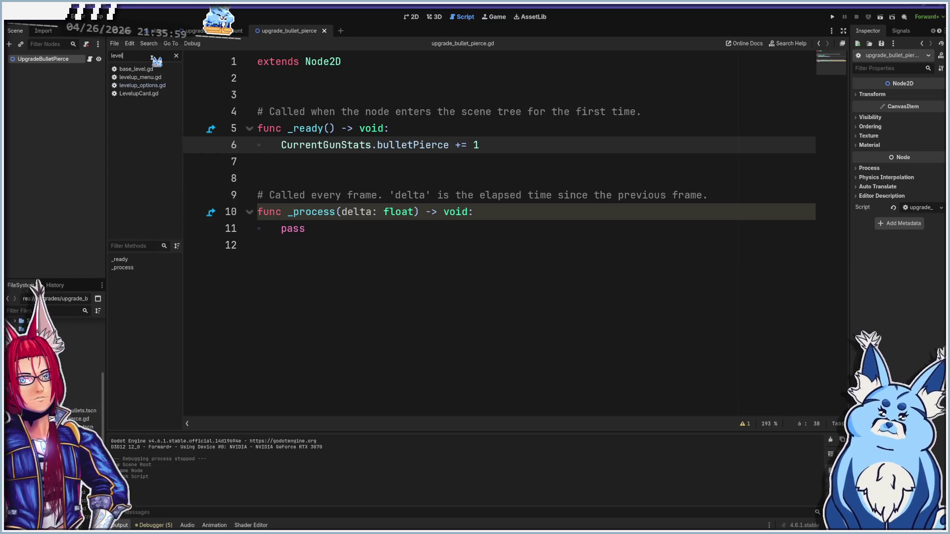
pyautogui.click(149, 85)
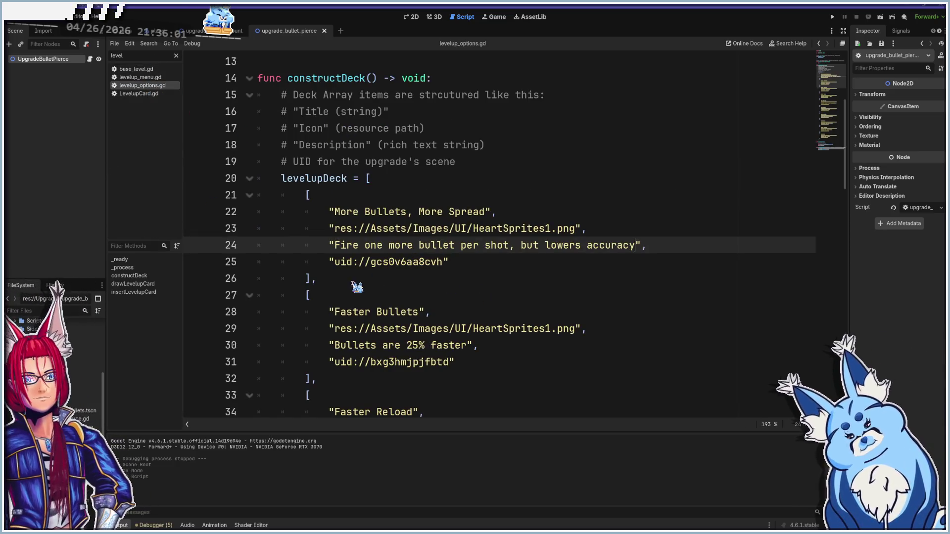
pyautogui.moveTo(316, 279)
pyautogui.mouseDown()
pyautogui.moveTo(265, 263)
pyautogui.moveTo(206, 203)
pyautogui.mouseUp()
pyautogui.hotkey('ctrl', 'c')
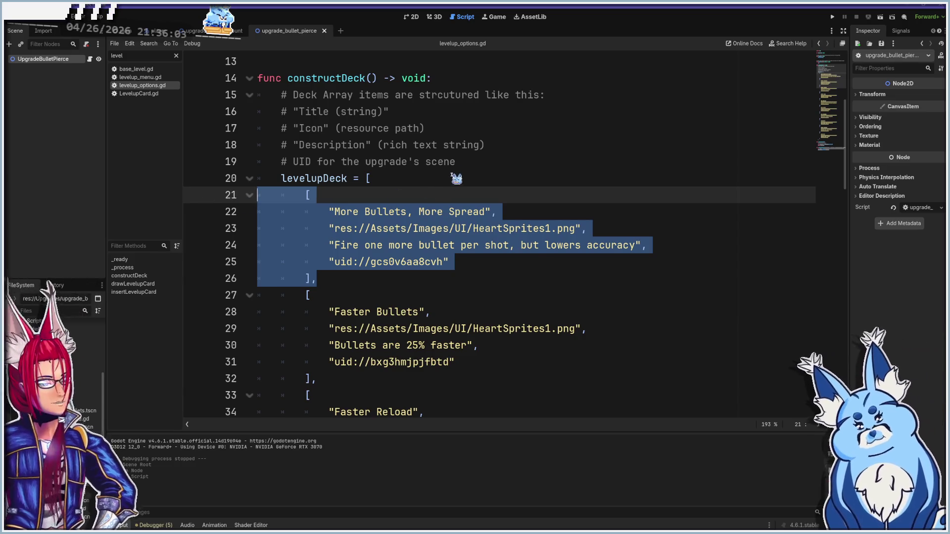
pyautogui.click(434, 180)
pyautogui.press('Return')
pyautogui.hotkey('ctrl', 'v')
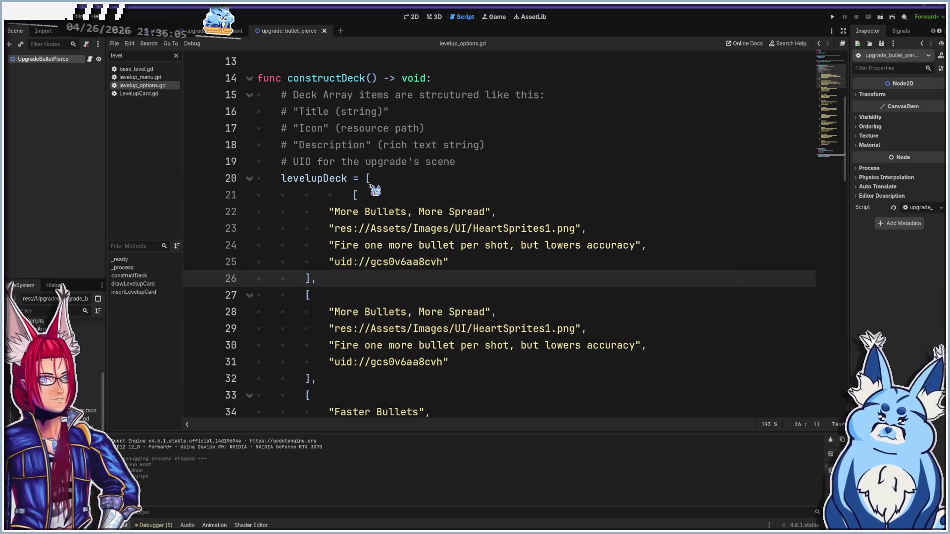
# - Fix the copied entry's indentation and start replacing its title text
pyautogui.click(356, 196)
pyautogui.press('BackSpace')
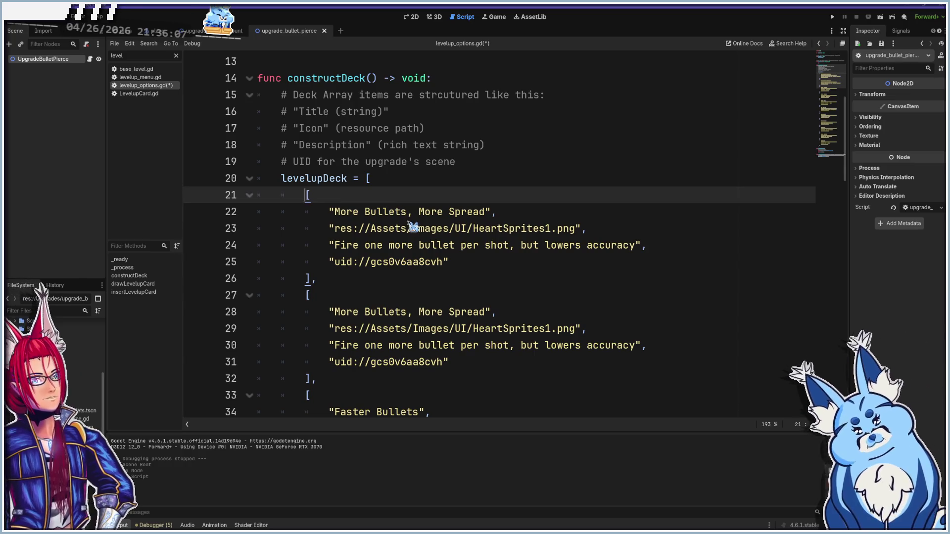
pyautogui.moveTo(335, 211); pyautogui.dragTo(480, 212)
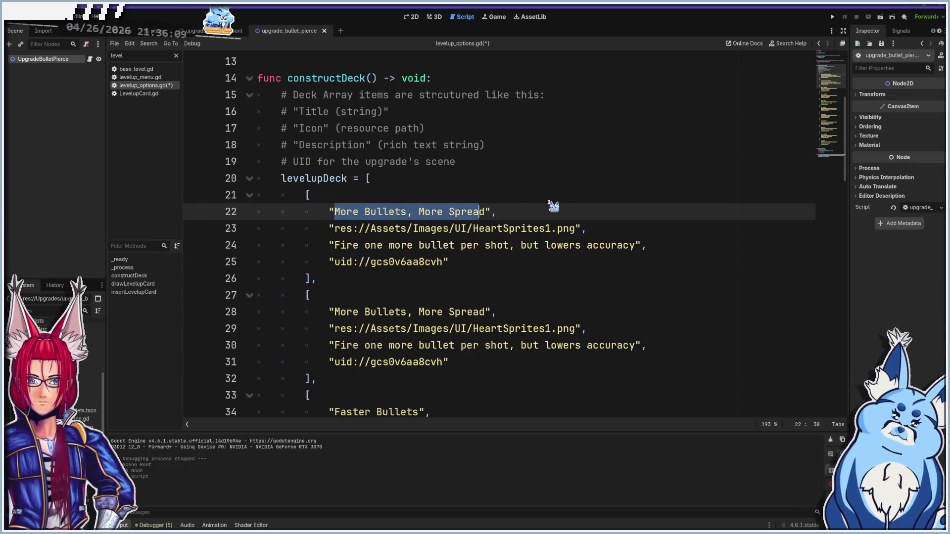
pyautogui.write('M')
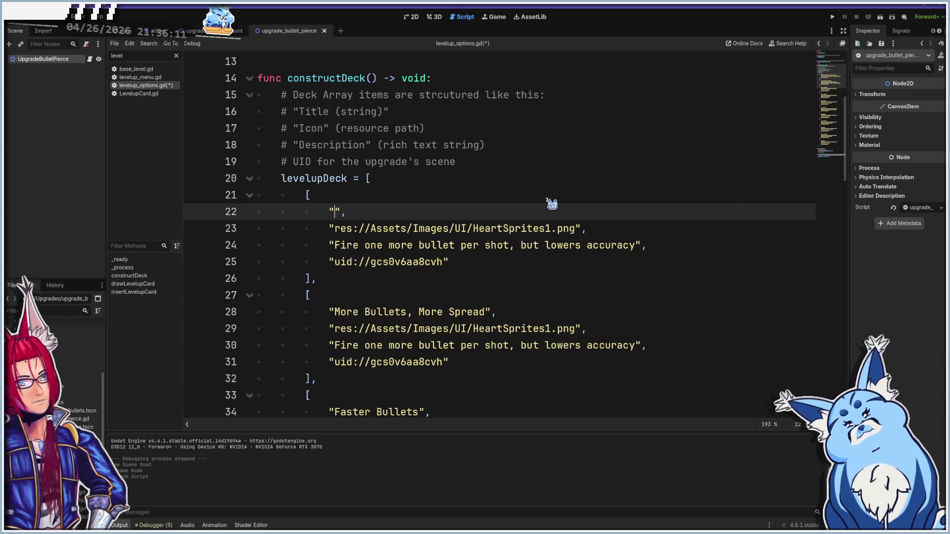
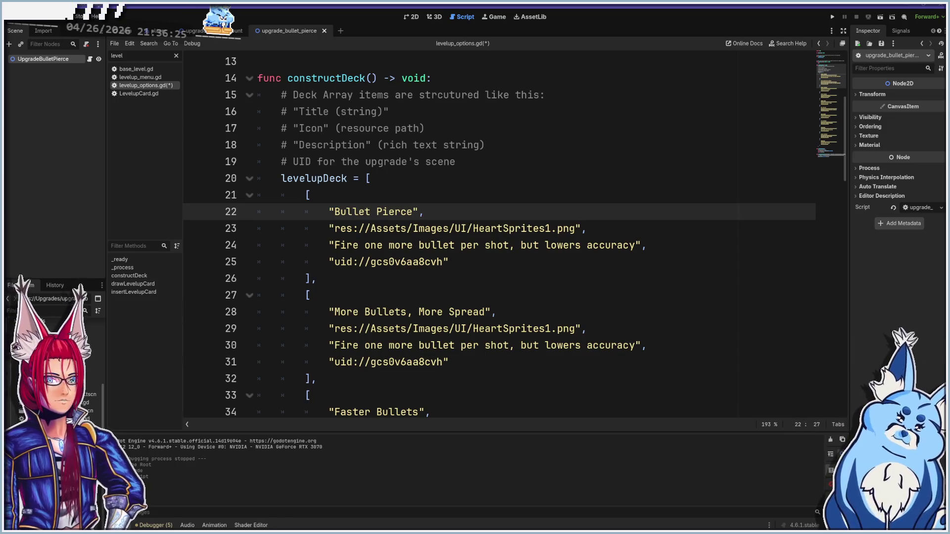
# - Replace the Bullet Pierce card's uid on line 25 with uid://bbevib3x4eycc
pyautogui.scroll(-16, 405, 224)
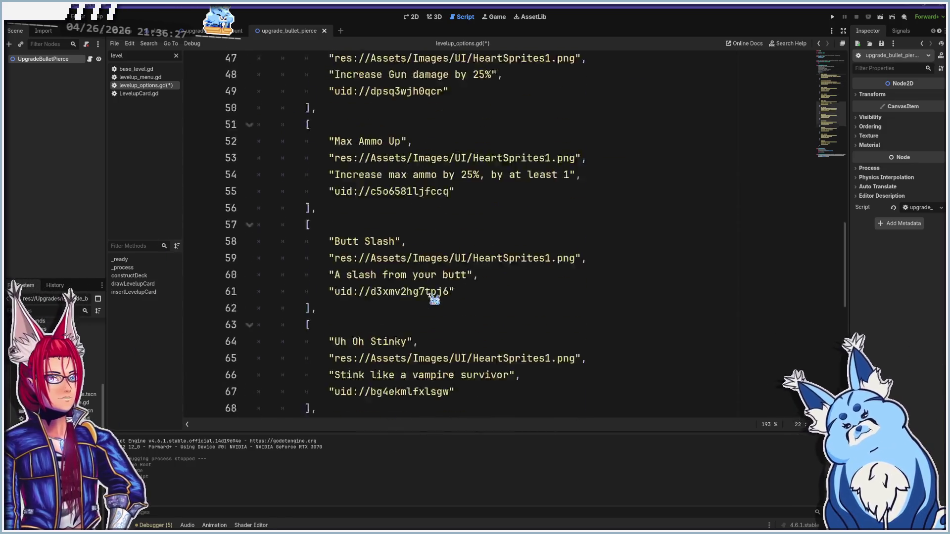
pyautogui.scroll(-5, 413, 335)
pyautogui.scroll(20, 412, 339)
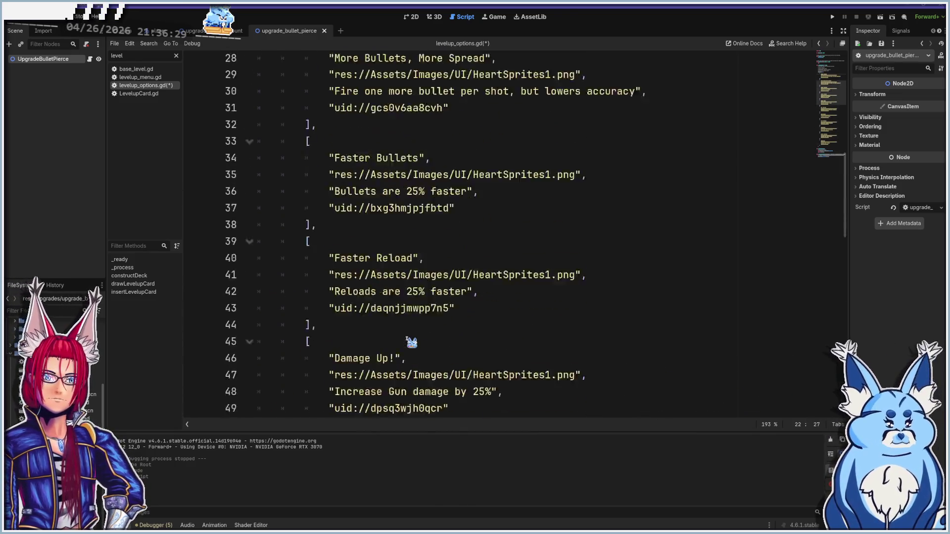
pyautogui.scroll(1, 412, 342)
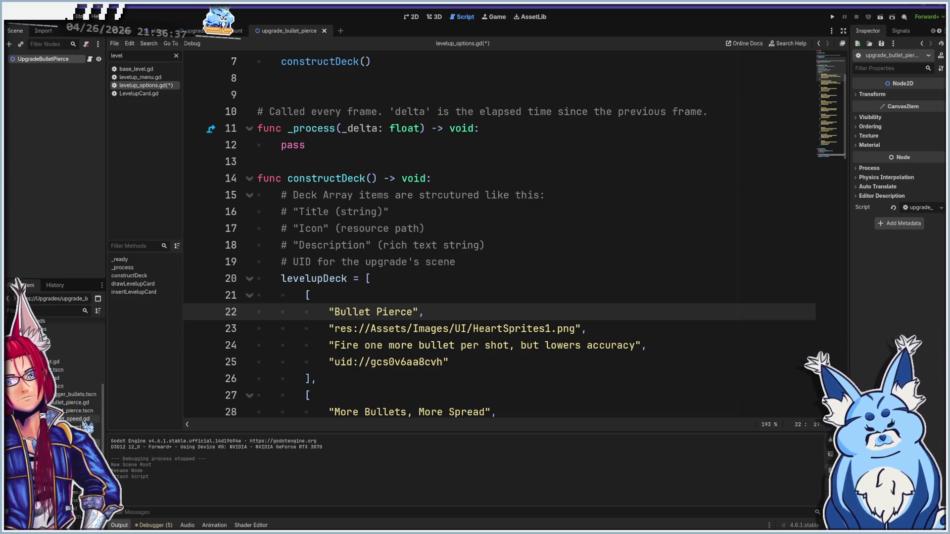
pyautogui.rightClick(79, 411)
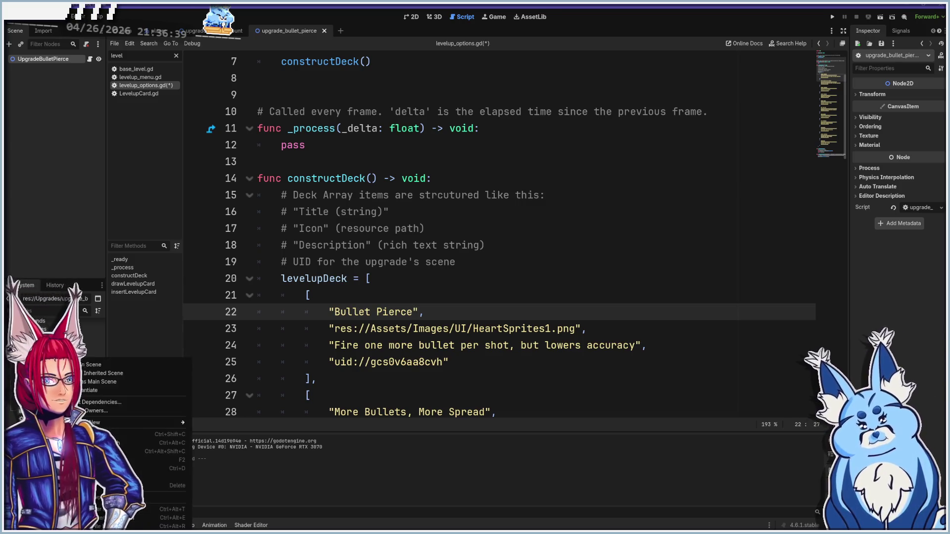
pyautogui.press('Escape')
pyautogui.click(352, 345)
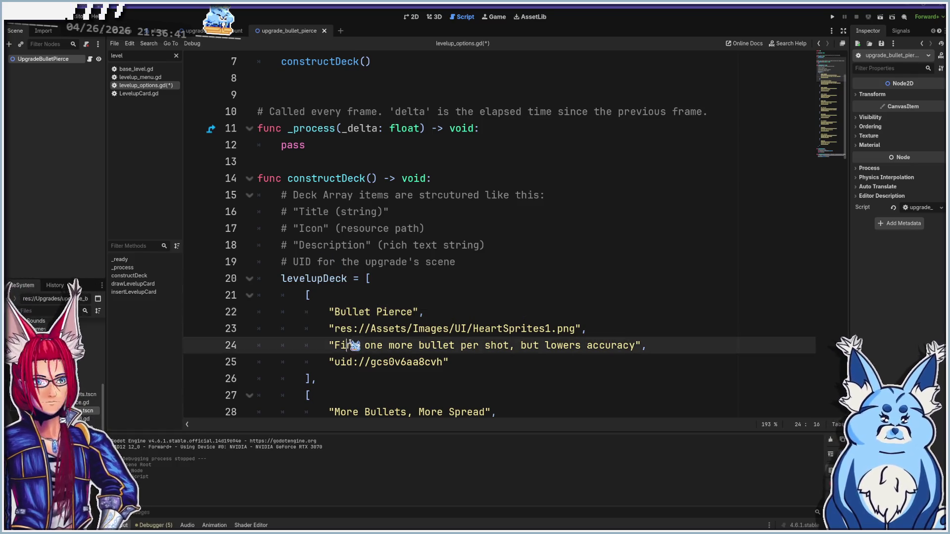
pyautogui.scroll(-2, 367, 336)
pyautogui.click(341, 262)
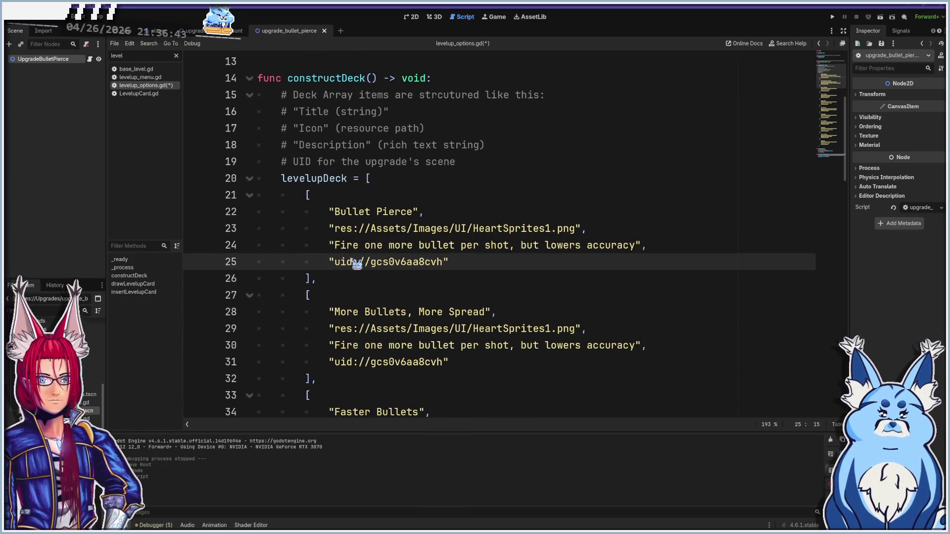
pyautogui.hotkey('shift', 'End')
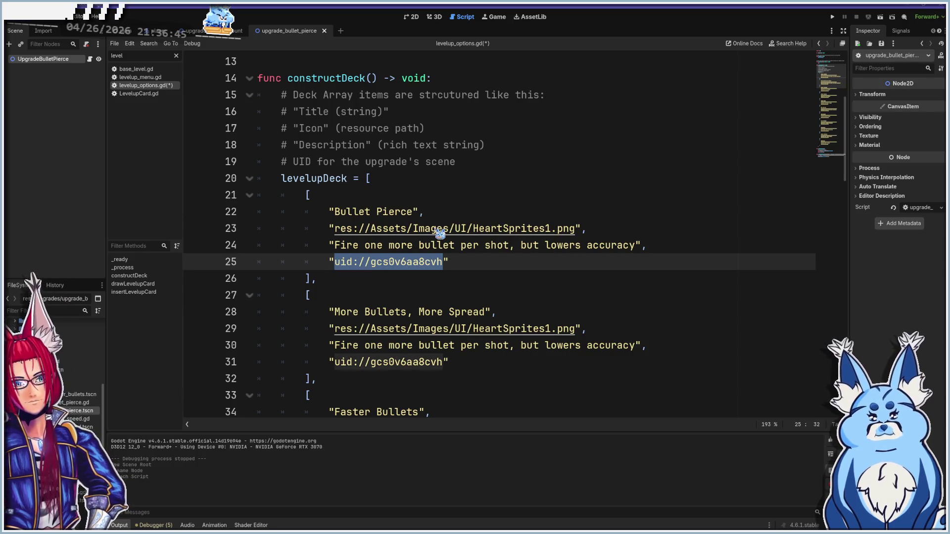
pyautogui.write('uid://bbevib3x4eycc')
# - Save levelup_options.gd and run the game to its title screen
pyautogui.hotkey('ctrl', 's')
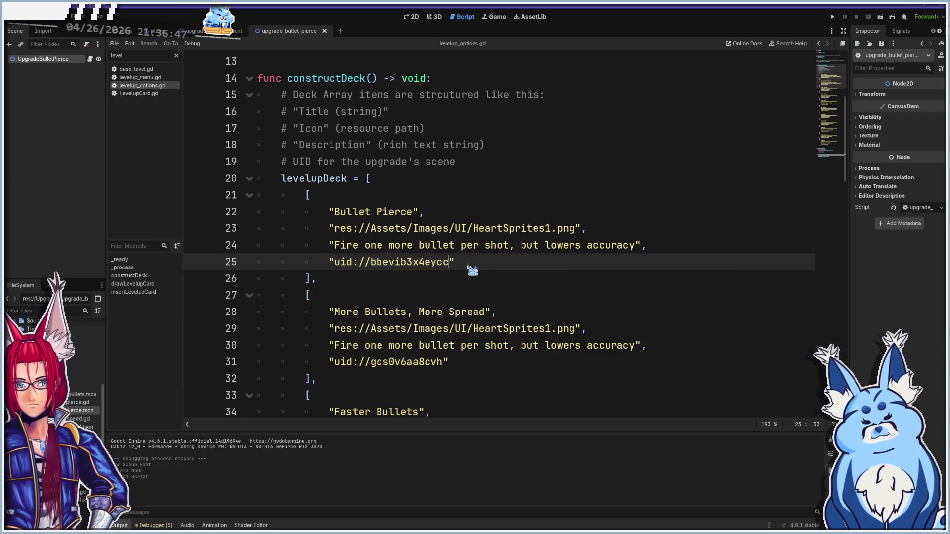
pyautogui.scroll(-16, 468, 272)
pyautogui.scroll(-5, 456, 293)
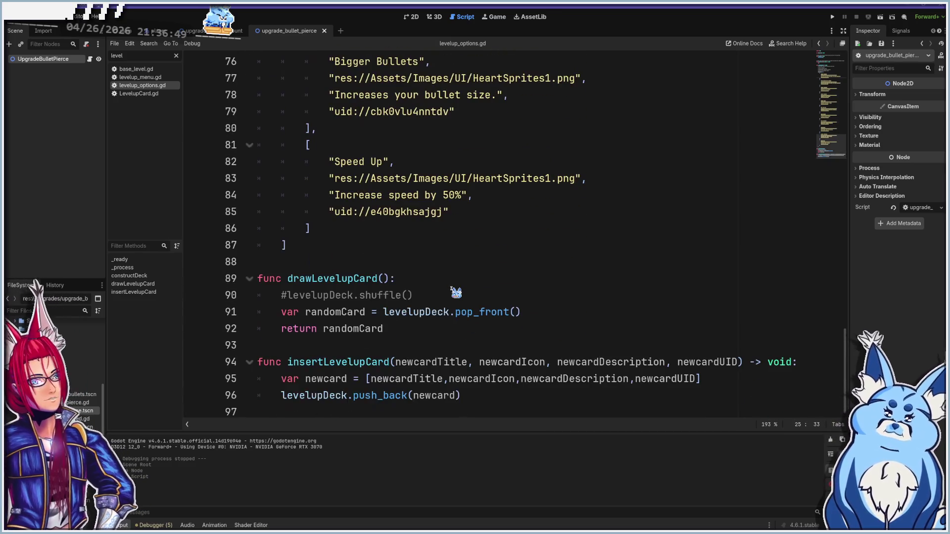
pyautogui.press('F5')
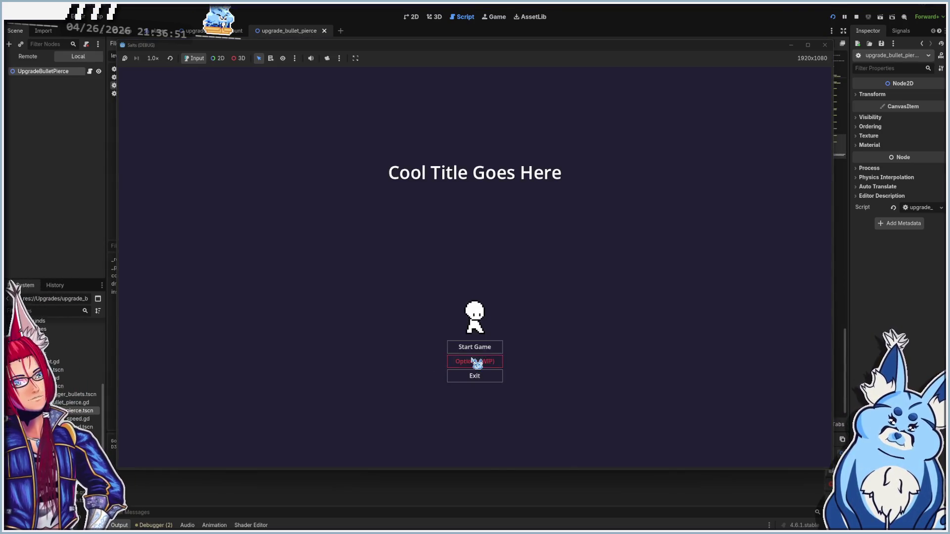
# - Start a new game, choose a weapon, and walk the player around the arena
pyautogui.click(476, 348)
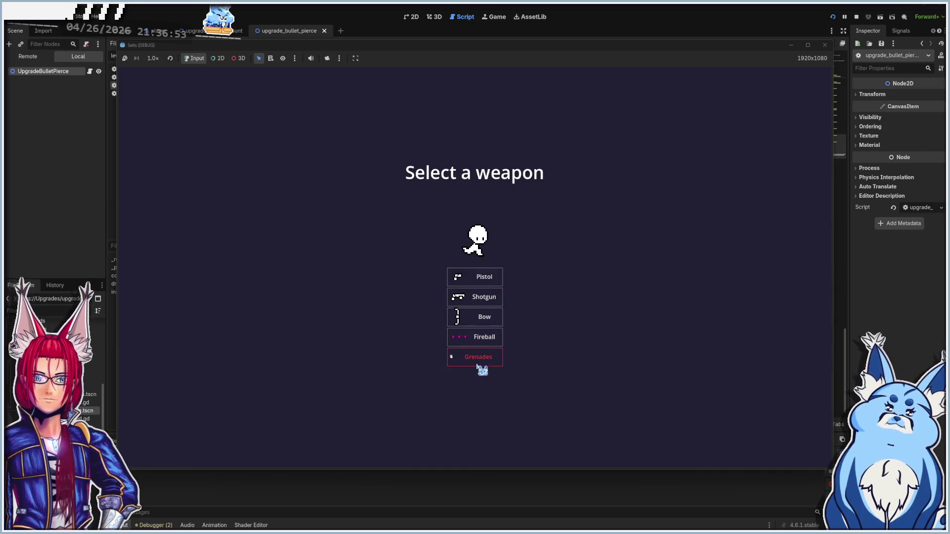
pyautogui.click(479, 322)
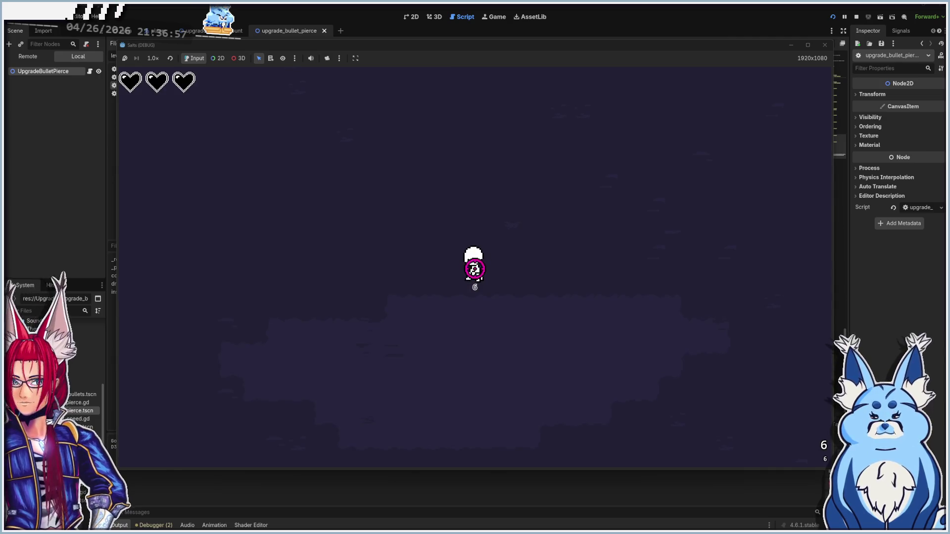
pyautogui.press('s')
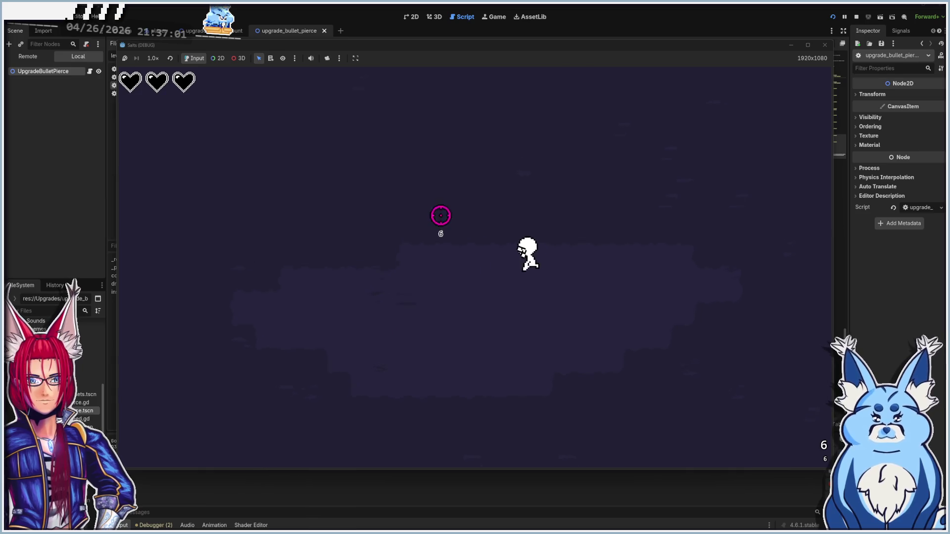
pyautogui.press('a')
pyautogui.press('d')
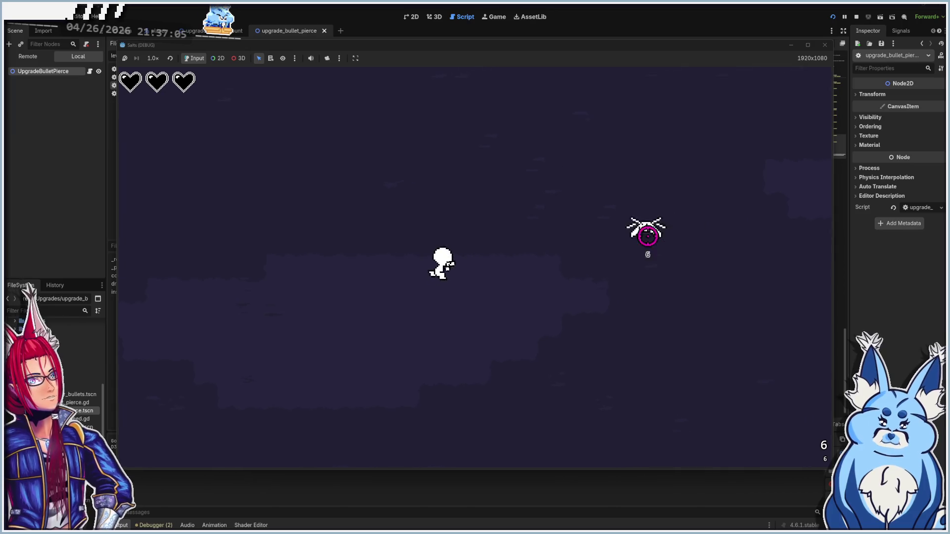
# - Move around and shoot the skeleton enemies until the Level Up screen appears
pyautogui.click(604, 233)
pyautogui.click(604, 233)
pyautogui.click(621, 307)
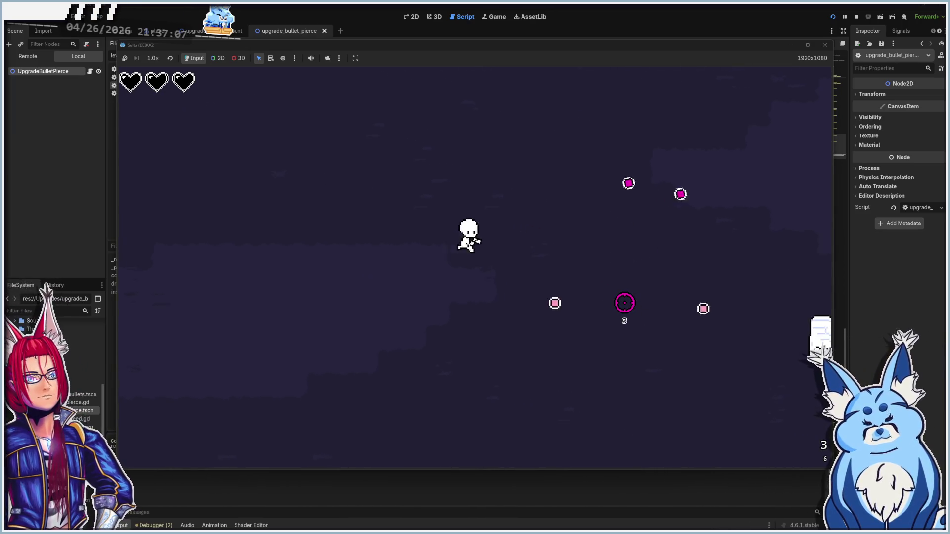
pyautogui.click(711, 318)
pyautogui.click(682, 327)
pyautogui.click(649, 337)
pyautogui.press('d')
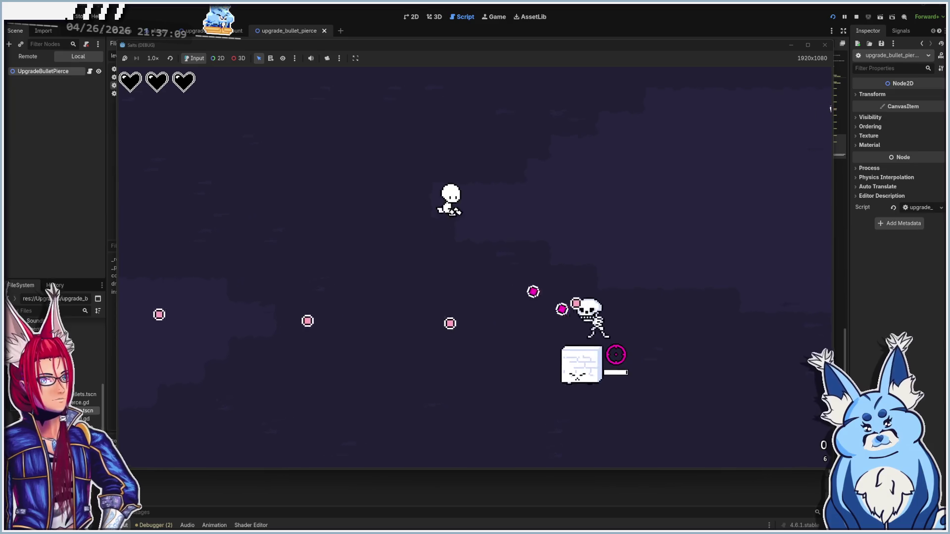
pyautogui.press('s')
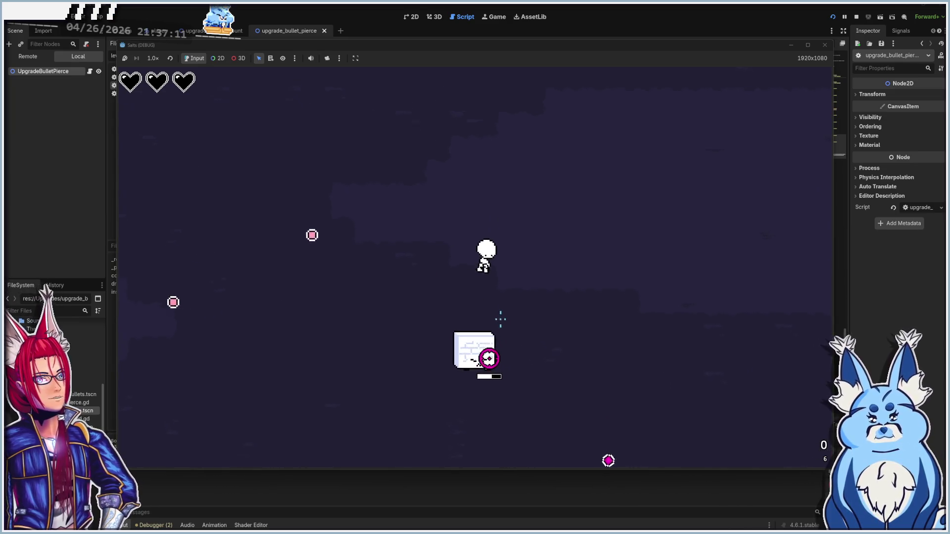
pyautogui.press('d')
pyautogui.press('s')
pyautogui.press('d')
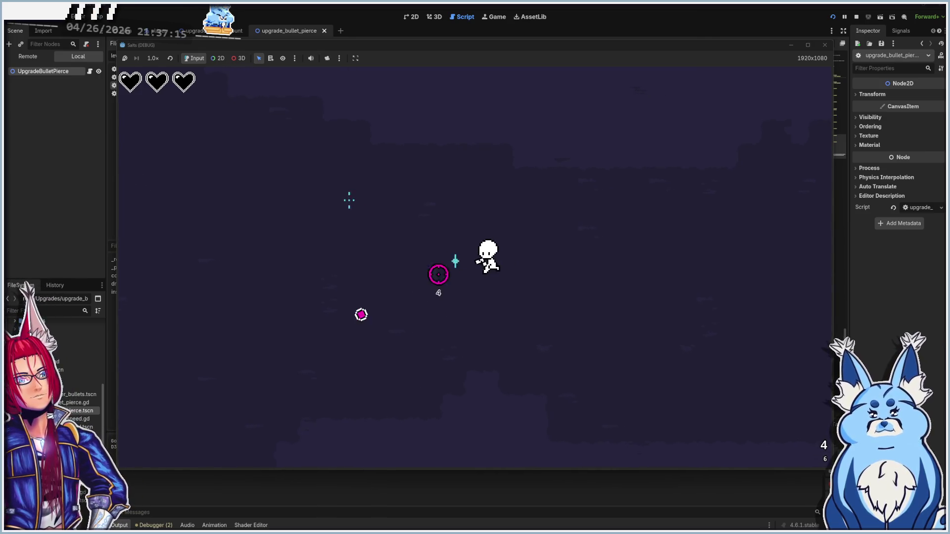
pyautogui.click(495, 247)
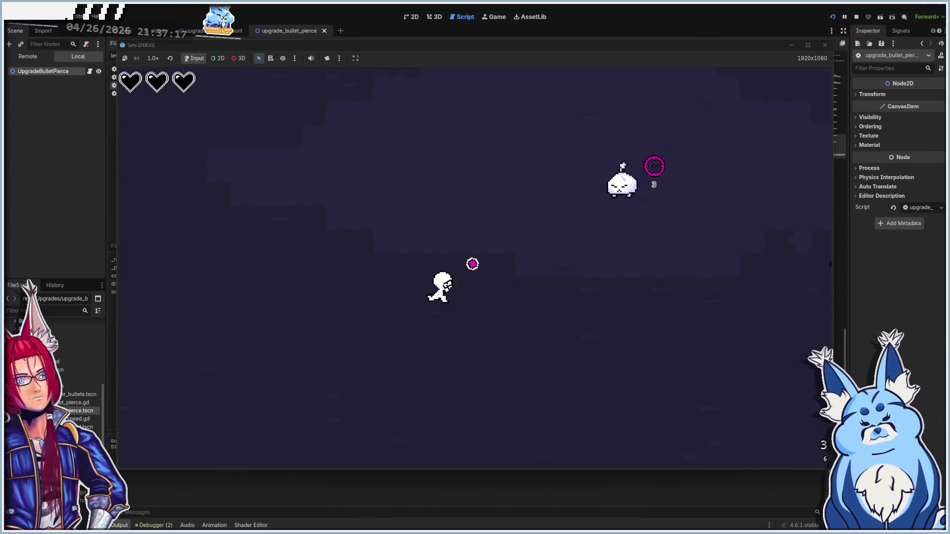
pyautogui.press('w')
pyautogui.press('d')
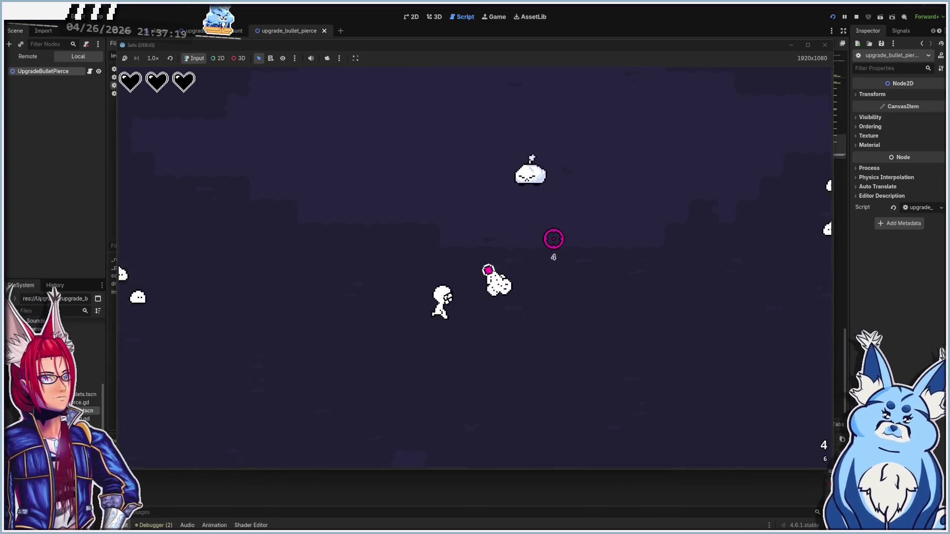
pyautogui.press('w')
pyautogui.press('d')
pyautogui.click(540, 230)
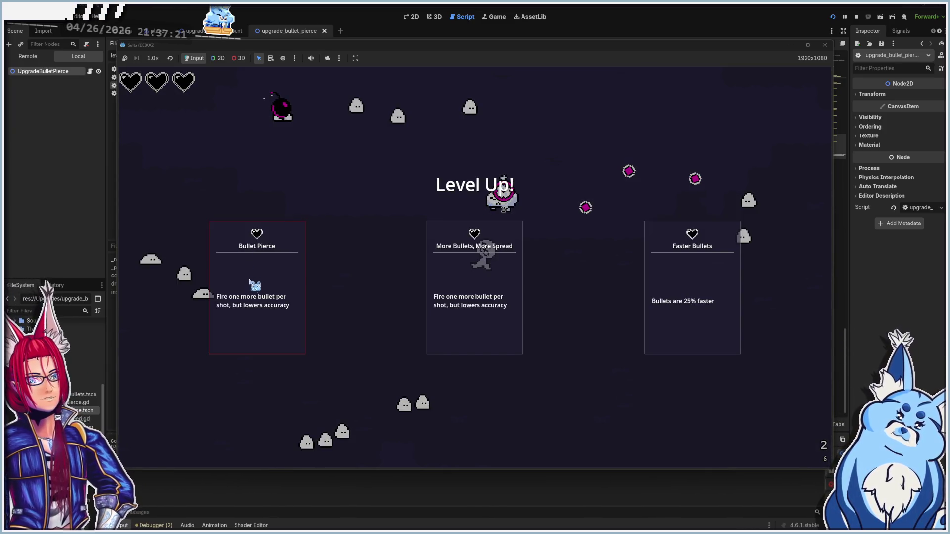
# - Take the Bullet Pierce upgrade and fire at the advancing group of enemies
pyautogui.click(255, 285)
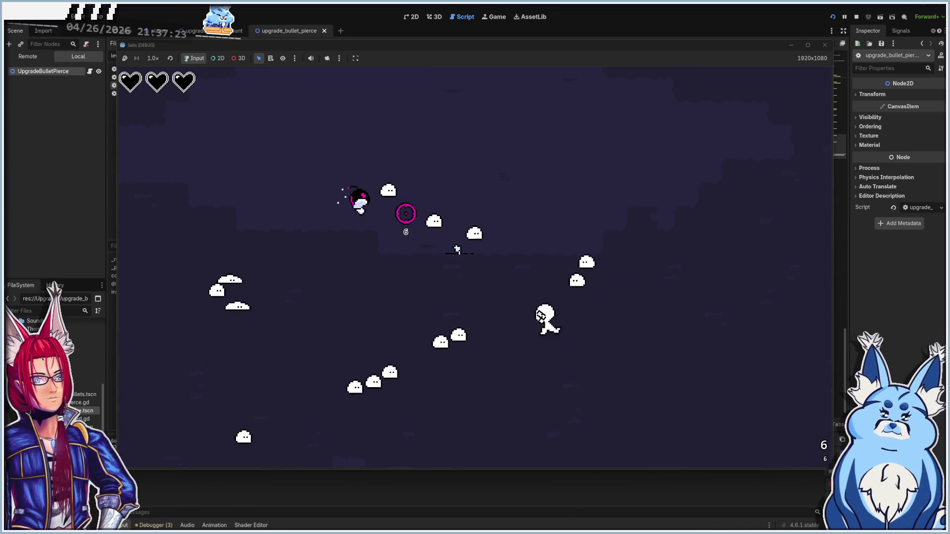
pyautogui.click(439, 197)
pyautogui.click(390, 267)
pyautogui.click(371, 279)
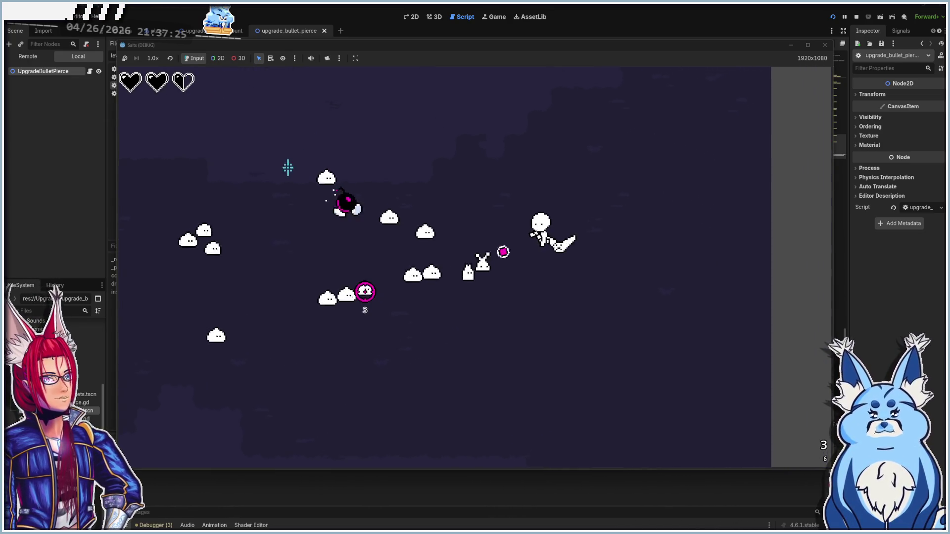
pyautogui.click(287, 188)
pyautogui.click(248, 210)
pyautogui.click(218, 239)
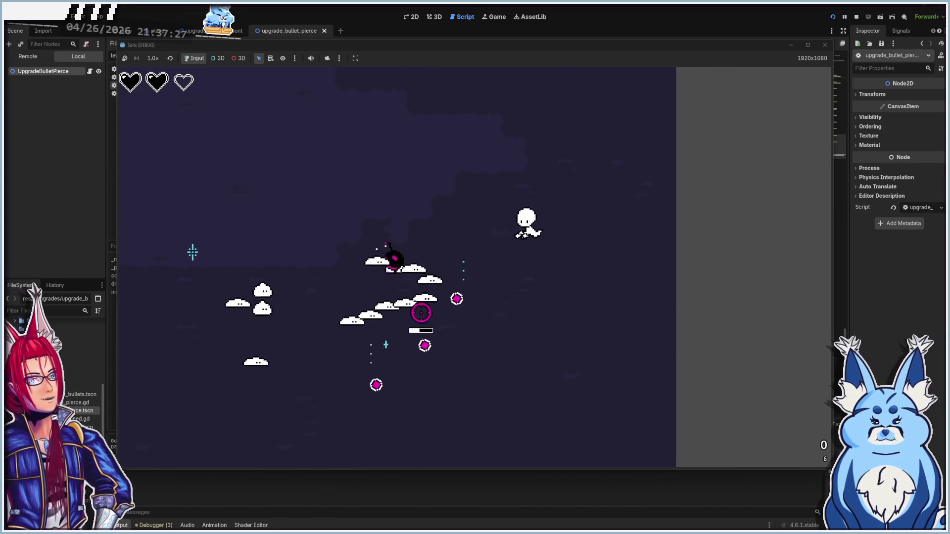
# - Dodge around the arena and fire repeatedly at the enemy cluster
pyautogui.press('w')
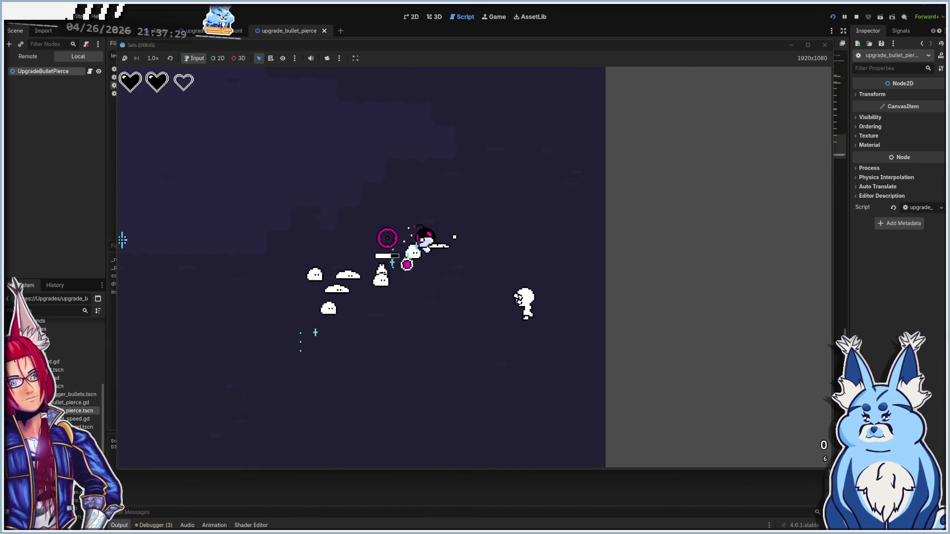
pyautogui.press('d')
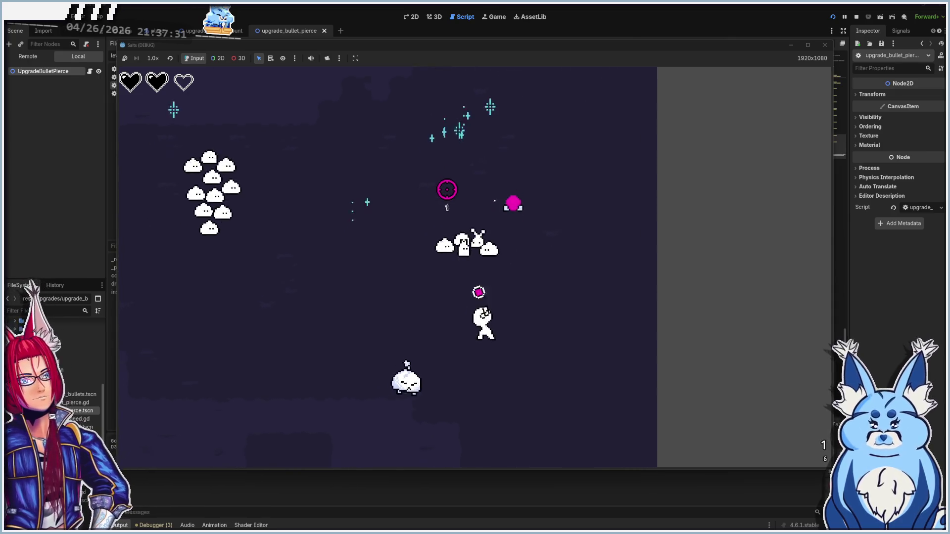
pyautogui.press('s')
pyautogui.press('a')
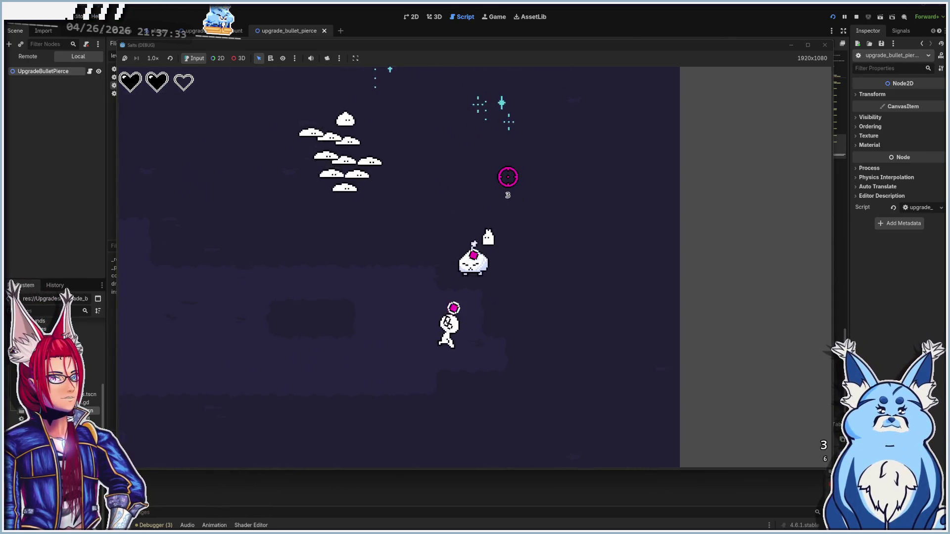
pyautogui.press('a')
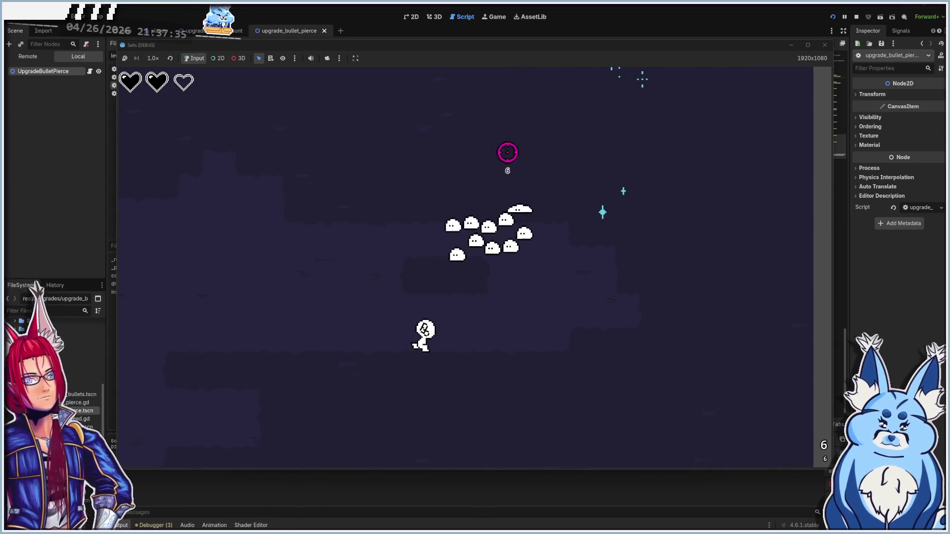
pyautogui.press('w')
pyautogui.click(555, 173)
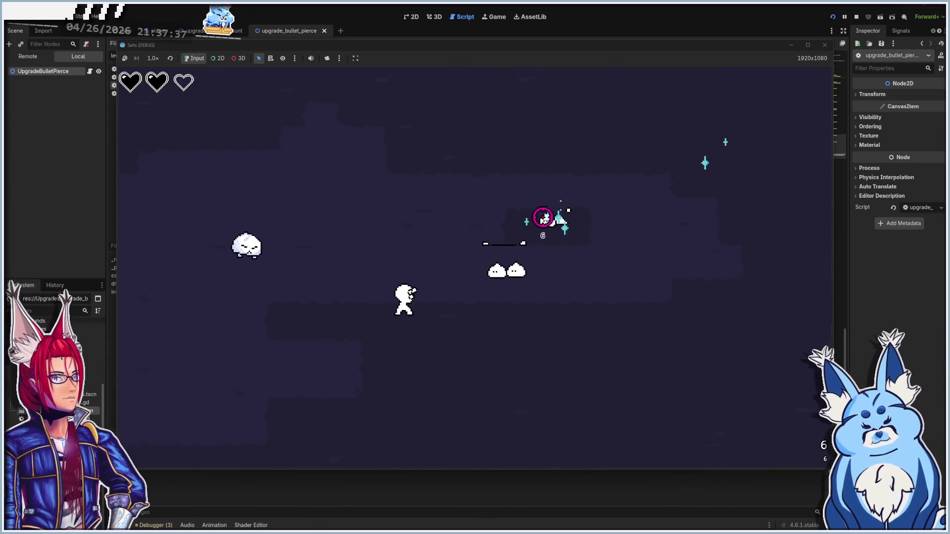
pyautogui.press('d')
pyautogui.click(550, 217)
pyautogui.click(569, 213)
pyautogui.click(586, 211)
pyautogui.click(569, 203)
pyautogui.click(556, 194)
pyautogui.click(555, 192)
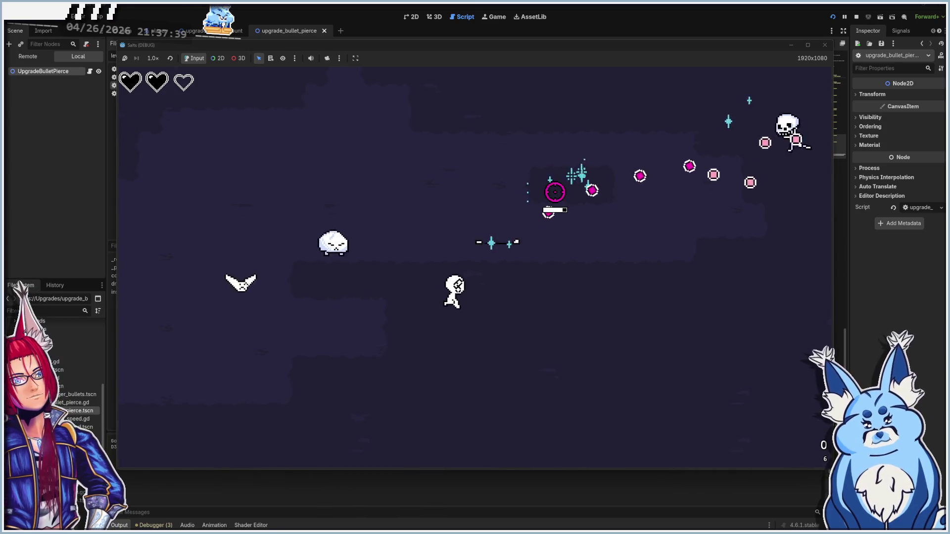
# - Keep moving and shooting until the next level-up, then choose Damage Up!
pyautogui.press('d')
pyautogui.press('s')
pyautogui.press('a')
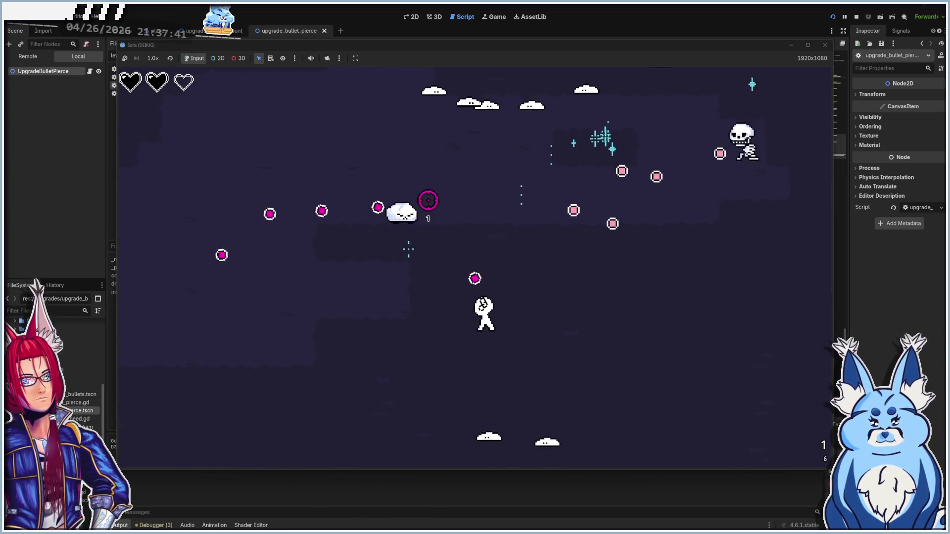
pyautogui.press('a')
pyautogui.press('w')
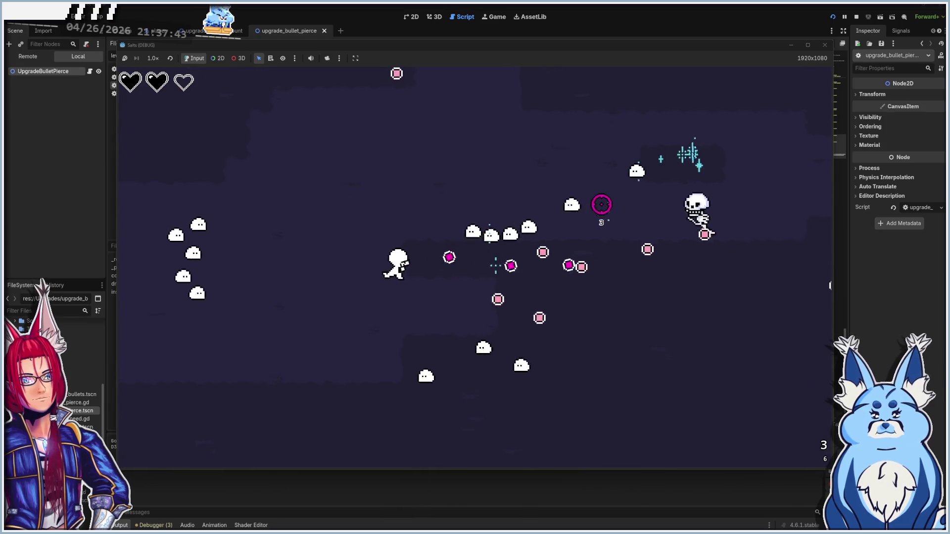
pyautogui.press('d')
pyautogui.press('w')
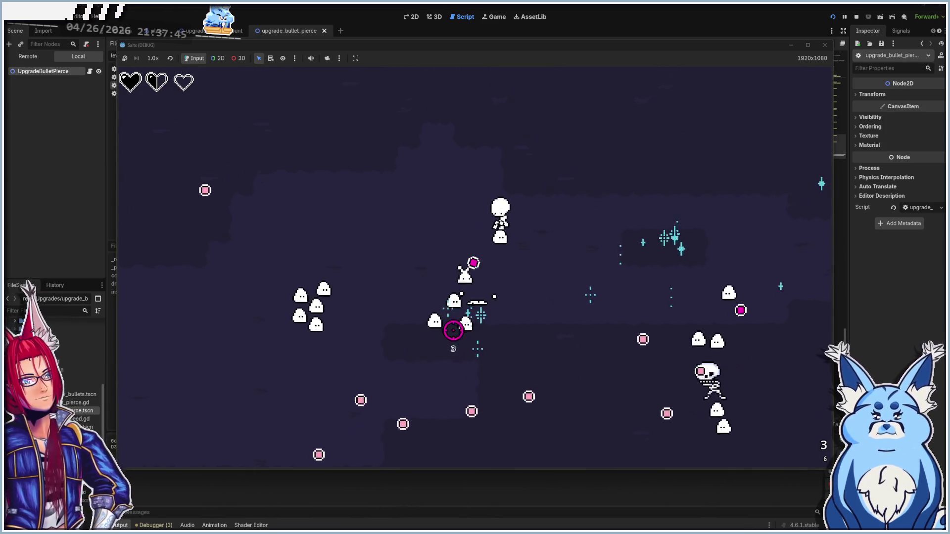
pyautogui.press('w')
pyautogui.click(431, 333)
pyautogui.press('d')
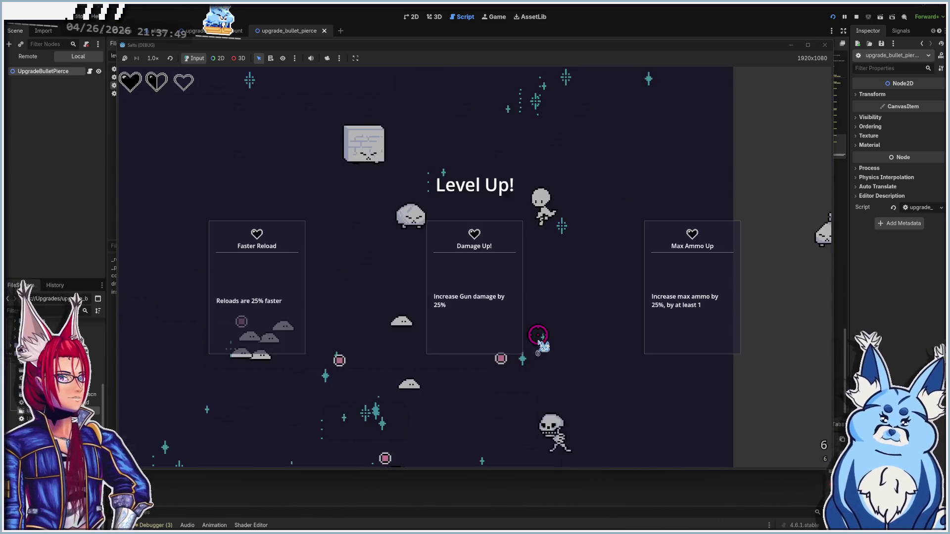
pyautogui.click(460, 299)
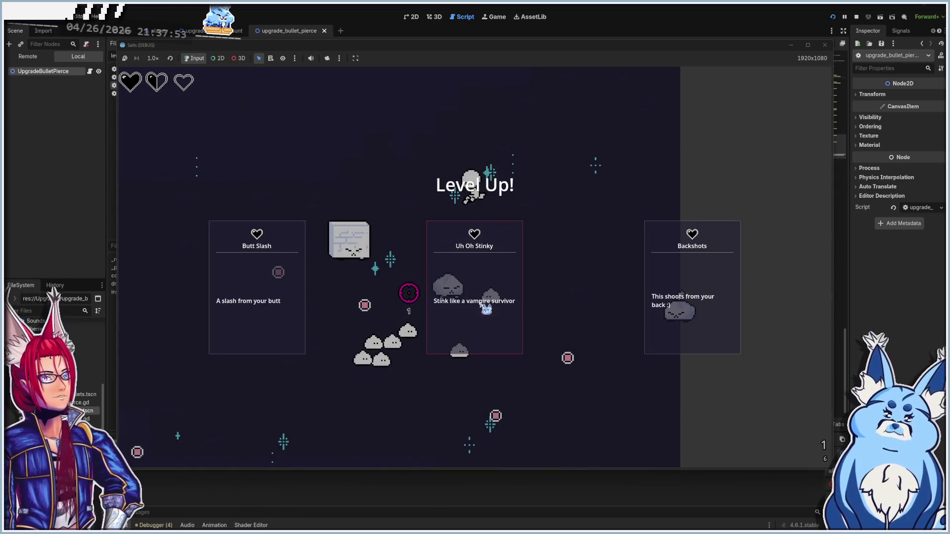
# - Pick the Uh Oh Stinky aura and further upgrade cards at successive level-ups
pyautogui.click(475, 277)
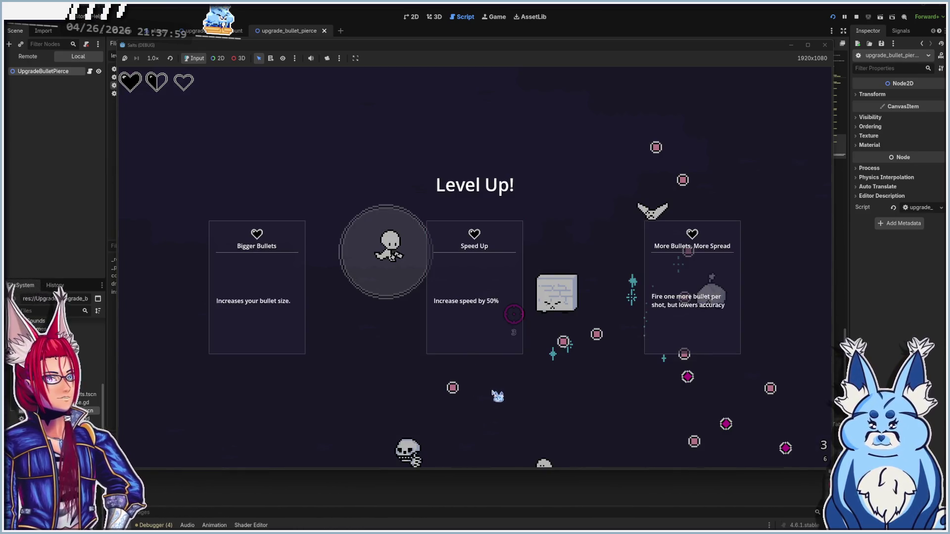
pyautogui.click(495, 342)
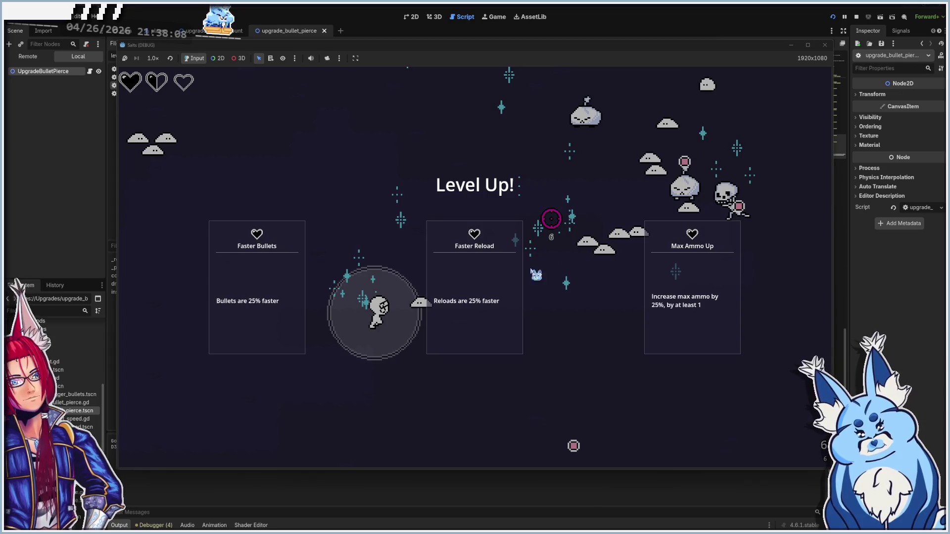
pyautogui.click(492, 263)
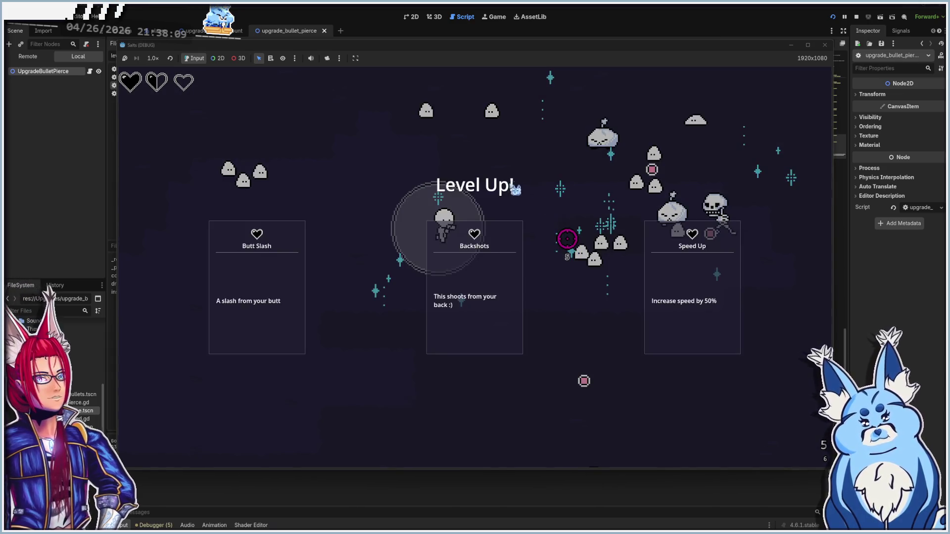
pyautogui.click(471, 269)
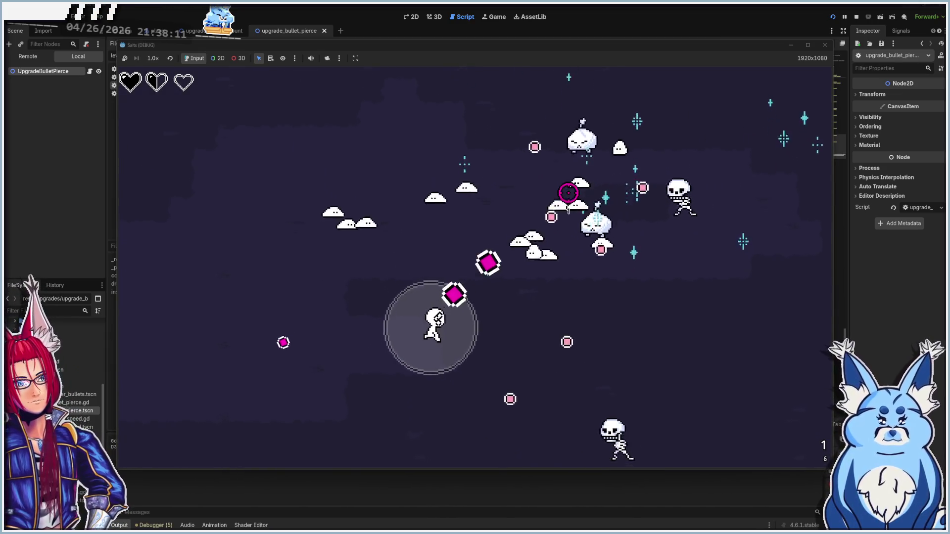
# - Fire at the skeletons, reload, and take the More Bullets, More Spread upgrade
pyautogui.click(543, 190)
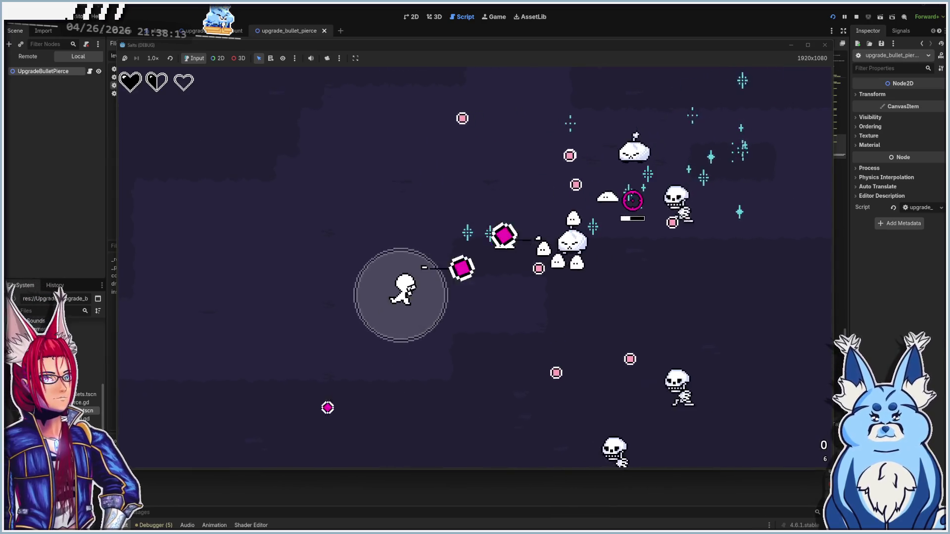
pyautogui.click(593, 215)
pyautogui.press('r')
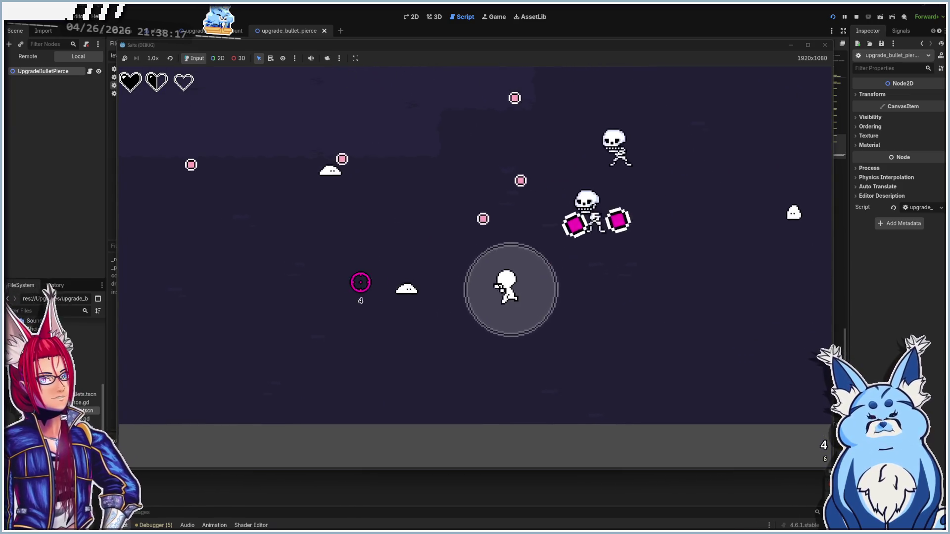
pyautogui.click(393, 252)
pyautogui.click(393, 253)
pyautogui.click(538, 174)
pyautogui.click(558, 170)
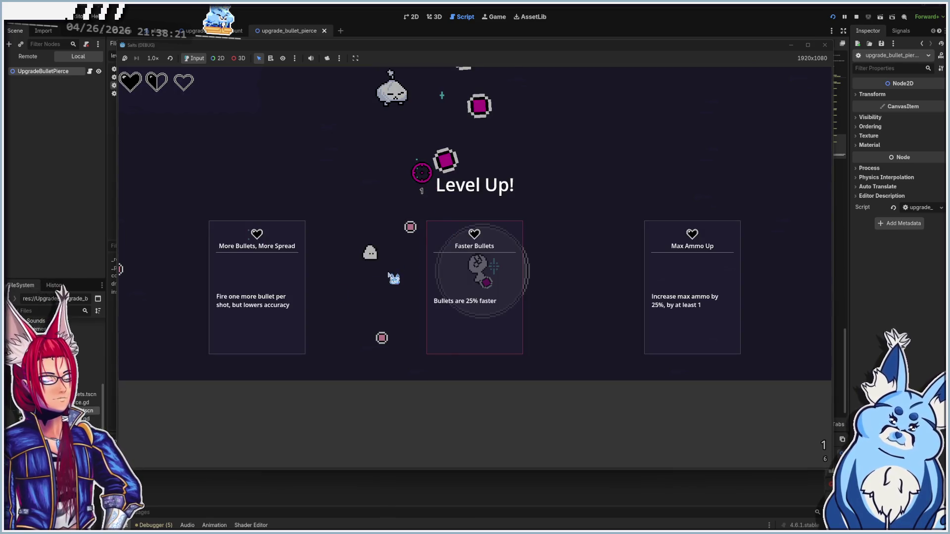
pyautogui.click(277, 299)
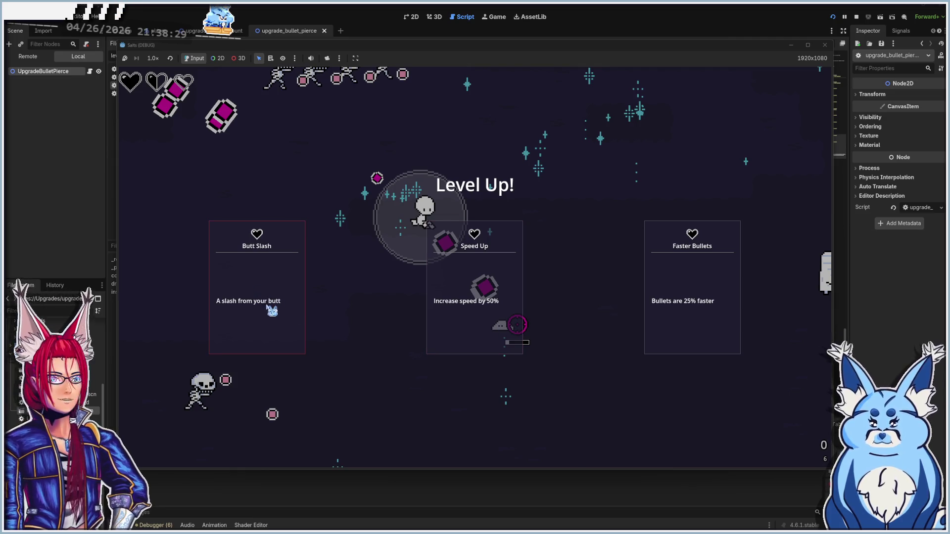
# - Choose the Speed Up upgrade, then the Butt Slash upgrade
pyautogui.click(455, 286)
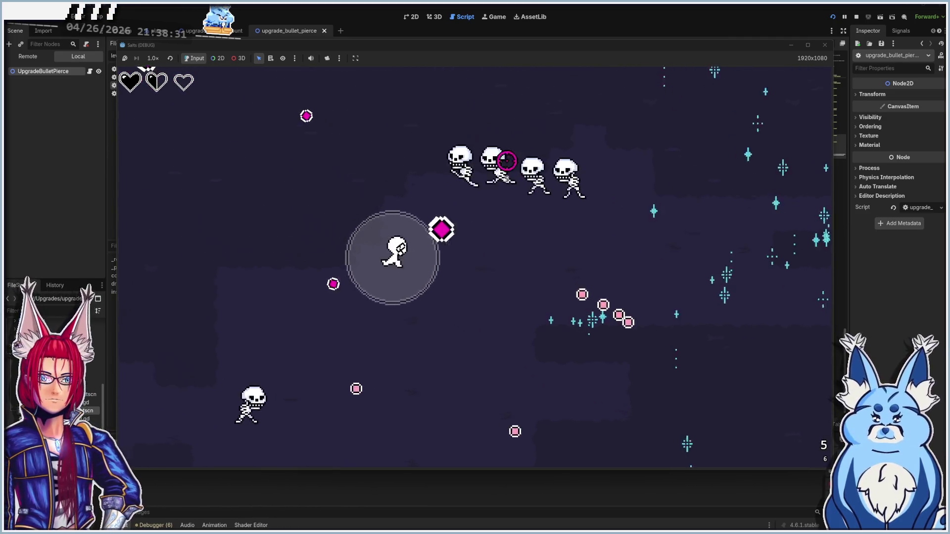
pyautogui.press('d')
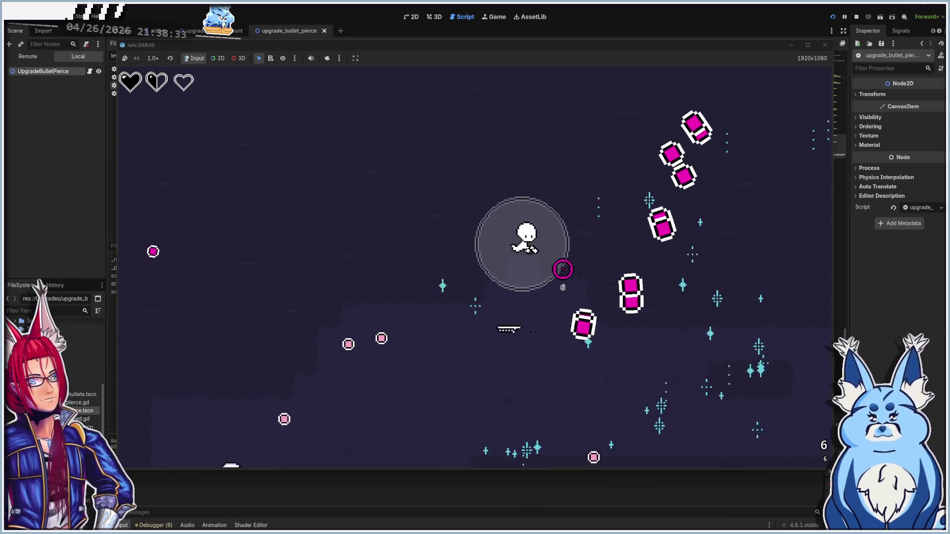
pyautogui.press('Return')
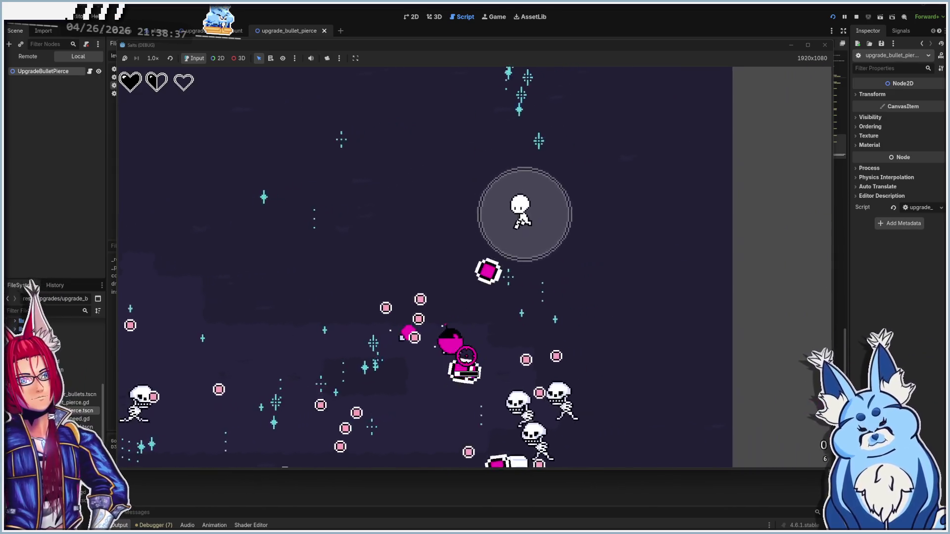
pyautogui.press('w')
pyautogui.click(640, 310)
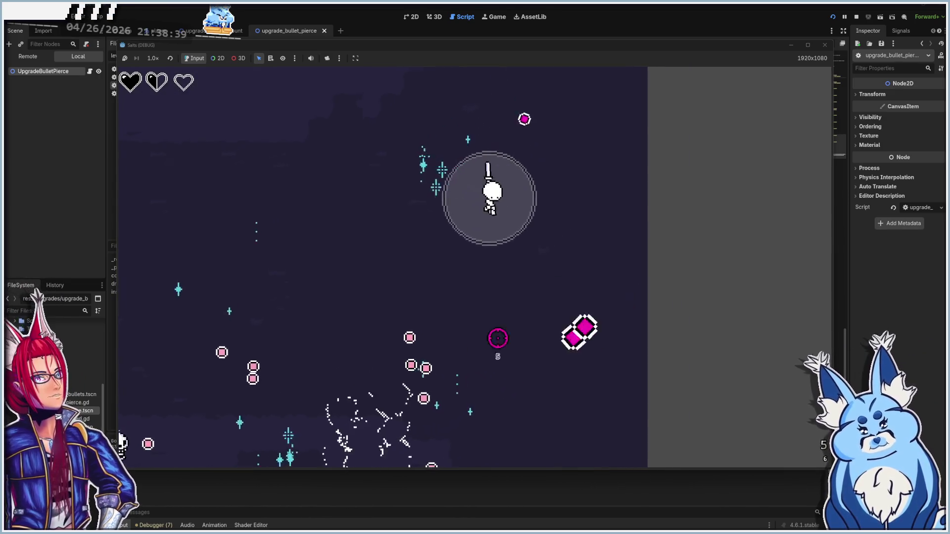
# - Move around, pick one more upgrade, then stop the playtest to return to the script
pyautogui.press('s')
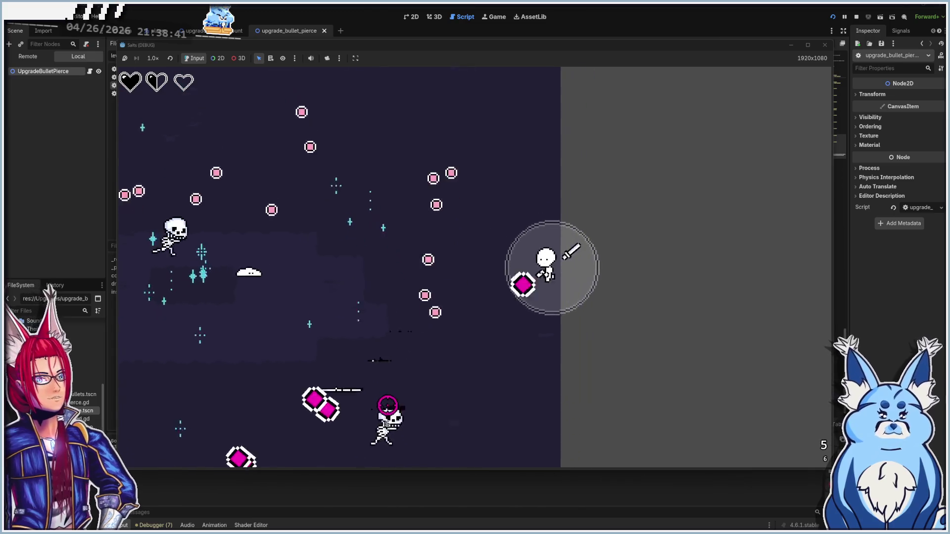
pyautogui.press('a')
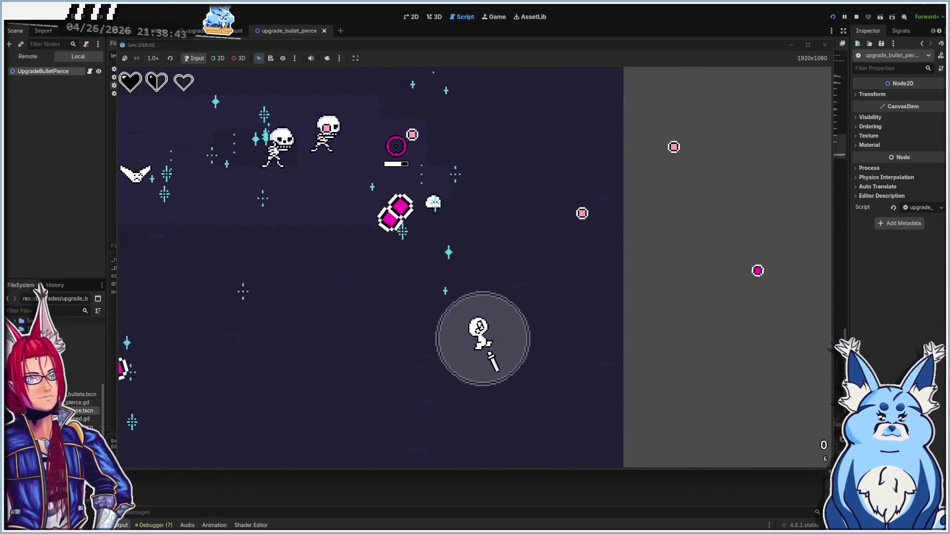
pyautogui.press('w')
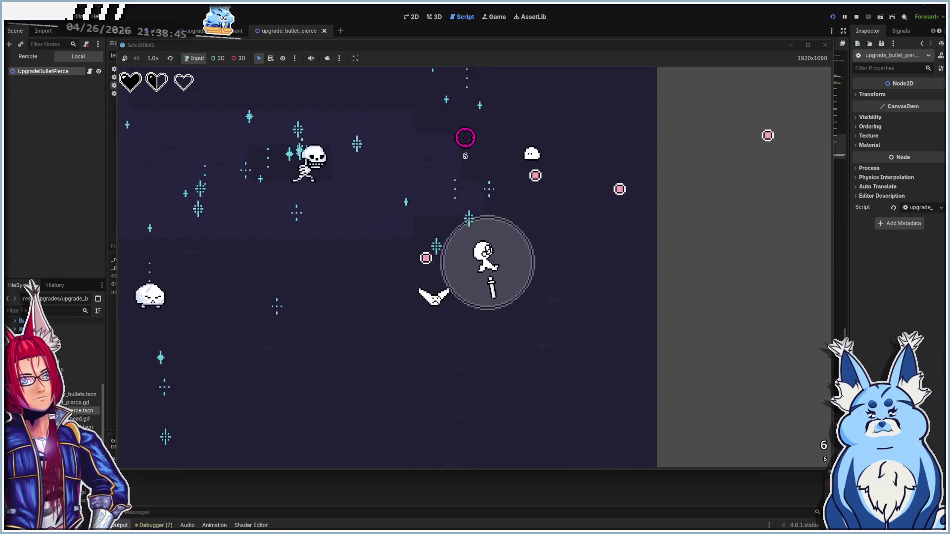
pyautogui.click(496, 331)
pyautogui.press('s')
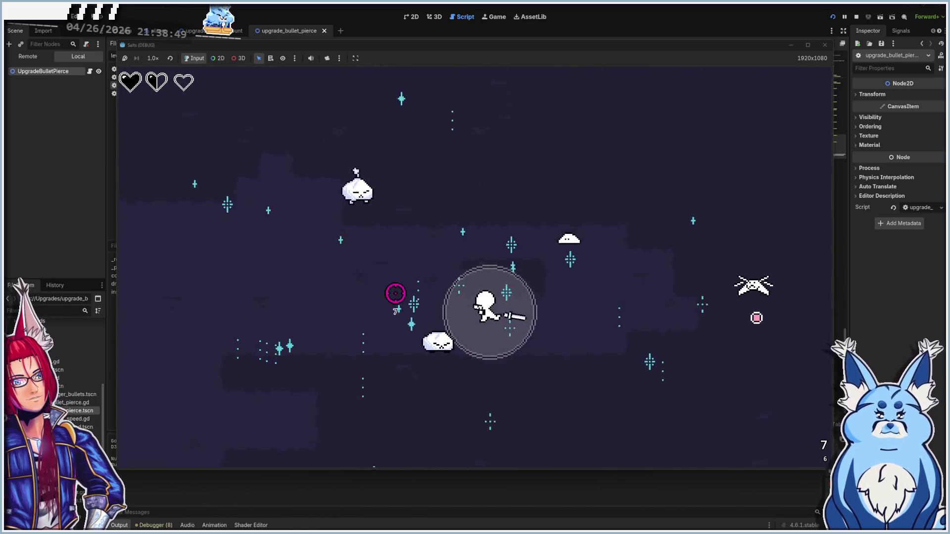
pyautogui.press('s')
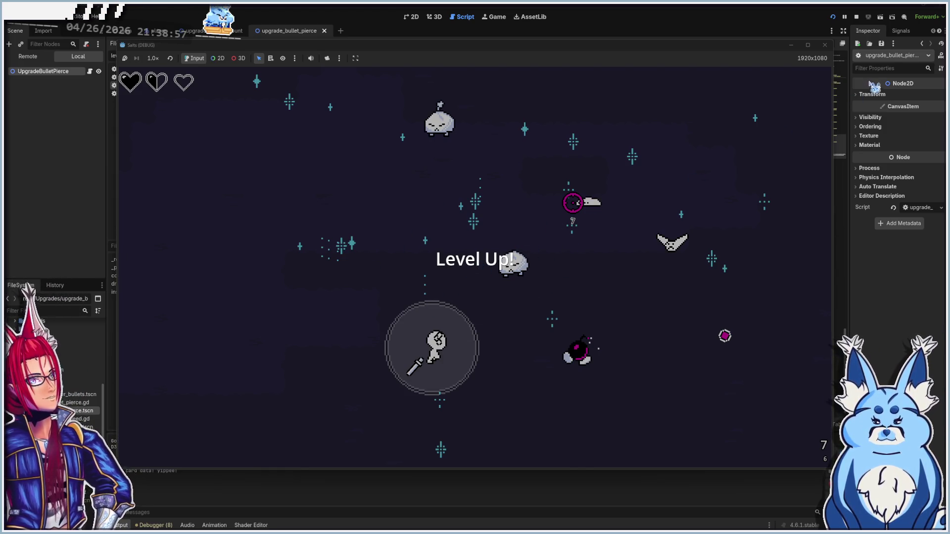
pyautogui.click(825, 45)
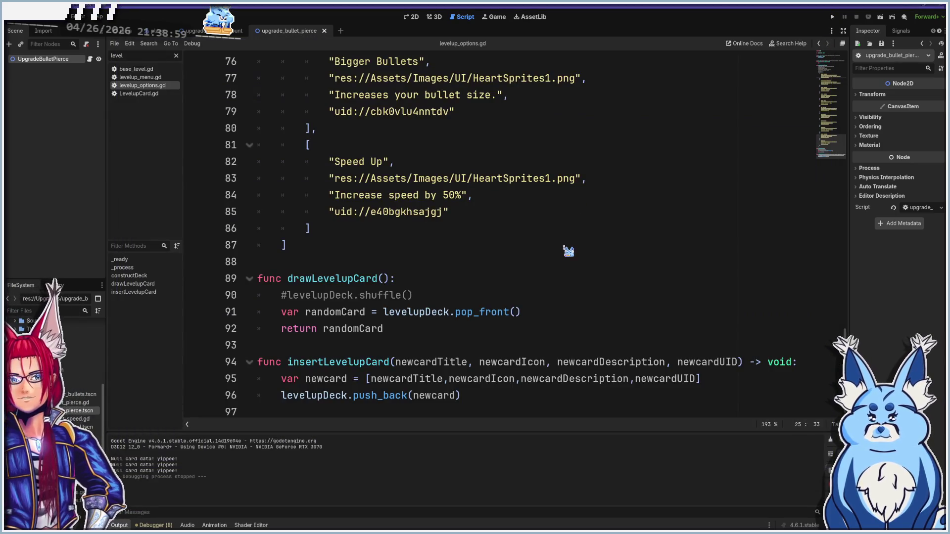
pyautogui.click(287, 295)
pyautogui.press('BackSpace')
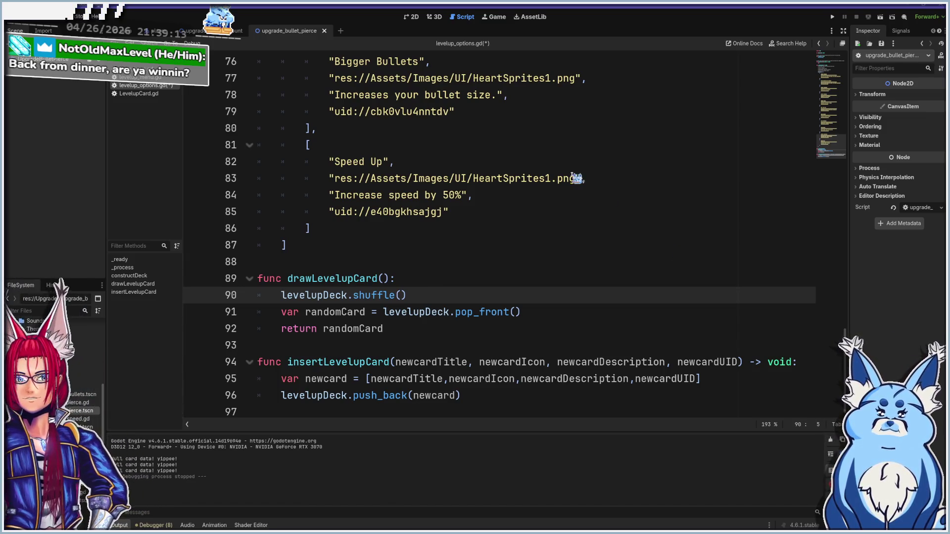
pyautogui.scroll(10, 569, 277)
pyautogui.scroll(9, 574, 283)
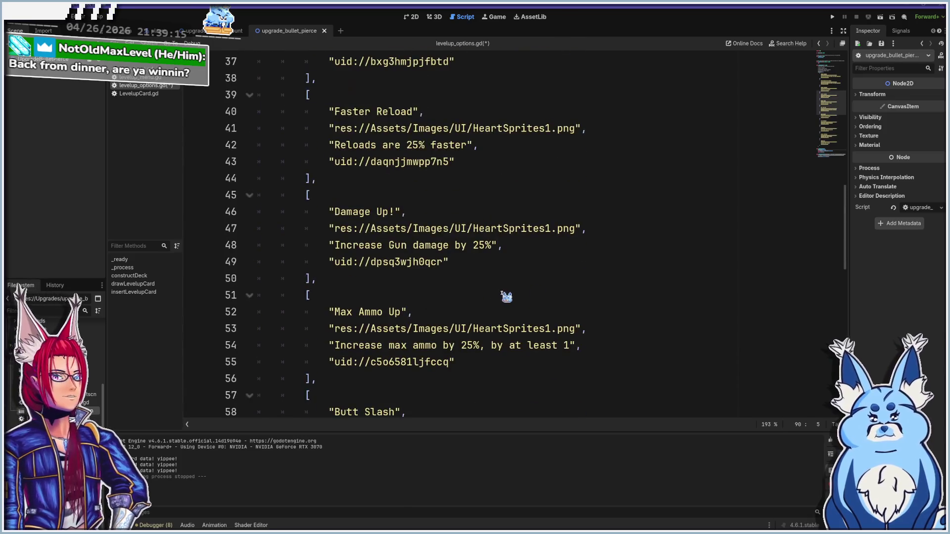
pyautogui.scroll(1, 450, 290)
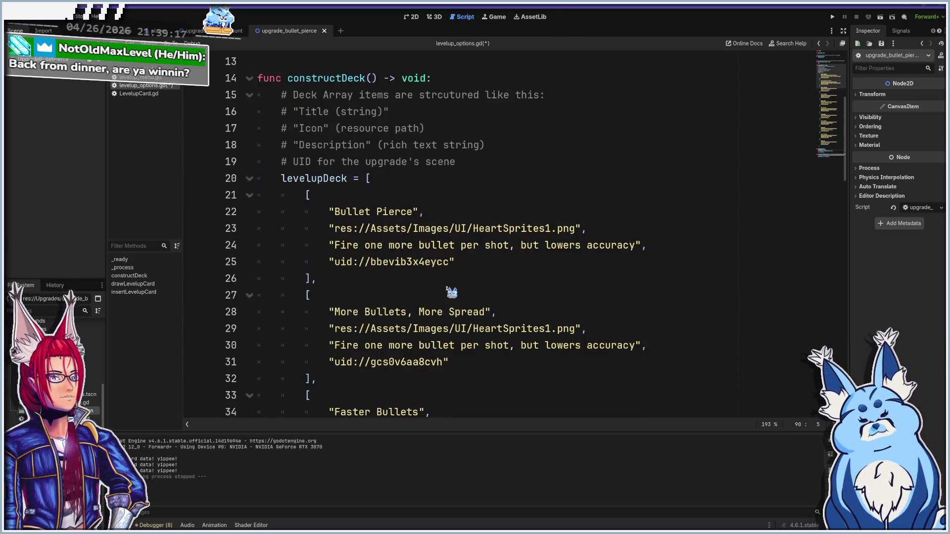
pyautogui.scroll(-20, 455, 312)
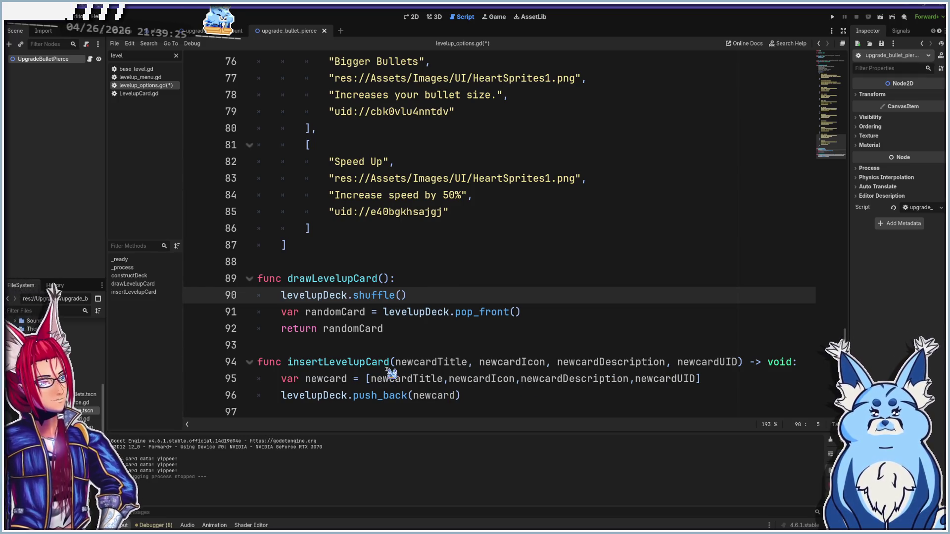
pyautogui.scroll(6, 388, 371)
pyautogui.scroll(5, 387, 369)
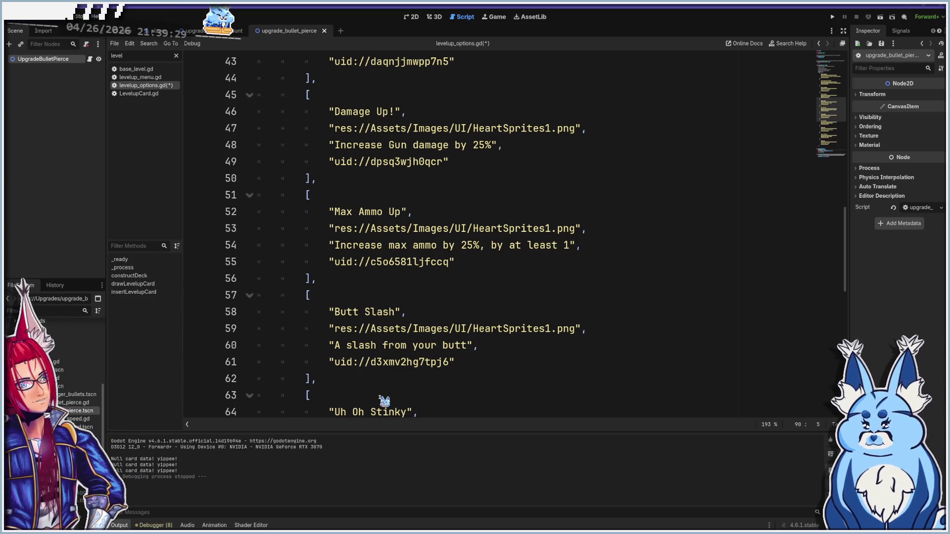
pyautogui.scroll(-7, 384, 401)
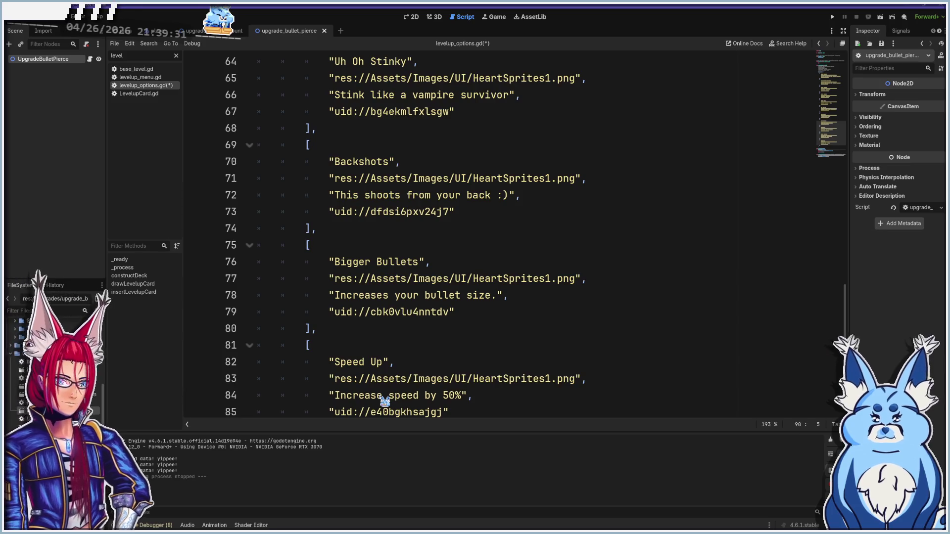
pyautogui.scroll(7, 384, 400)
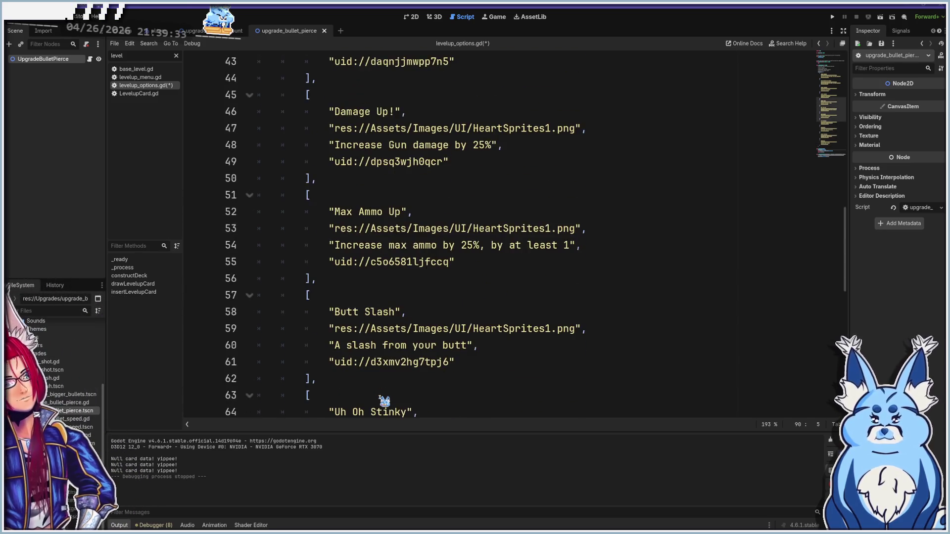
pyautogui.scroll(4, 385, 401)
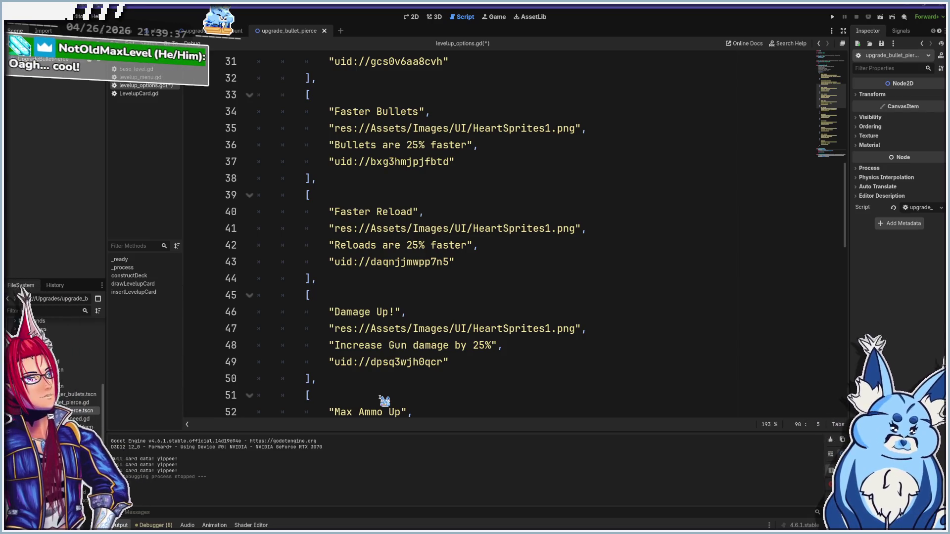
pyautogui.scroll(-12, 385, 401)
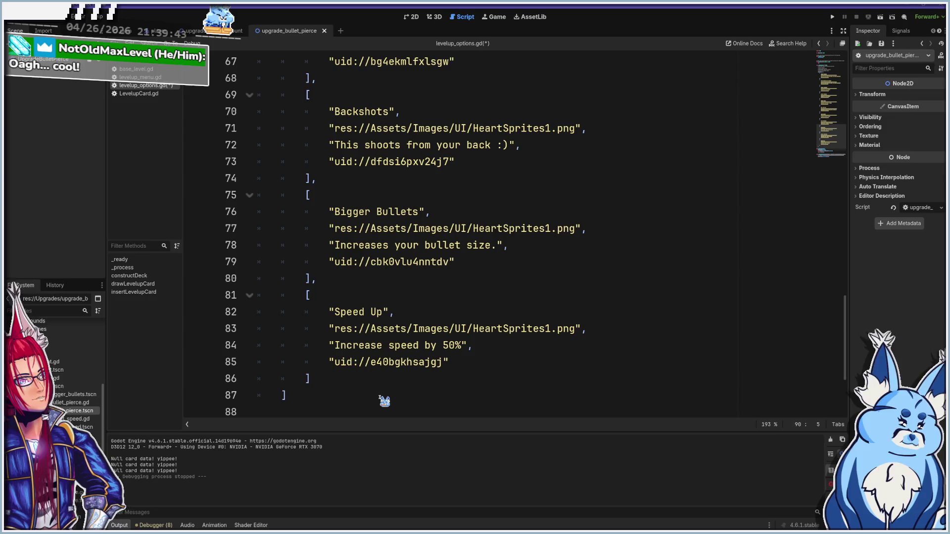
pyautogui.scroll(-3, 379, 379)
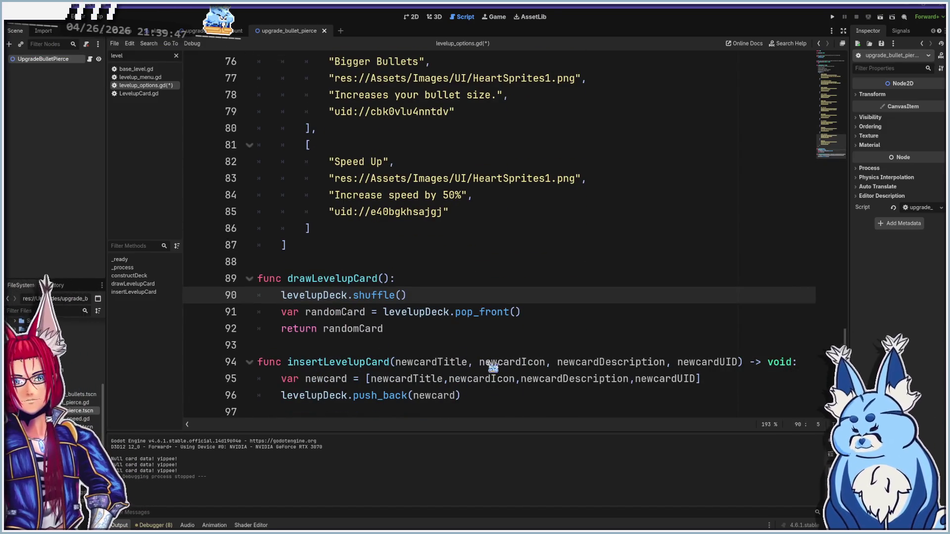
pyautogui.moveTo(257, 362); pyautogui.dragTo(742, 362)
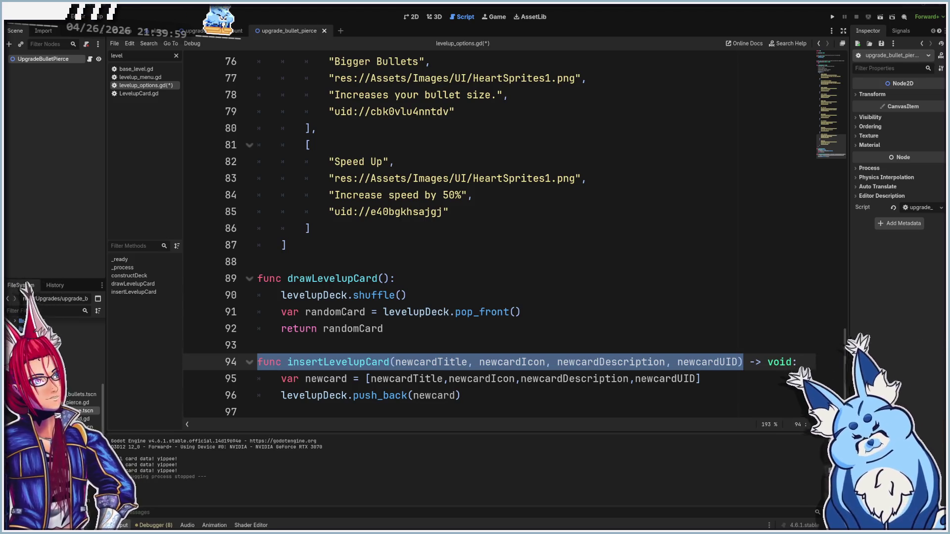
pyautogui.scroll(14, 574, 290)
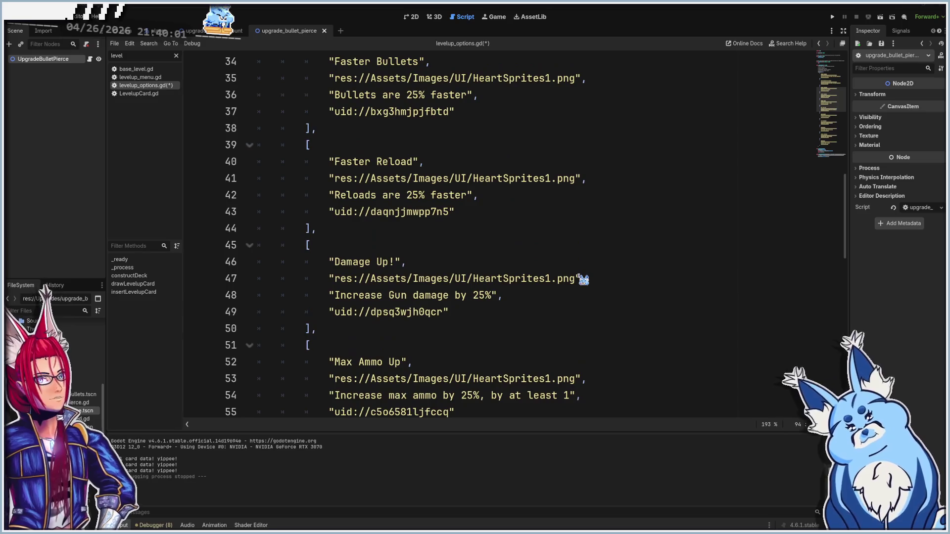
pyautogui.scroll(-8, 583, 276)
pyautogui.scroll(-5, 583, 276)
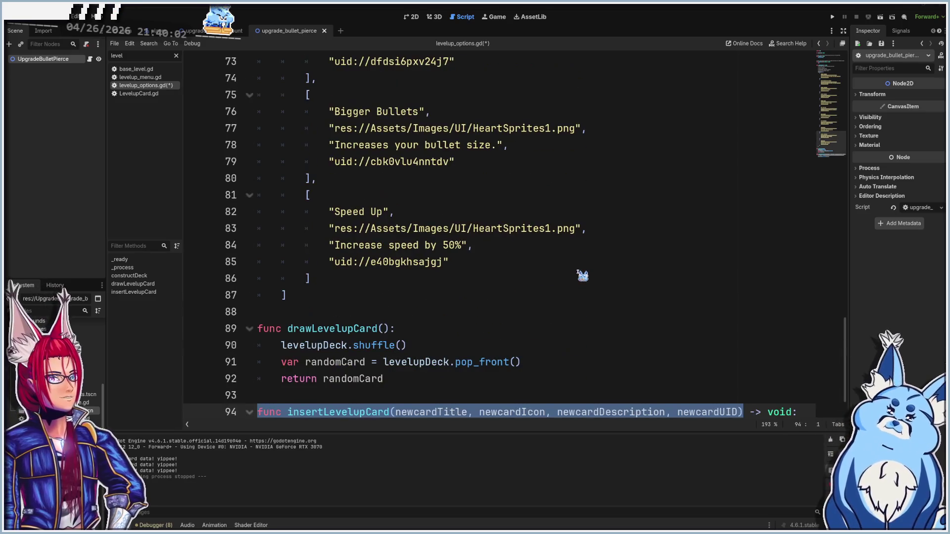
pyautogui.click(337, 279)
pyautogui.keyDown('shift'); pyautogui.click(259, 195); pyautogui.keyUp('shift')
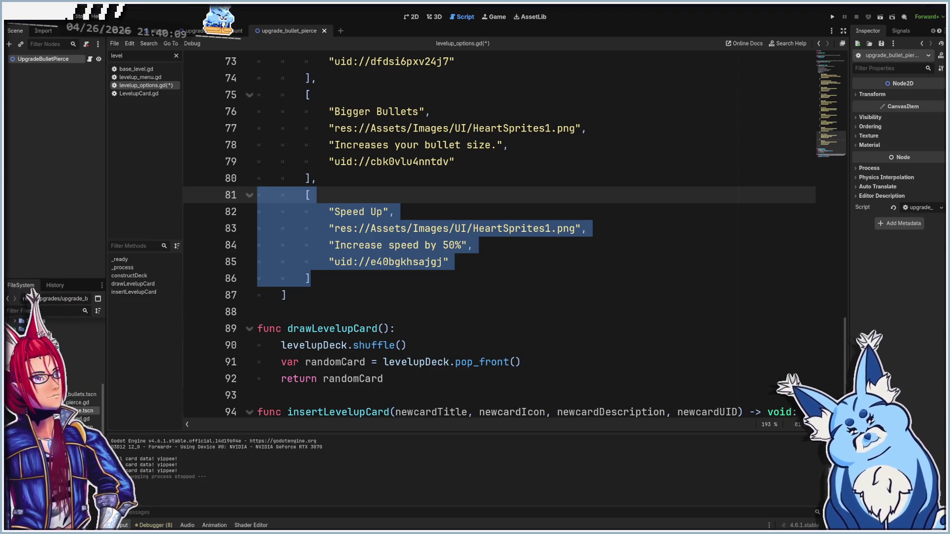
pyautogui.scroll(3, 541, 259)
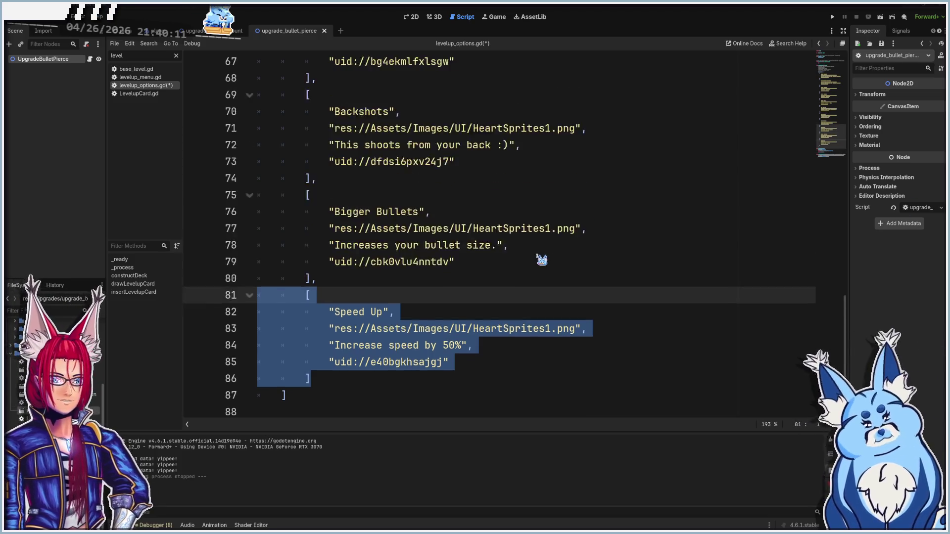
pyautogui.click(353, 330)
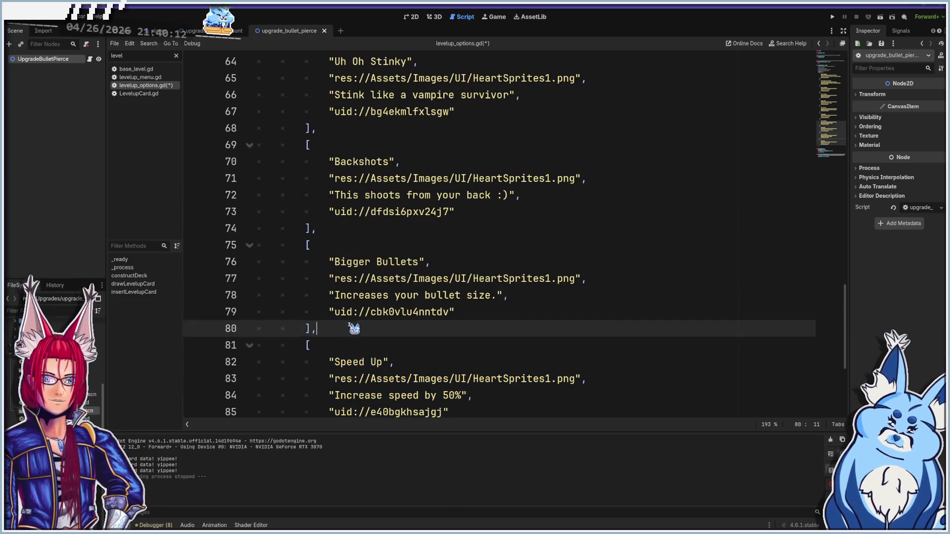
pyautogui.keyDown('shift'); pyautogui.click(265, 245); pyautogui.keyUp('shift')
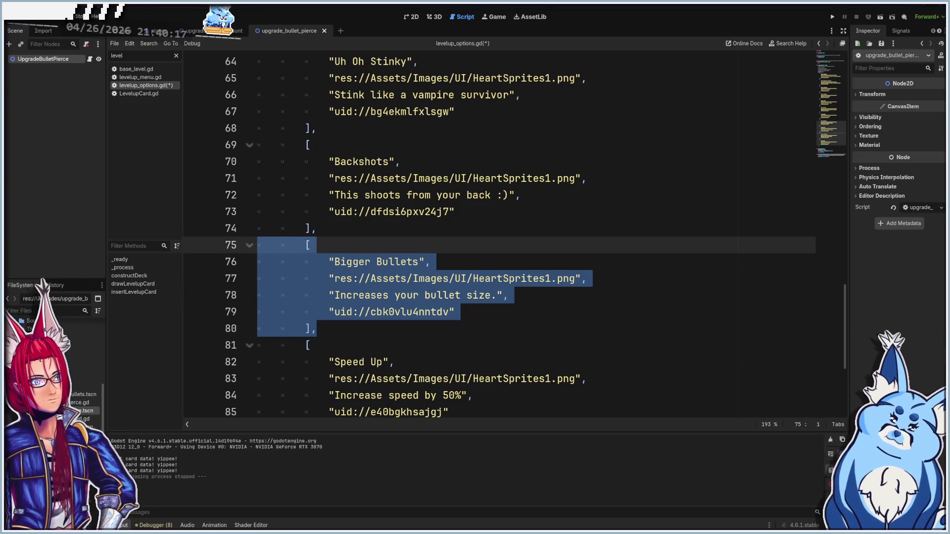
pyautogui.scroll(6, 492, 287)
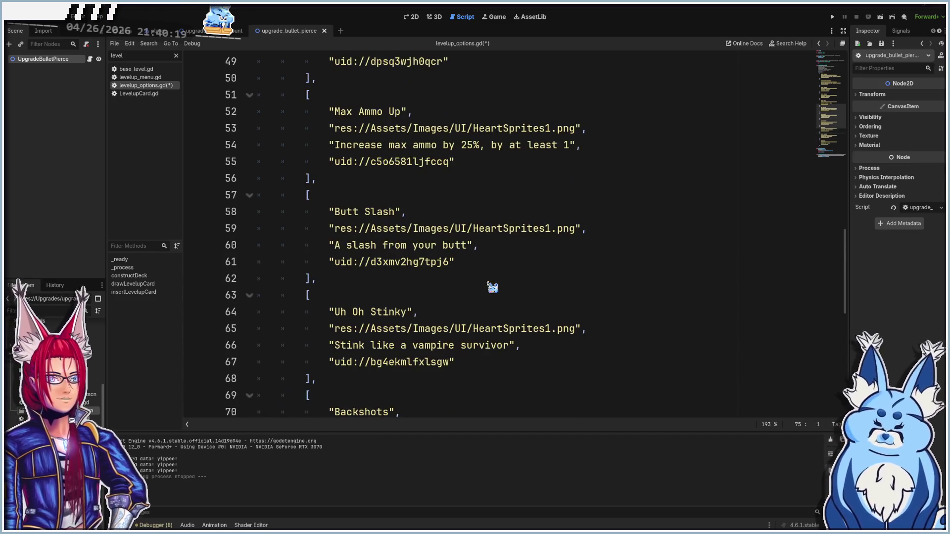
pyautogui.scroll(2, 485, 309)
pyautogui.click(337, 326)
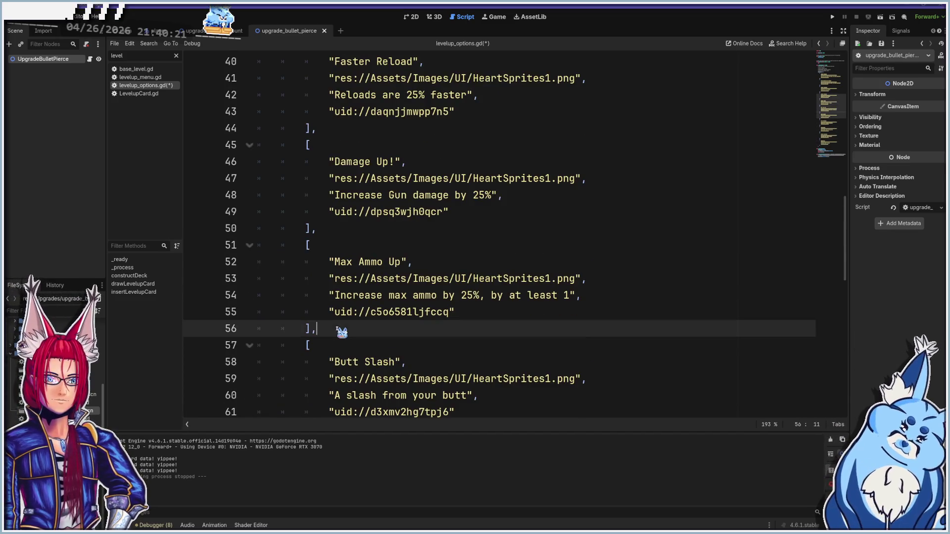
pyautogui.scroll(9, 341, 329)
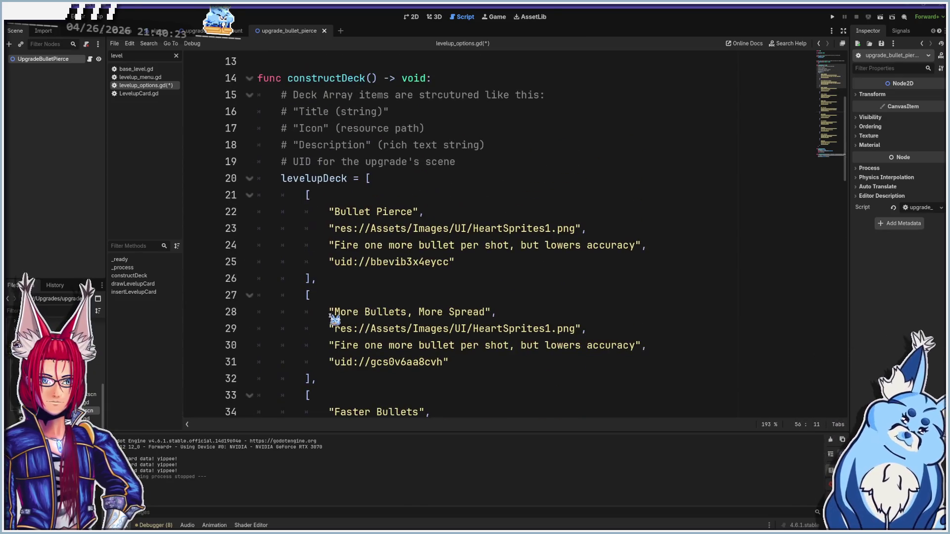
pyautogui.keyDown('shift'); pyautogui.click(263, 195); pyautogui.keyUp('shift')
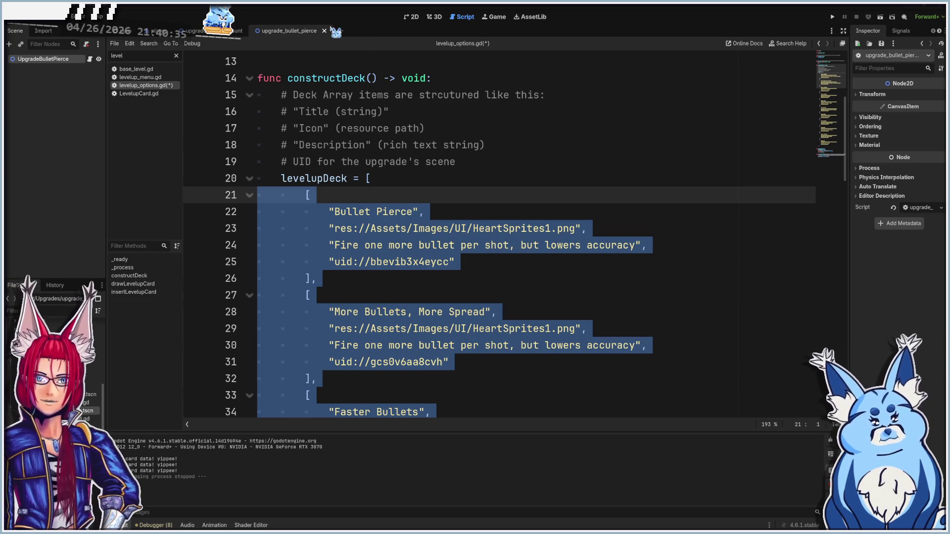
pyautogui.scroll(-20, 505, 183)
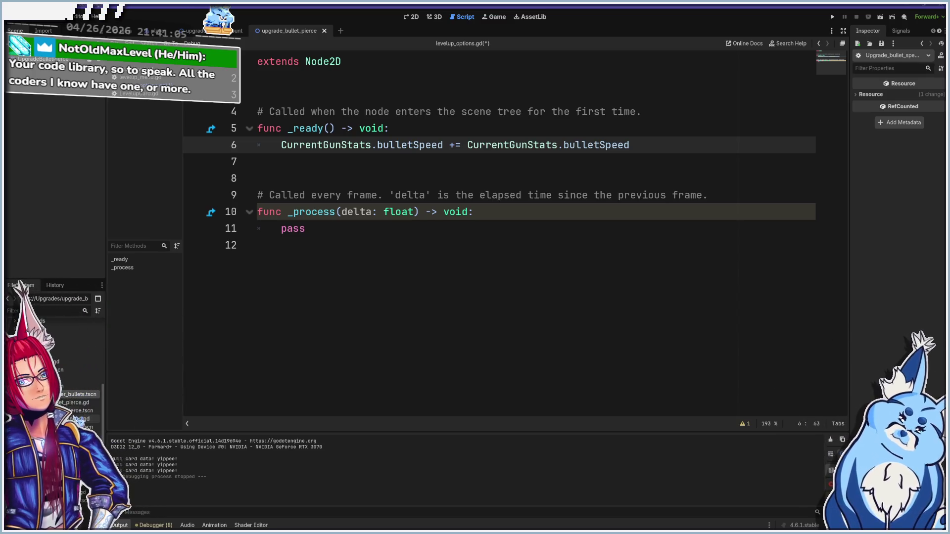
# - Bring up upgrade_bullet_pierce.gd and add a new line below bulletPierce += 1 in _ready()
pyautogui.hotkey('ctrl', 'z')
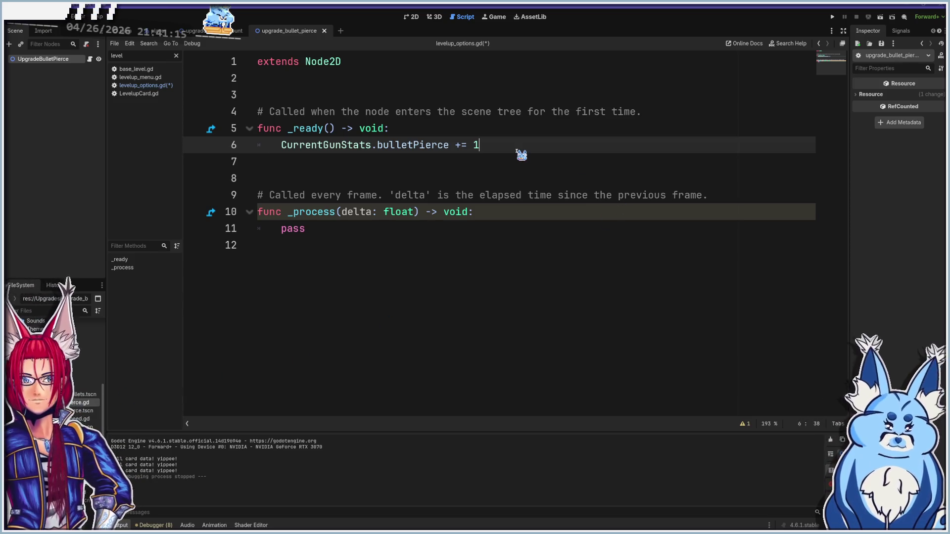
pyautogui.press('Return')
pyautogui.write('level')
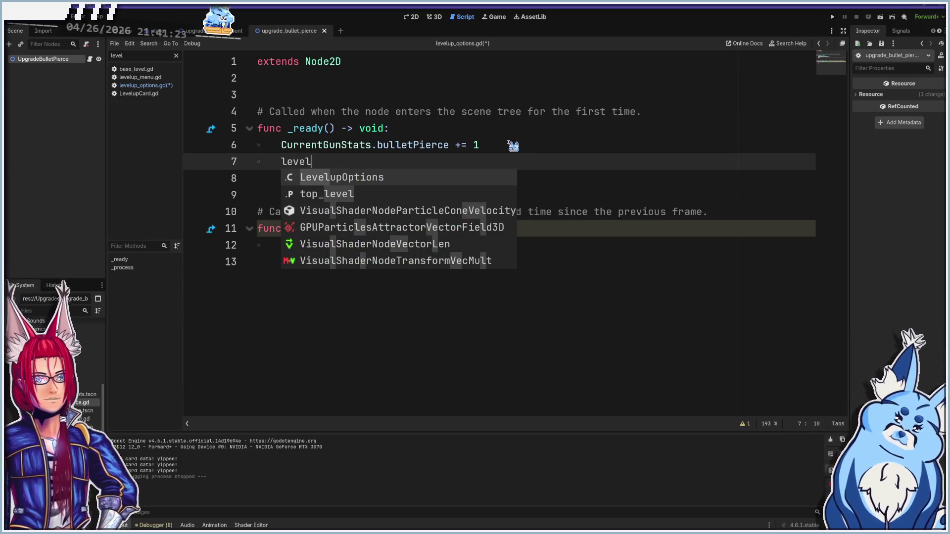
# - Write a LevelupOptions.insertLevelupCard call and paste the Bullet Pierce card's four values as arguments
pyautogui.press('Return')
pyautogui.write('.')
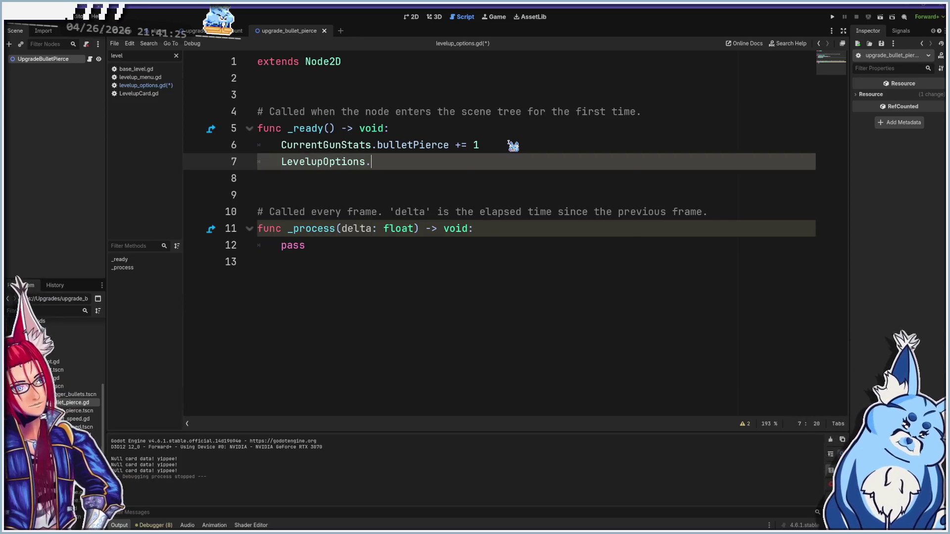
pyautogui.write('ins')
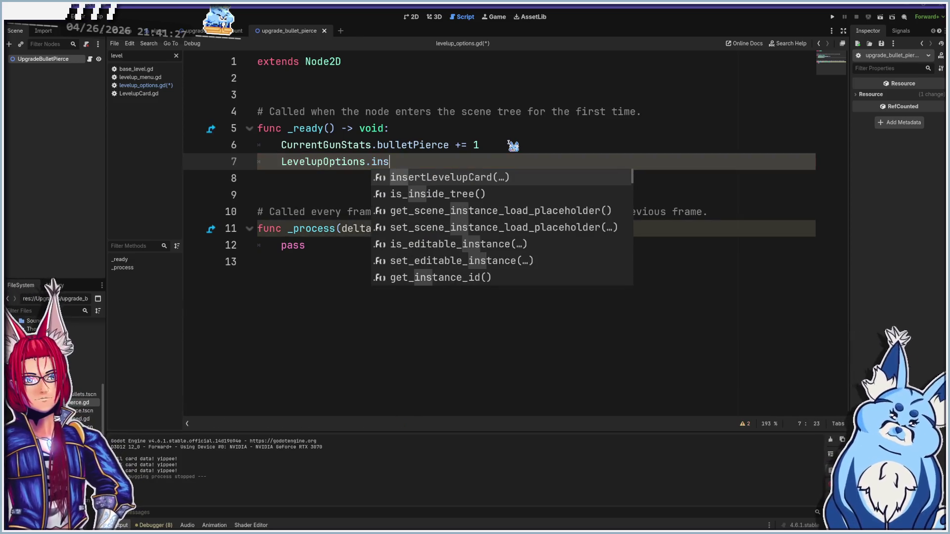
pyautogui.press('Return')
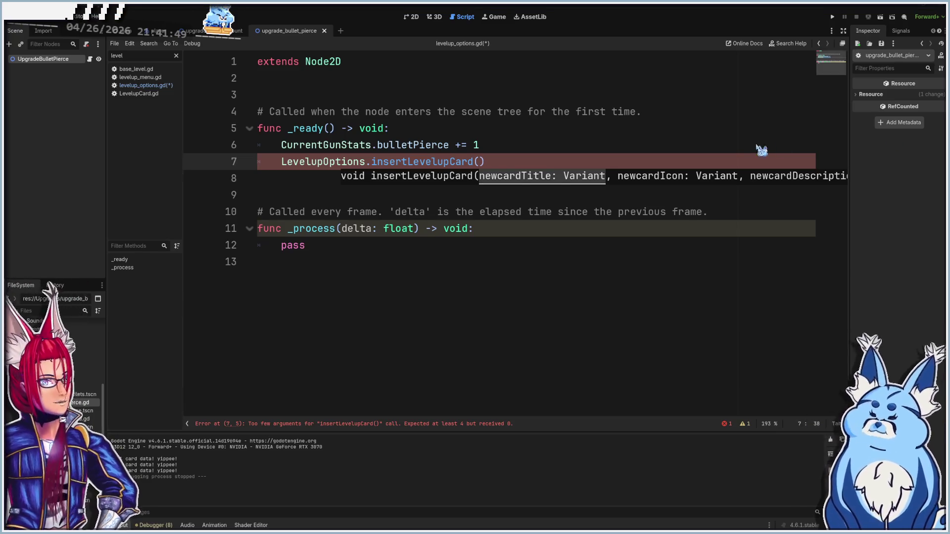
pyautogui.write('"Bullet Pierce", \t\t\t"res://Assets/Images/UI/HeartSprites1.png", \t\t\t"Fire one more bullet per shot, but lowers accuracy", \t\t\t"uid://bbevib3x4eycc"')
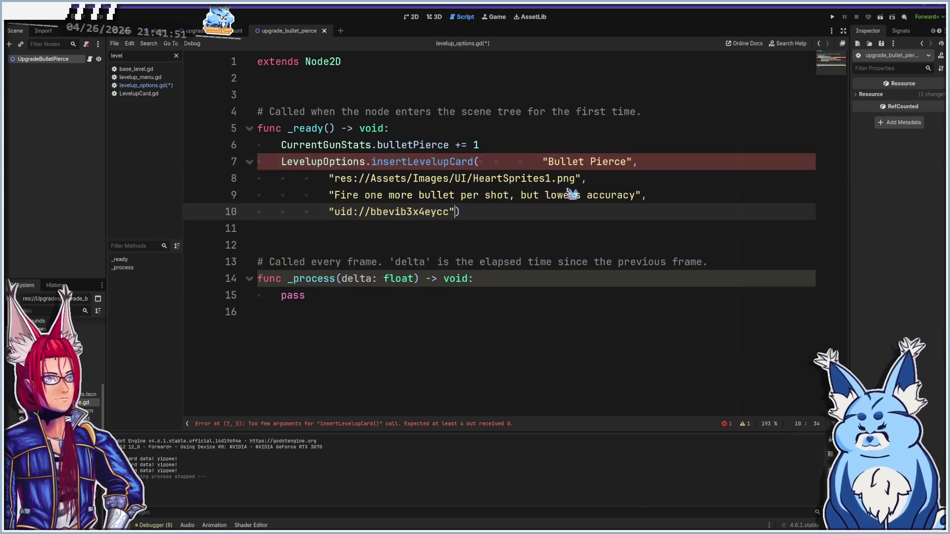
# - Remove the indent and line breaks between the Bullet Pierce title and icon path
pyautogui.click(544, 162)
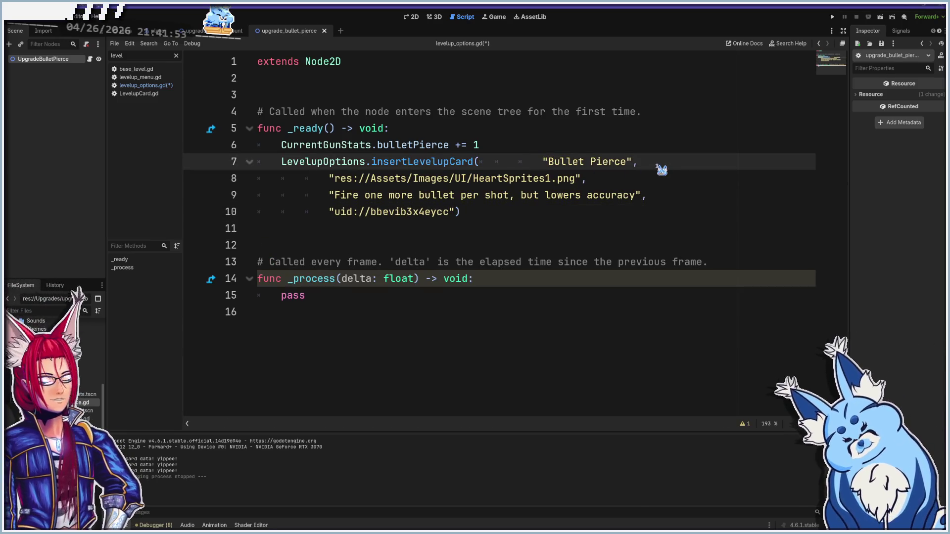
pyautogui.press('BackSpace')
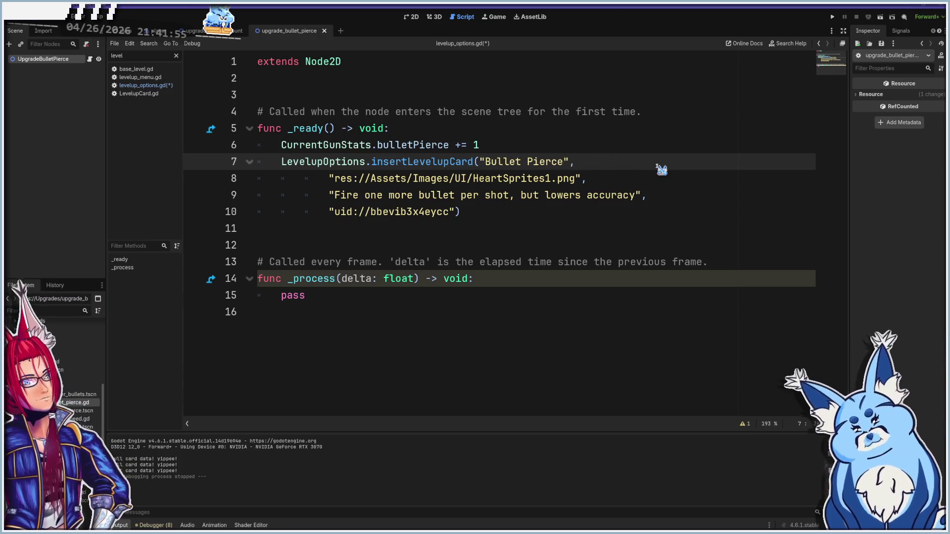
pyautogui.press('Delete')
pyautogui.press('Delete')
pyautogui.press('Delete')
pyautogui.press('Delete')
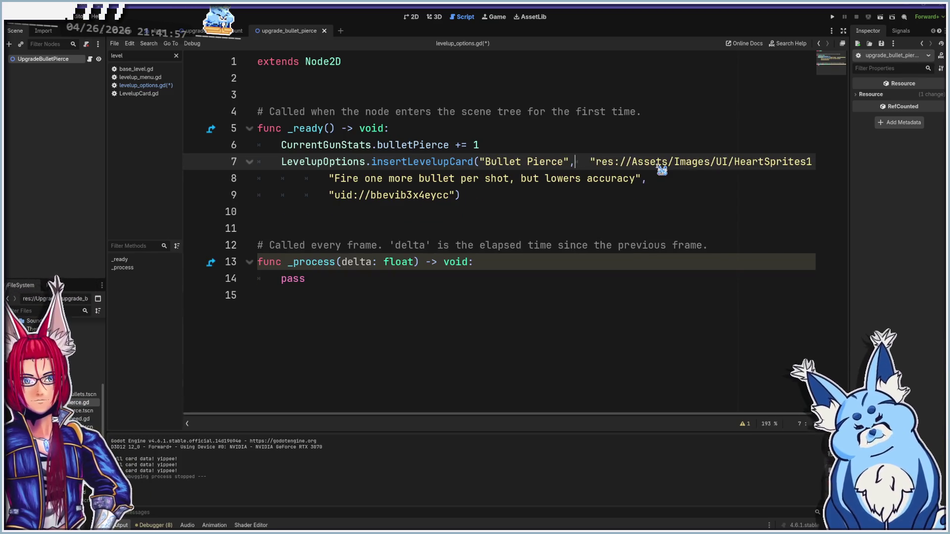
pyautogui.press('End')
pyautogui.press('Delete')
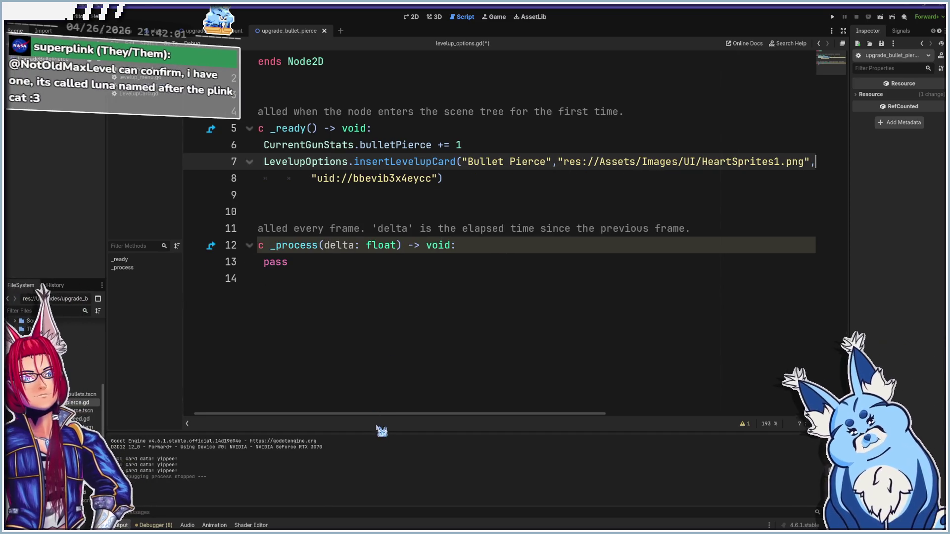
pyautogui.moveTo(383, 414); pyautogui.dragTo(483, 406)
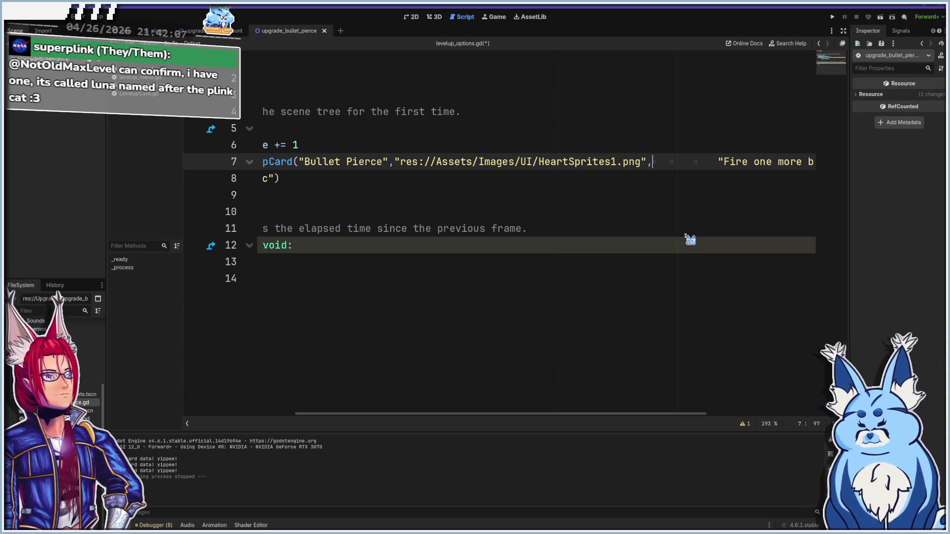
pyautogui.press('Delete')
pyautogui.press('Delete')
pyautogui.press('Delete')
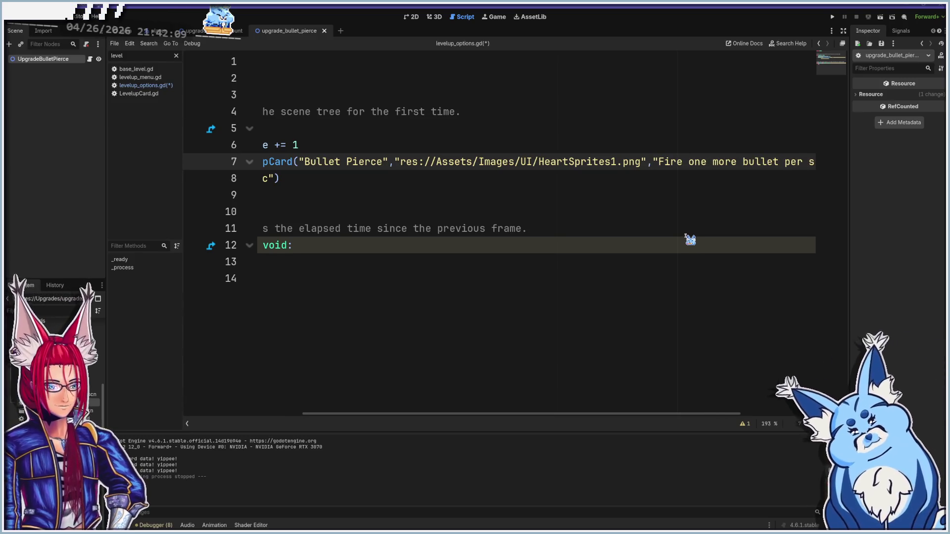
# - Pull the uid argument up onto line 7 and strip the whitespace before it
pyautogui.press('End')
pyautogui.press('Delete')
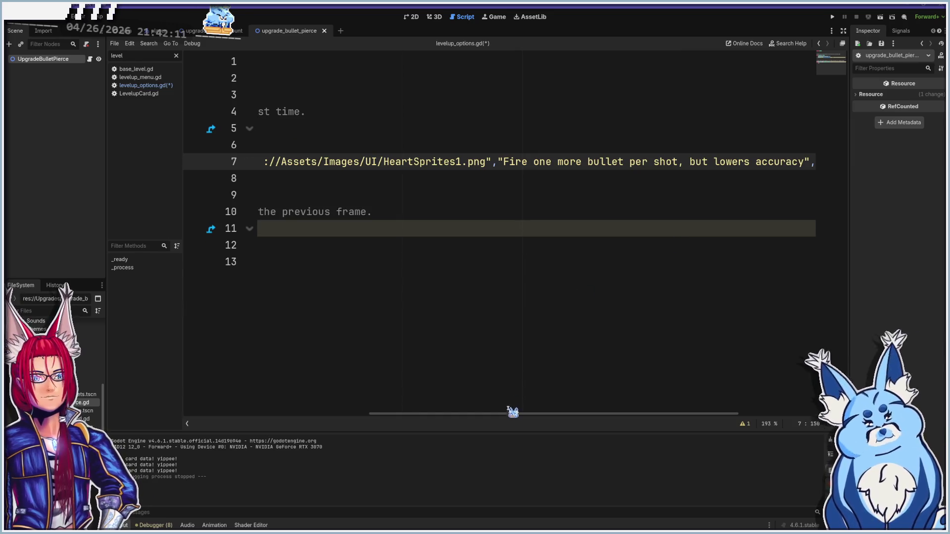
pyautogui.moveTo(513, 412); pyautogui.dragTo(636, 394)
pyautogui.press('Delete')
pyautogui.press('Delete')
pyautogui.press('Delete')
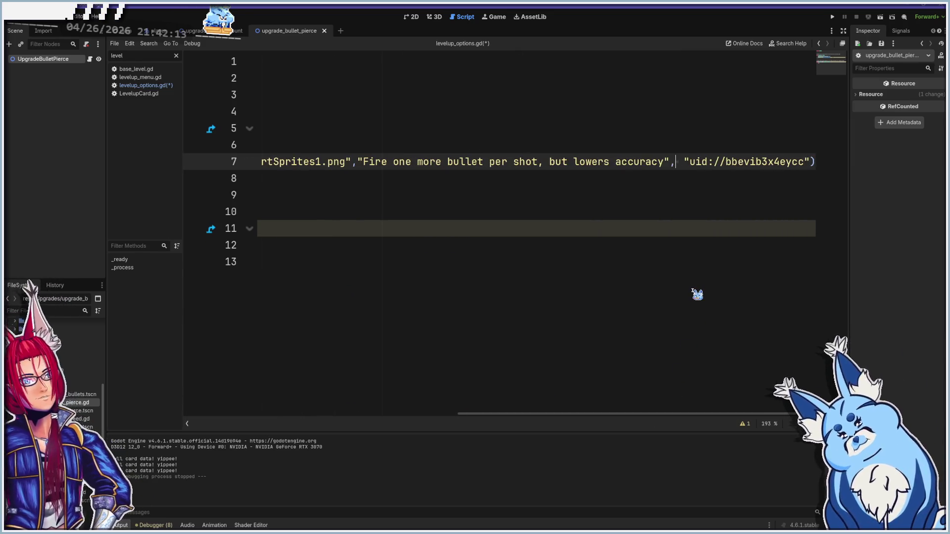
pyautogui.press('Delete')
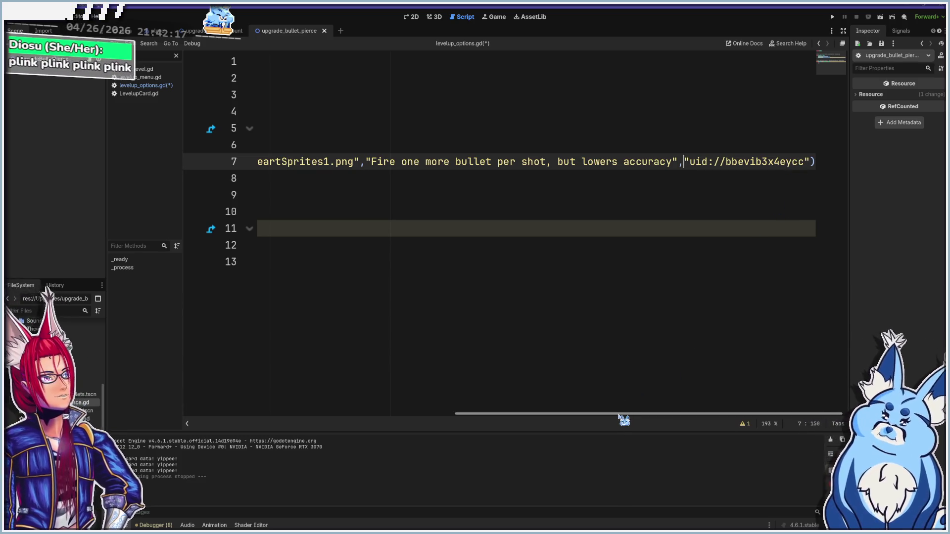
pyautogui.moveTo(653, 418)
pyautogui.mouseDown()
pyautogui.moveTo(356, 380)
pyautogui.moveTo(701, 369)
pyautogui.mouseUp()
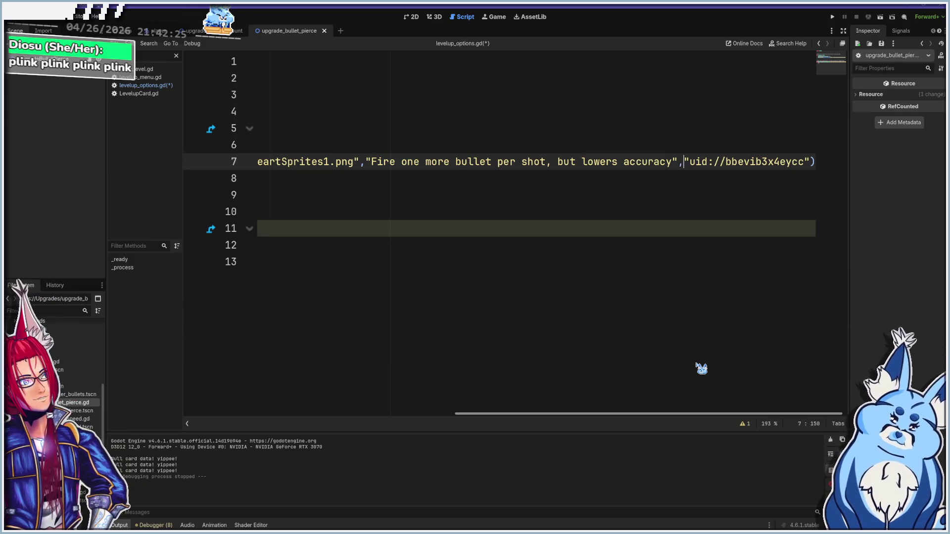
pyautogui.moveTo(702, 369); pyautogui.dragTo(305, 365)
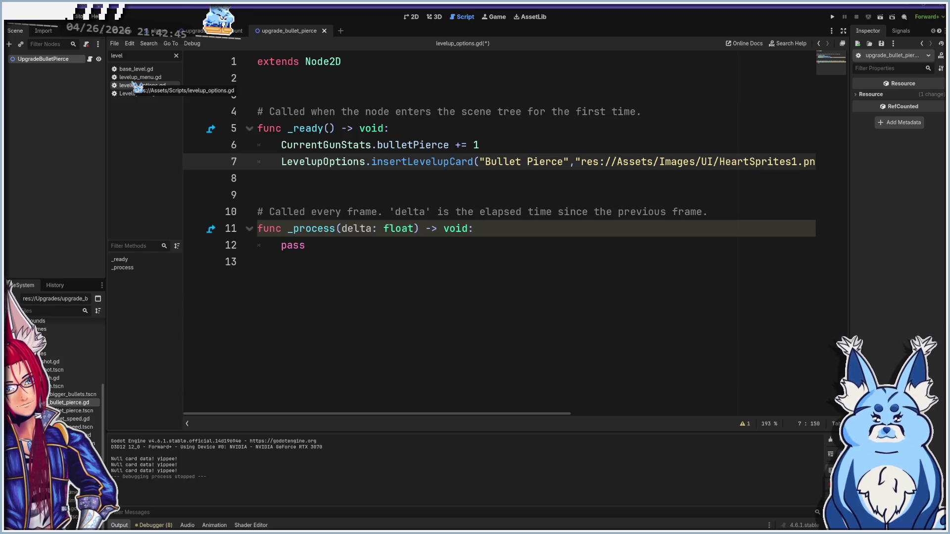
# - Launch the game, start a new run and choose the Pistol
pyautogui.press('F5')
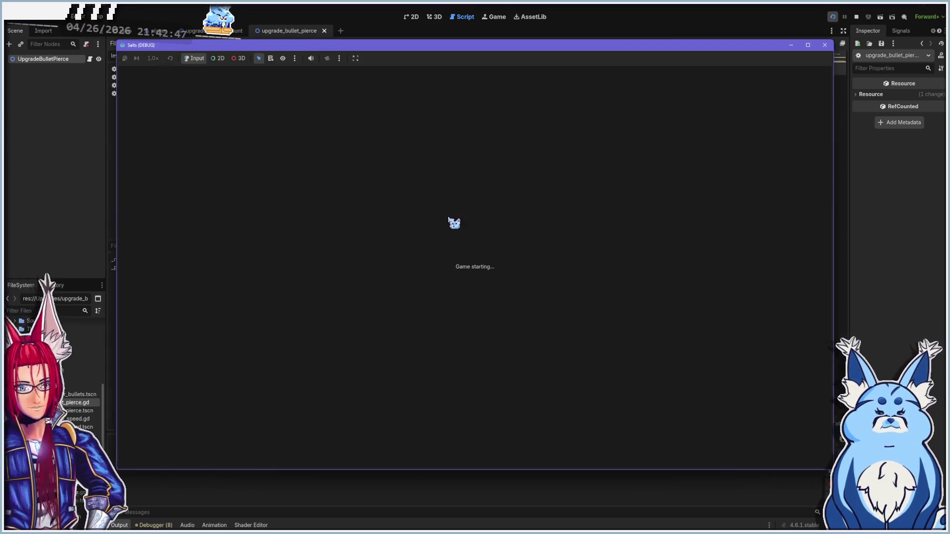
pyautogui.click(487, 347)
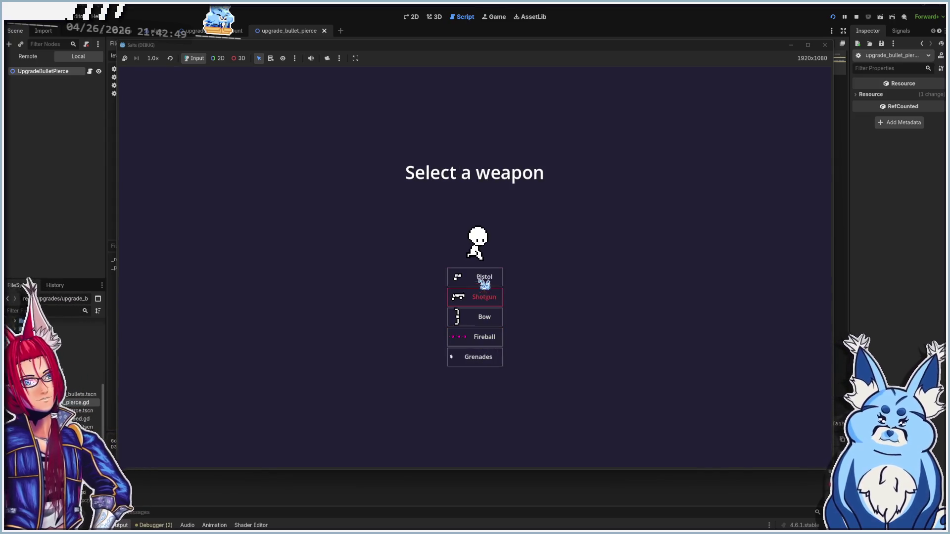
pyautogui.click(483, 273)
# - Move with WASD and shoot enemies until the first Level Up panel appears
pyautogui.press('a')
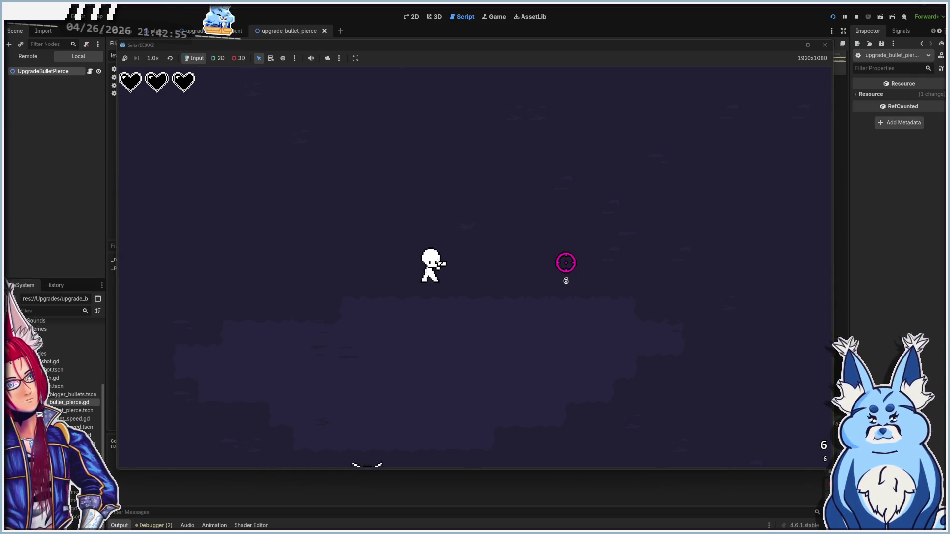
pyautogui.press('d')
pyautogui.press('w')
pyautogui.click(431, 365)
pyautogui.click(432, 365)
pyautogui.press('s')
pyautogui.click(425, 351)
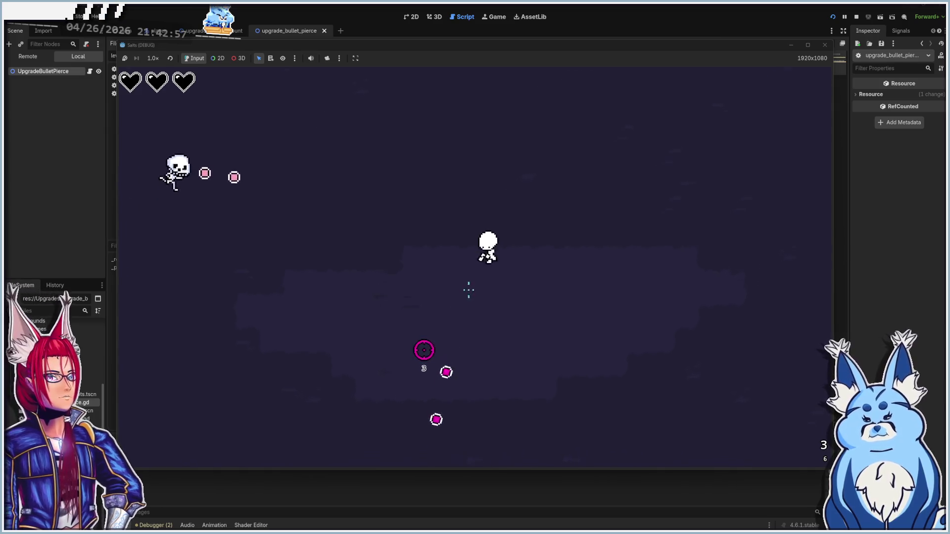
pyautogui.click(261, 157)
pyautogui.click(318, 192)
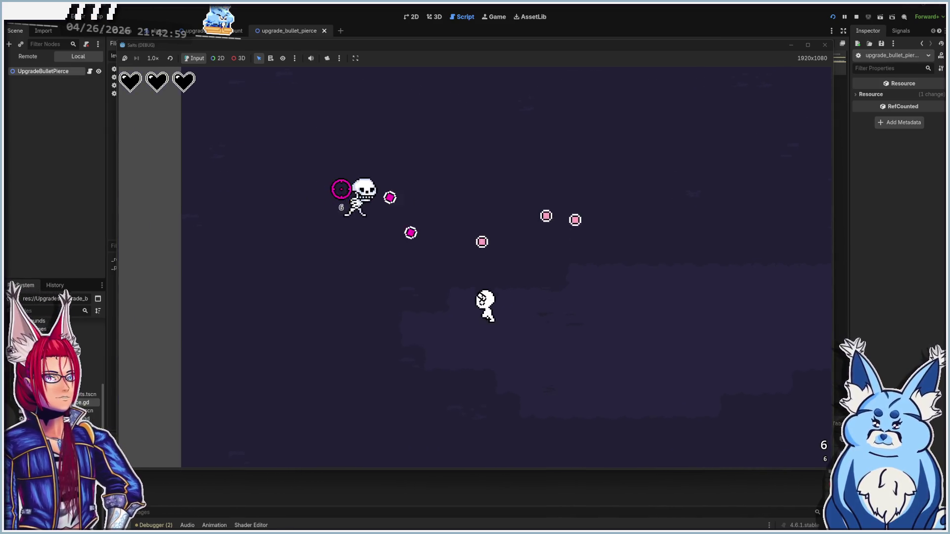
pyautogui.press('a')
pyautogui.click(380, 165)
pyautogui.click(373, 158)
pyautogui.click(373, 158)
pyautogui.press('w')
pyautogui.click(500, 200)
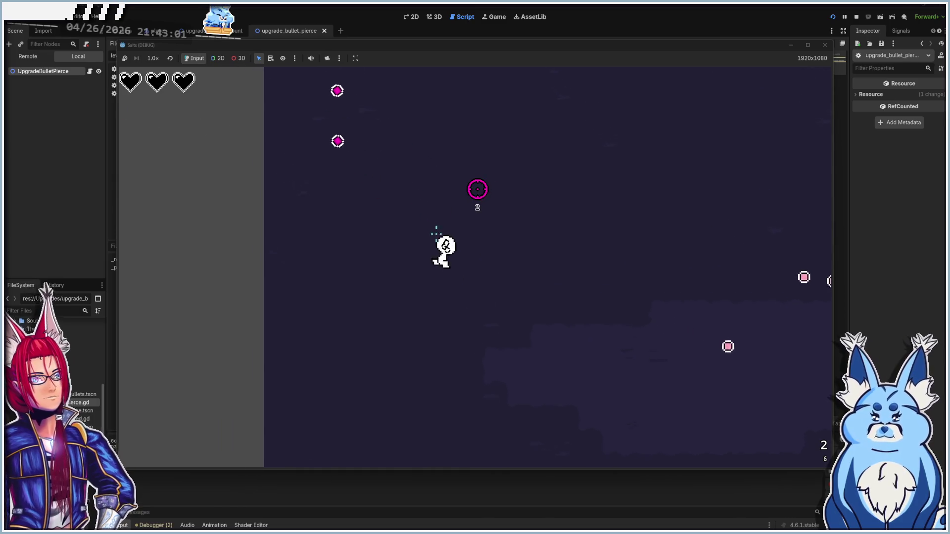
pyautogui.press('r')
pyautogui.press('s')
pyautogui.press('d')
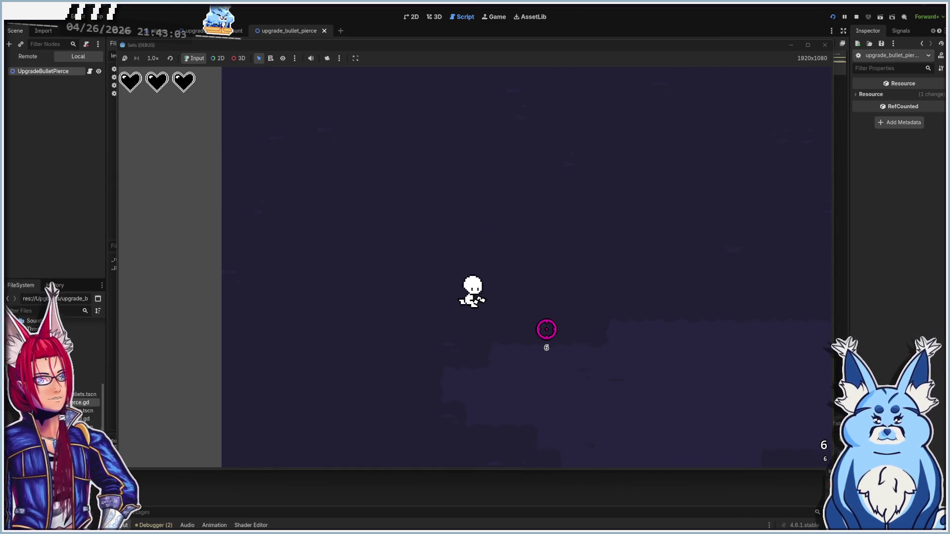
pyautogui.click(708, 236)
pyautogui.click(641, 229)
pyautogui.click(629, 234)
pyautogui.click(614, 240)
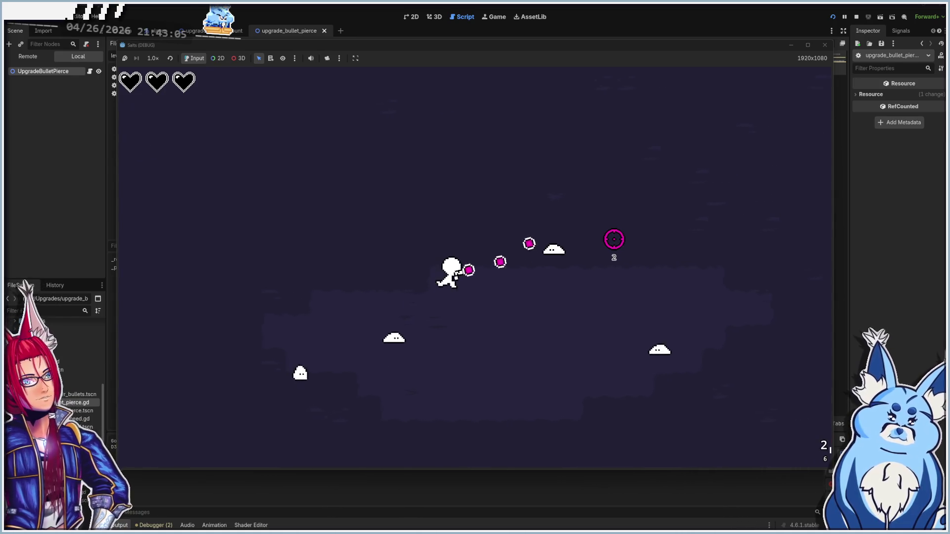
pyautogui.press('s')
pyautogui.click(477, 320)
pyautogui.click(435, 305)
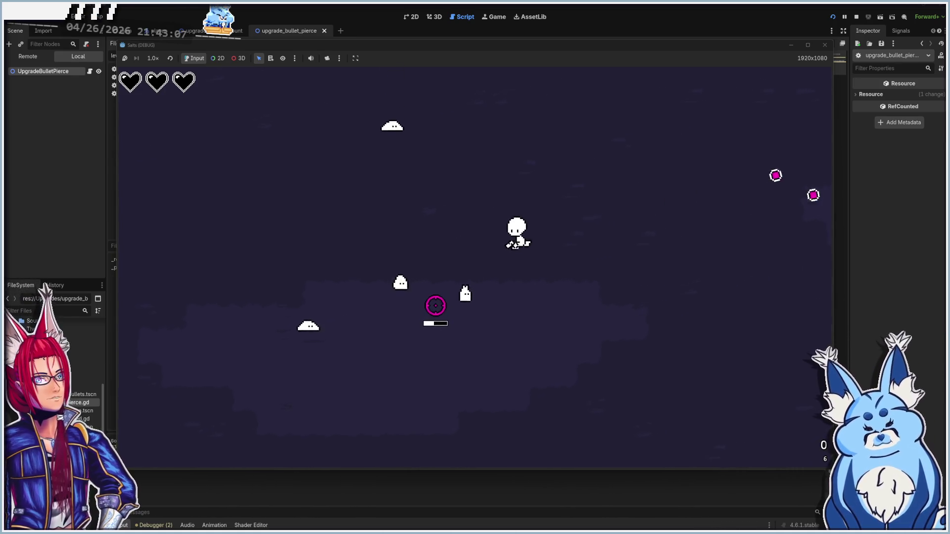
pyautogui.press('s')
pyautogui.click(390, 272)
pyautogui.click(384, 265)
pyautogui.click(380, 267)
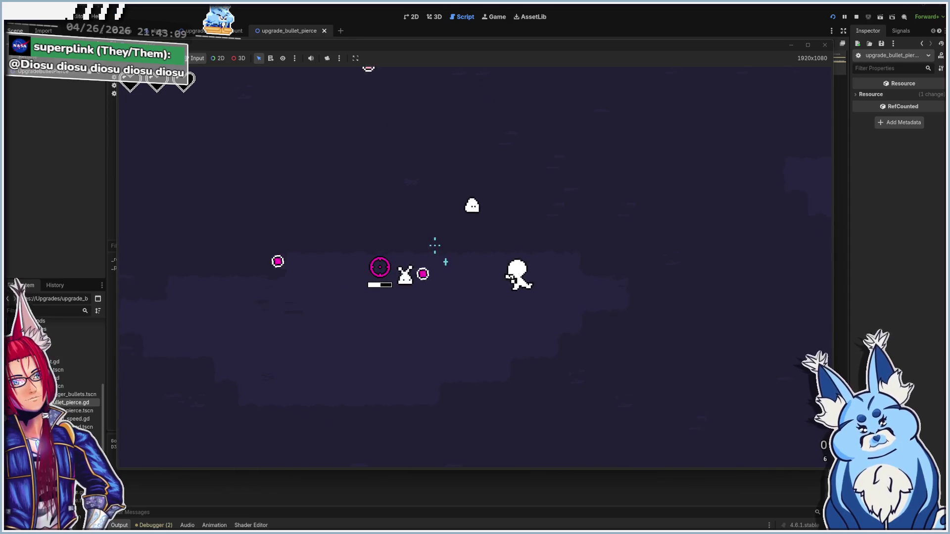
pyautogui.click(466, 208)
pyautogui.click(465, 211)
pyautogui.click(464, 212)
pyautogui.click(466, 210)
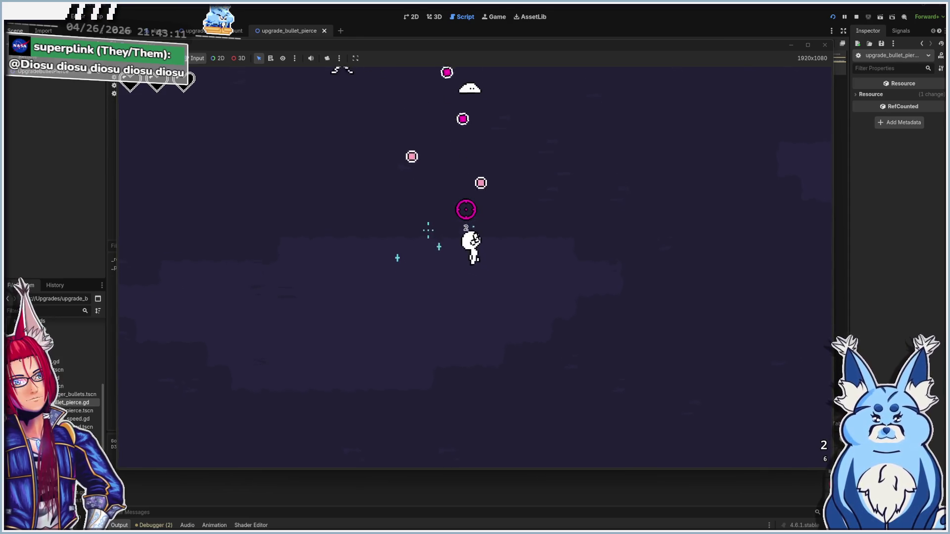
# - Take Bigger Bullets, then keep fighting until the next Level Up choice
pyautogui.click(717, 297)
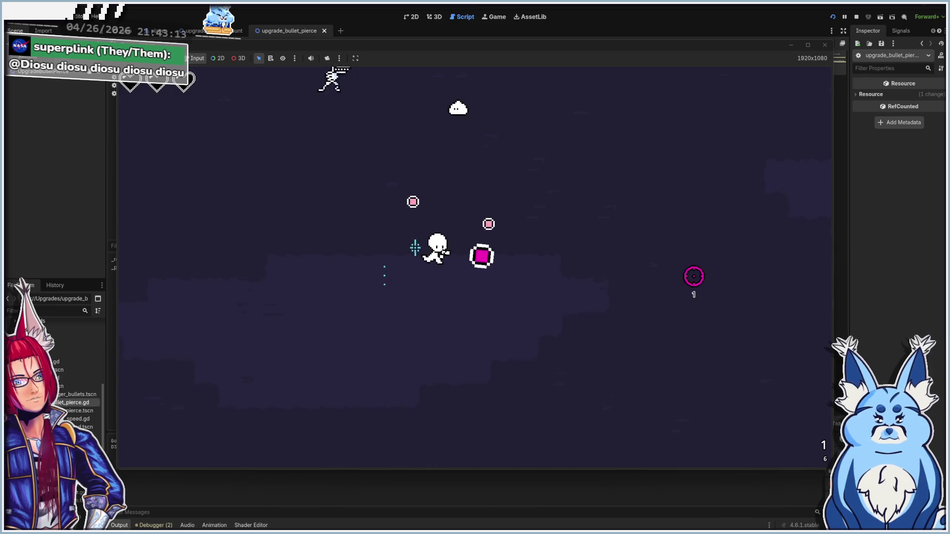
pyautogui.press('w')
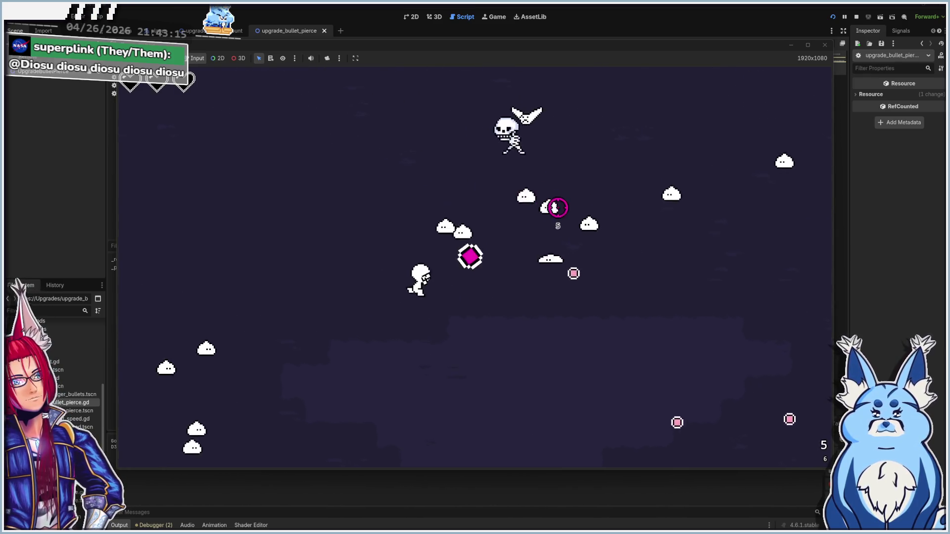
pyautogui.click(535, 268)
pyautogui.press('d')
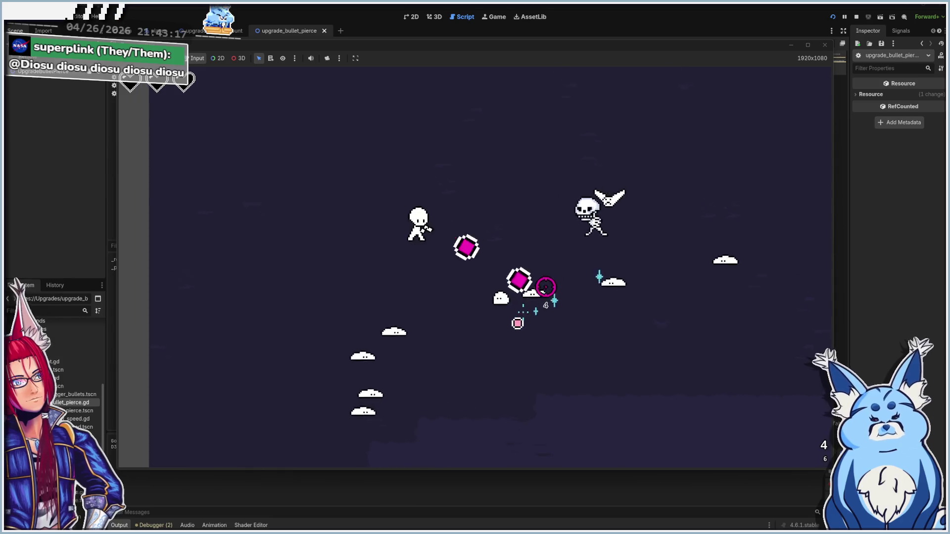
pyautogui.click(528, 335)
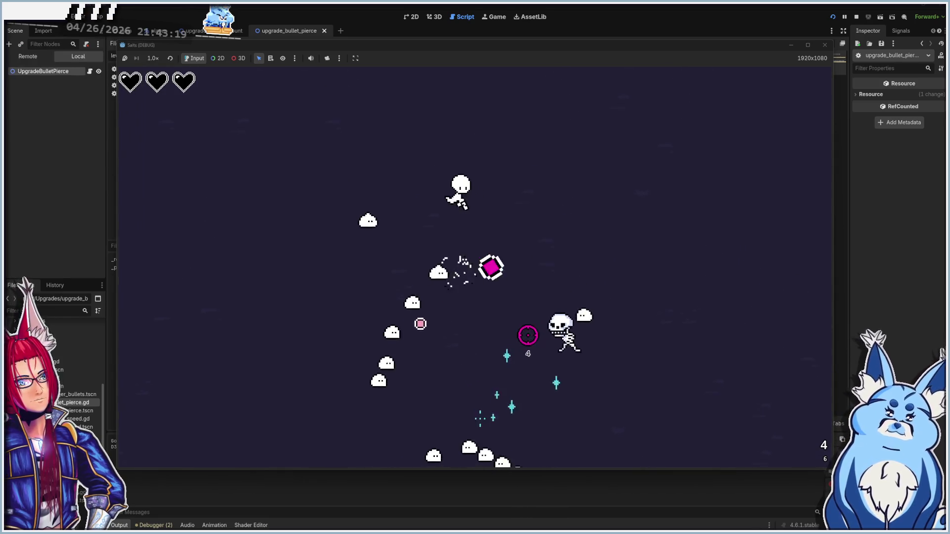
pyautogui.press('s')
pyautogui.press('d')
pyautogui.click(530, 350)
pyautogui.click(488, 357)
pyautogui.press('s')
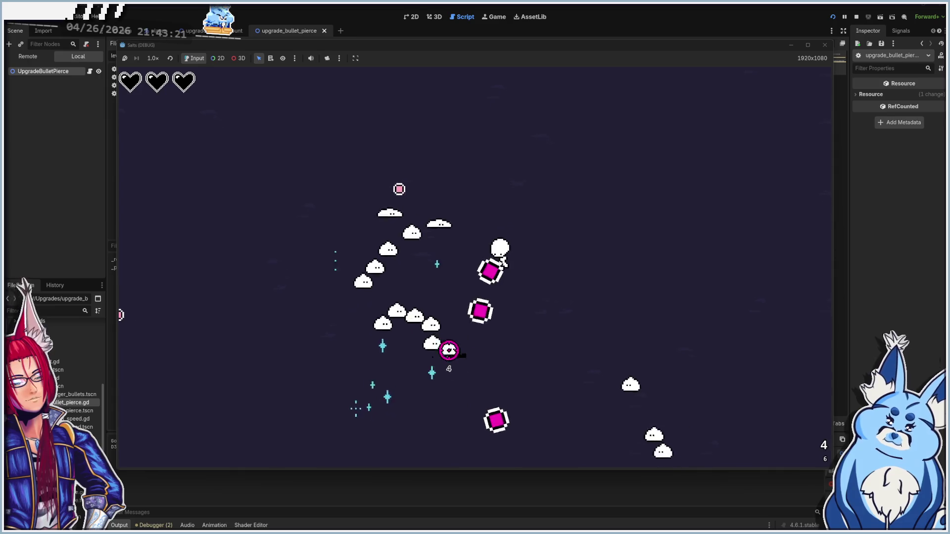
pyautogui.press('w')
pyautogui.press('a')
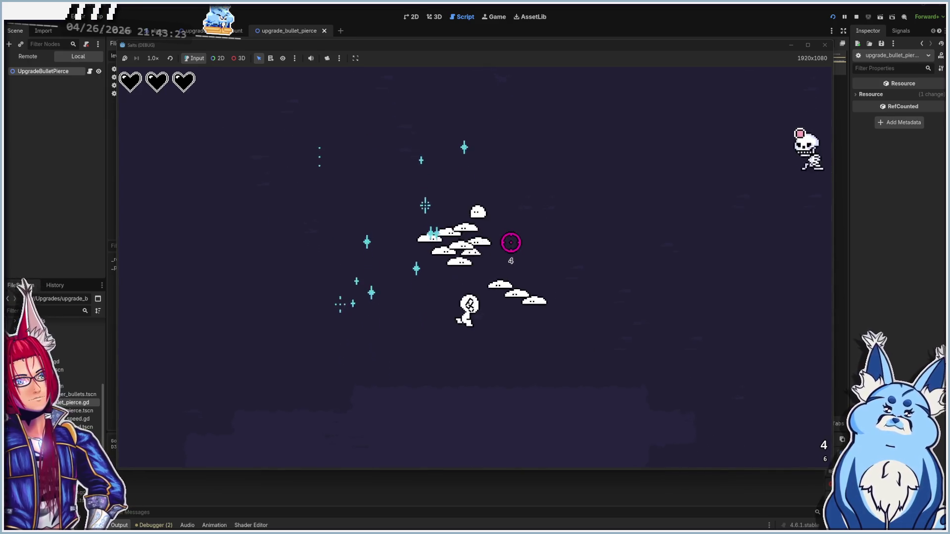
pyautogui.click(521, 259)
pyautogui.press('w')
pyautogui.press('d')
pyautogui.click(511, 256)
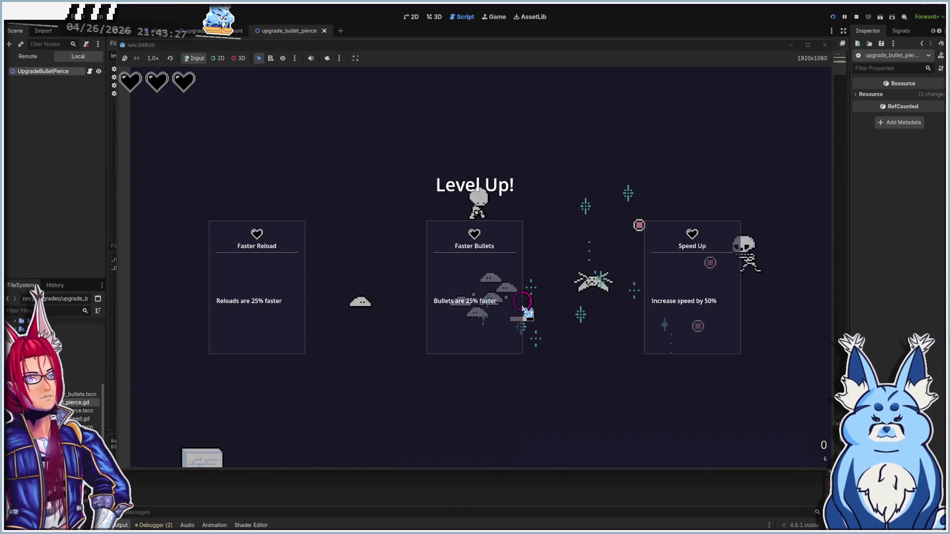
# - Pick Faster Bullets and keep moving around the arena
pyautogui.click(451, 294)
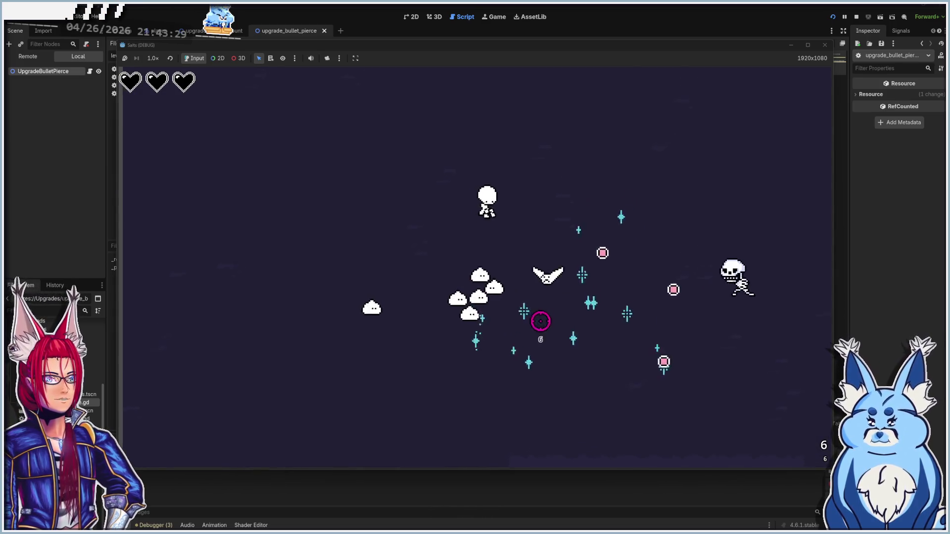
pyautogui.press('d')
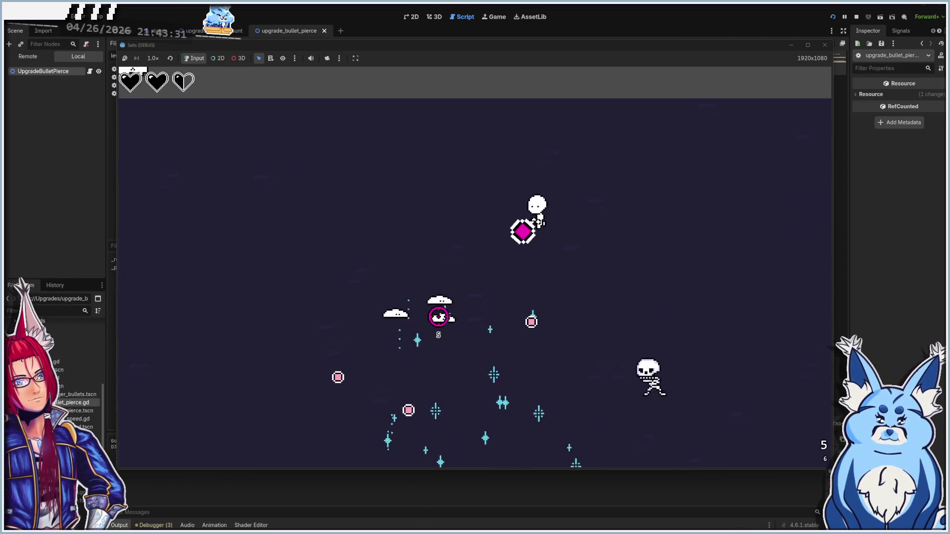
pyautogui.press('a')
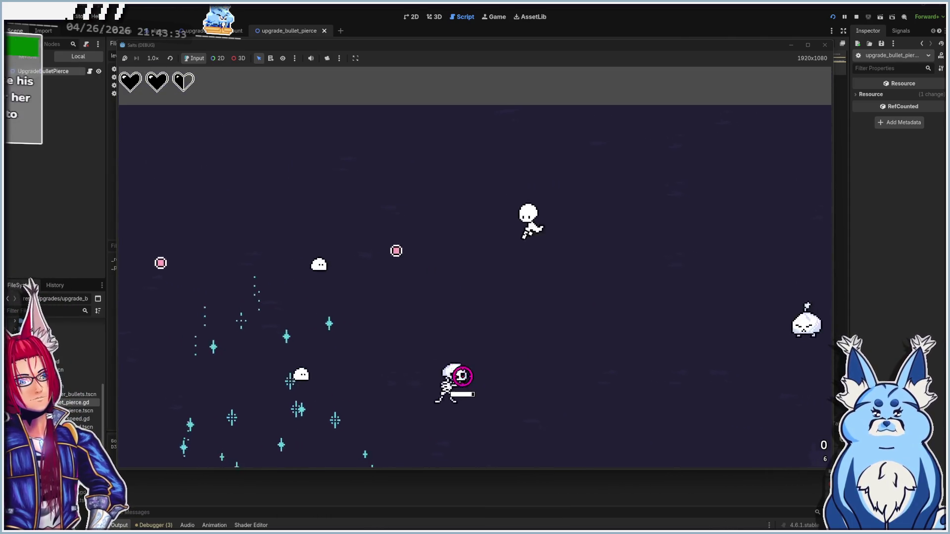
pyautogui.press('a')
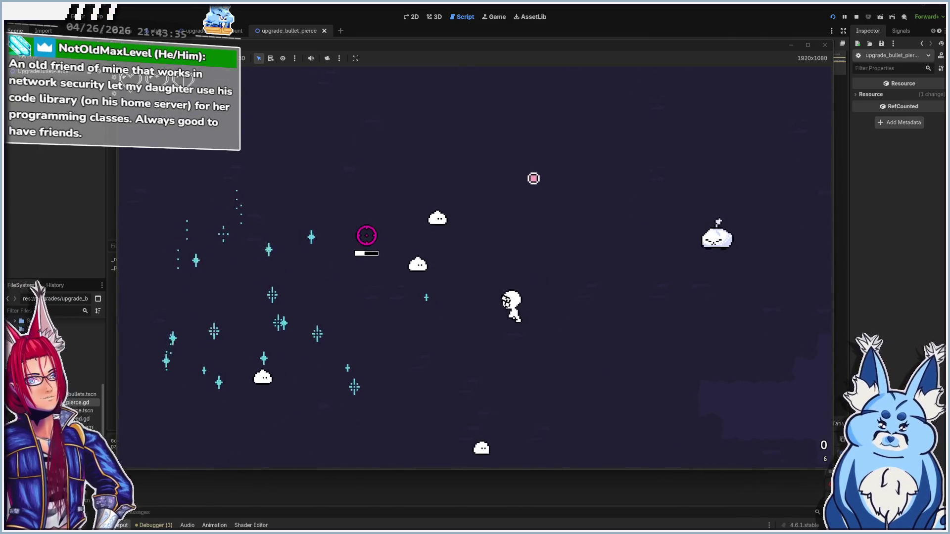
pyautogui.press('a')
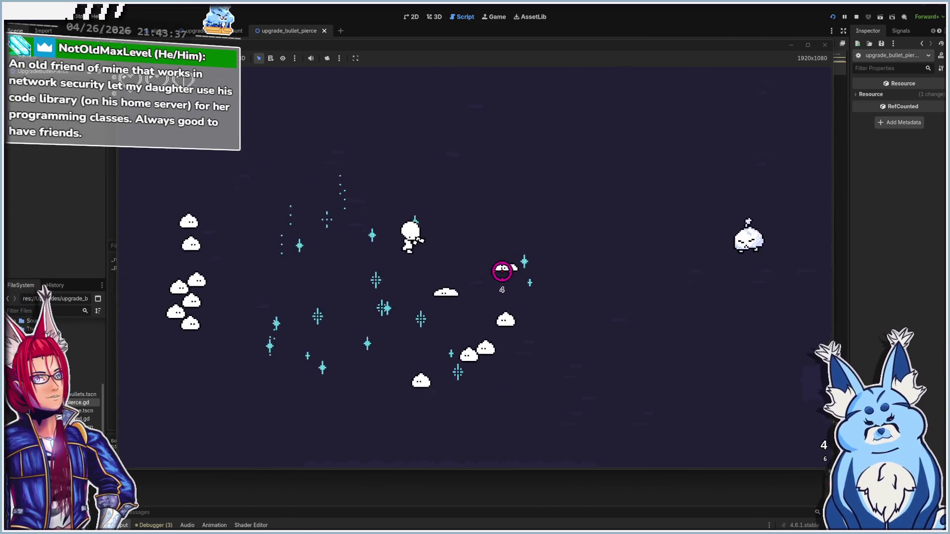
pyautogui.press('d')
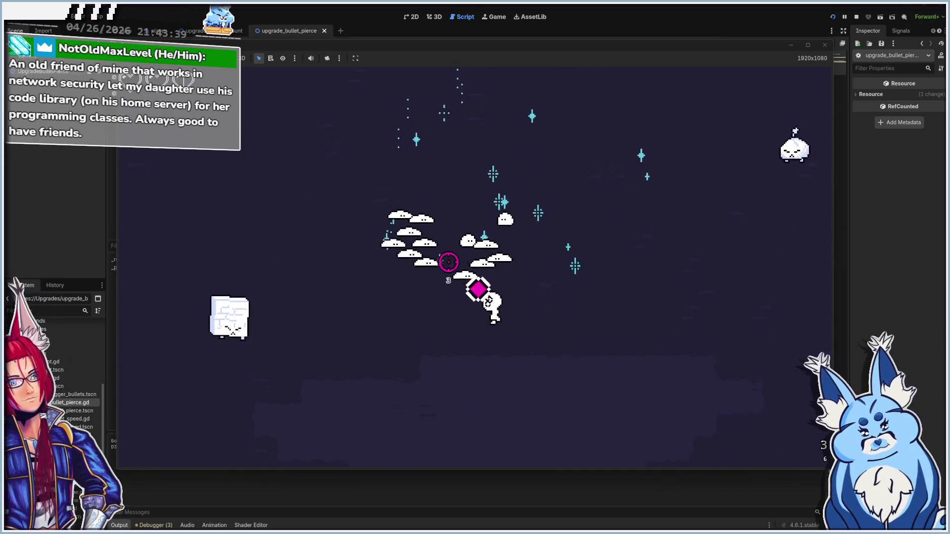
pyautogui.press('a')
pyautogui.press('s')
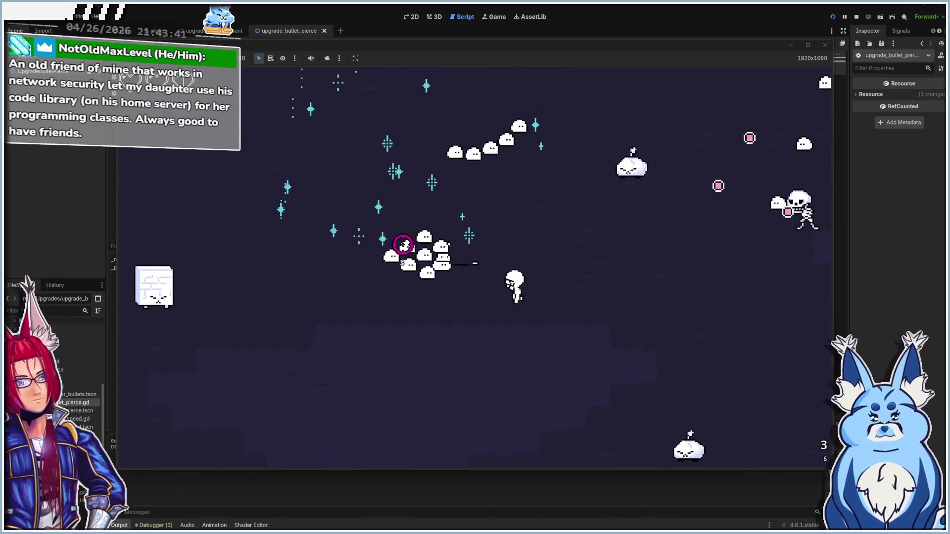
pyautogui.press('a')
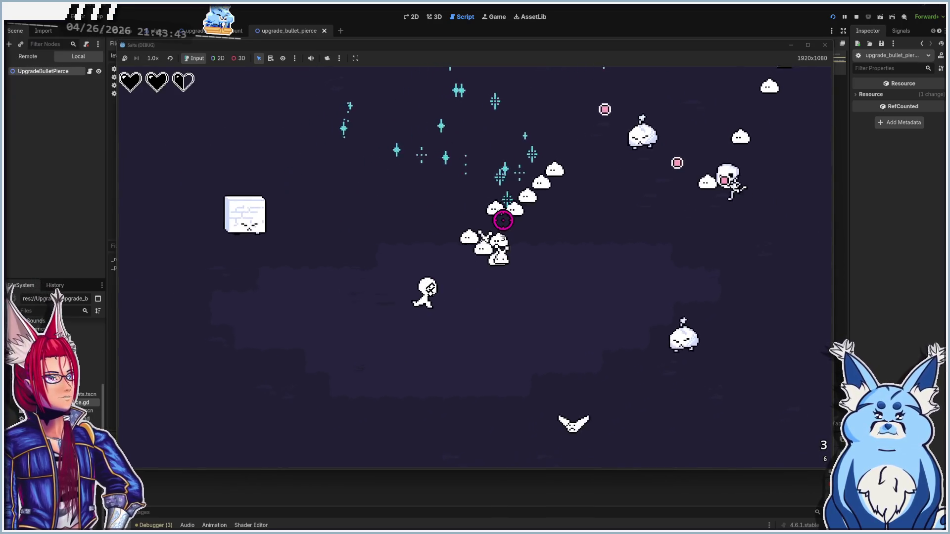
pyautogui.press('w')
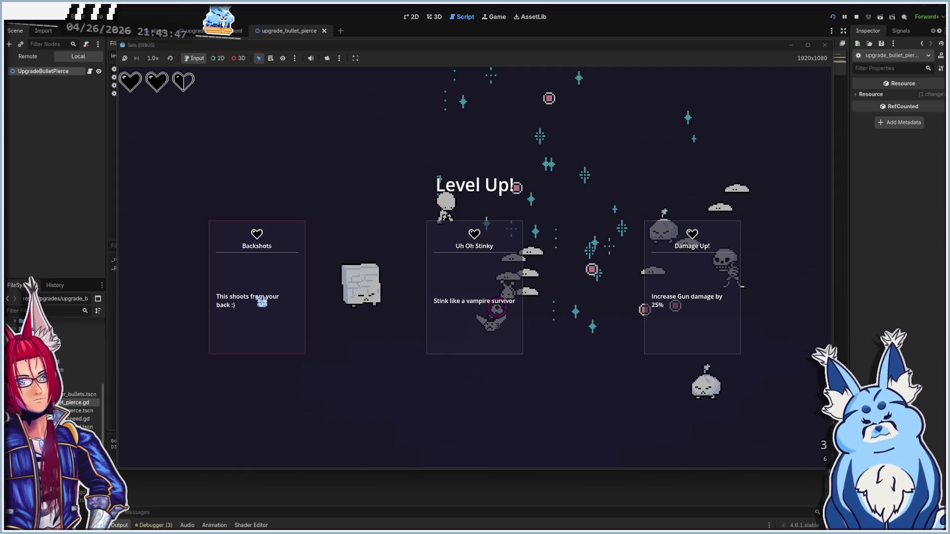
# - Pick Backshots and keep dodging enemies until the next level-up
pyautogui.click(262, 302)
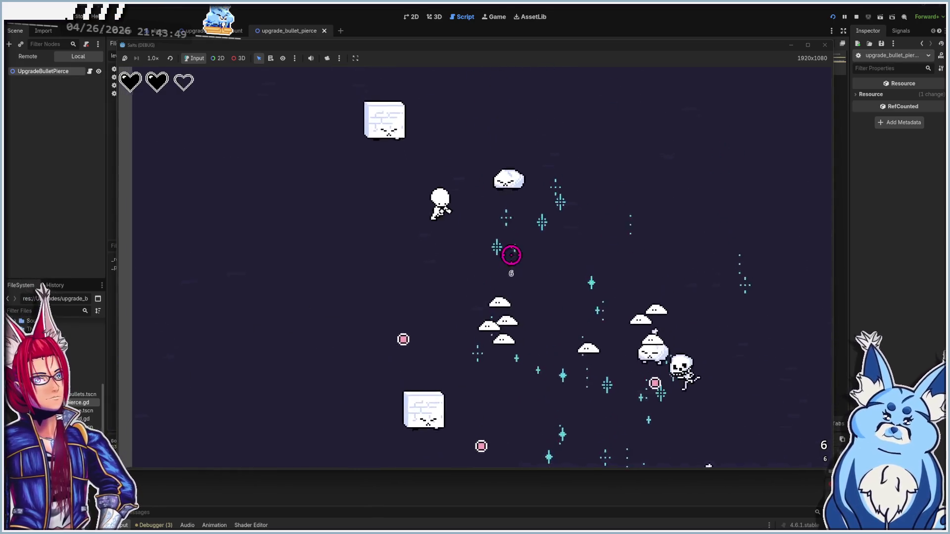
pyautogui.press('w')
pyautogui.press('d')
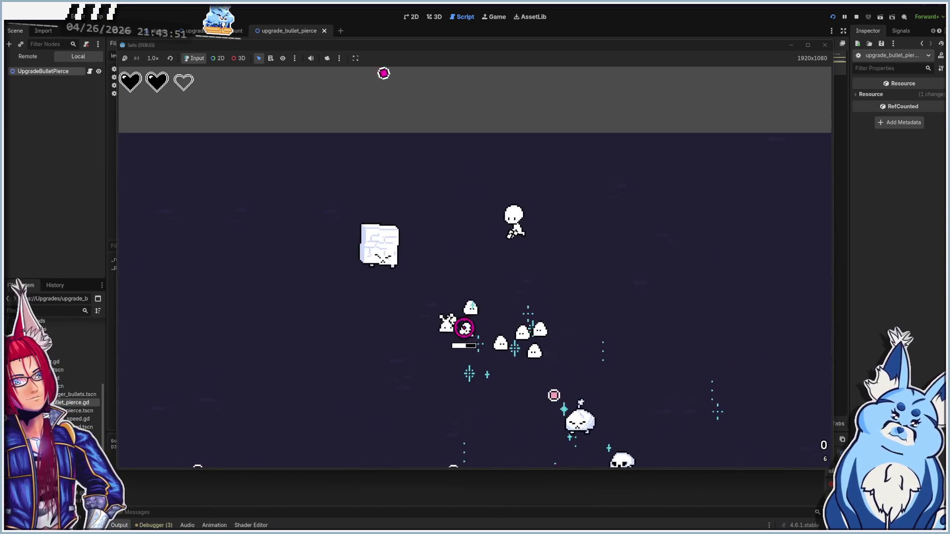
pyautogui.press('d')
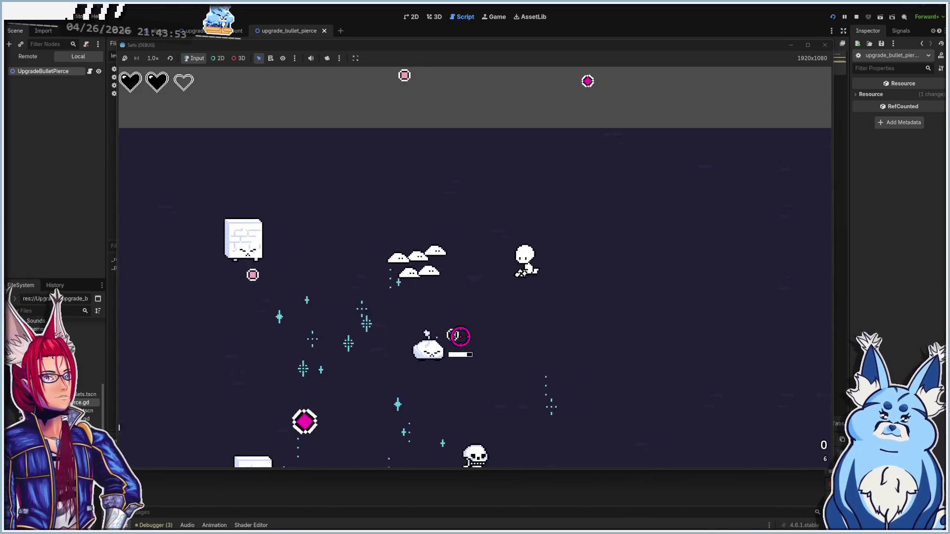
pyautogui.press('s')
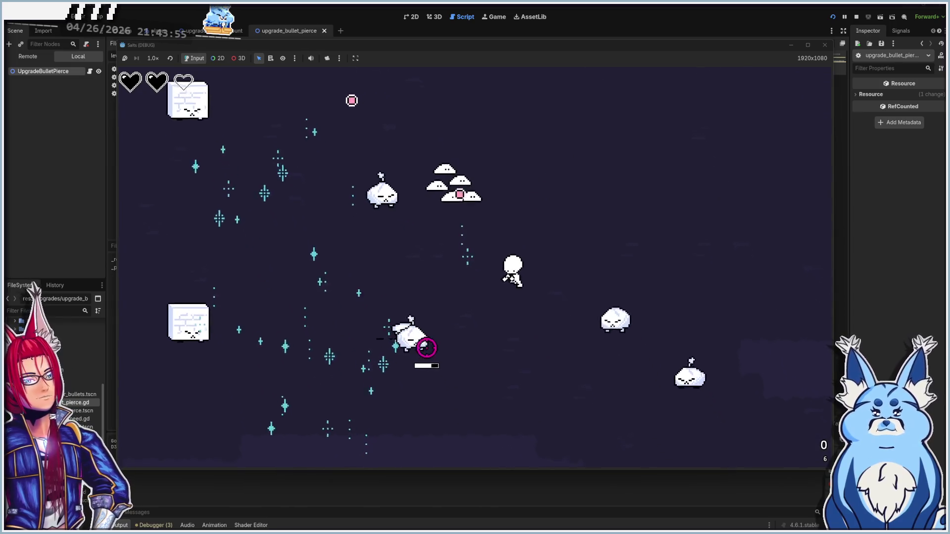
pyautogui.press('s')
pyautogui.press('a')
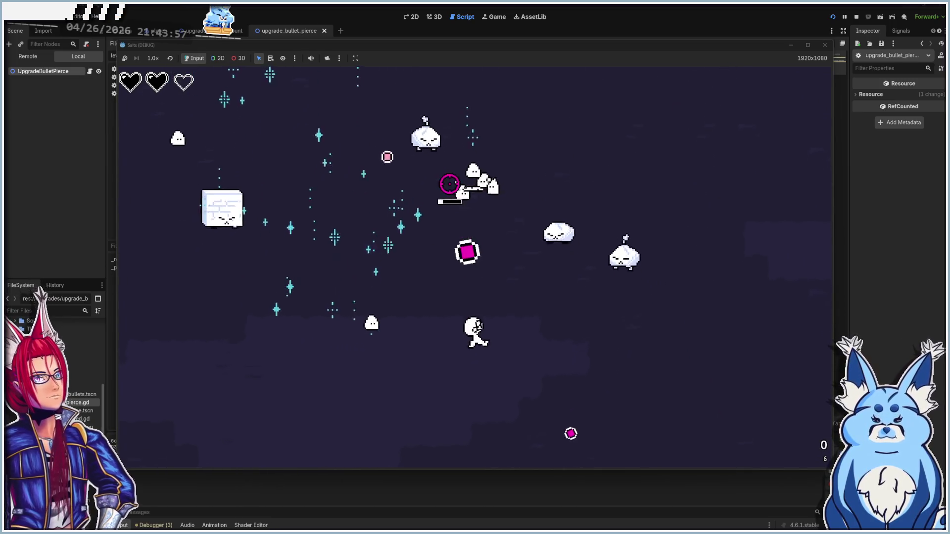
pyautogui.press('s')
pyautogui.press('a')
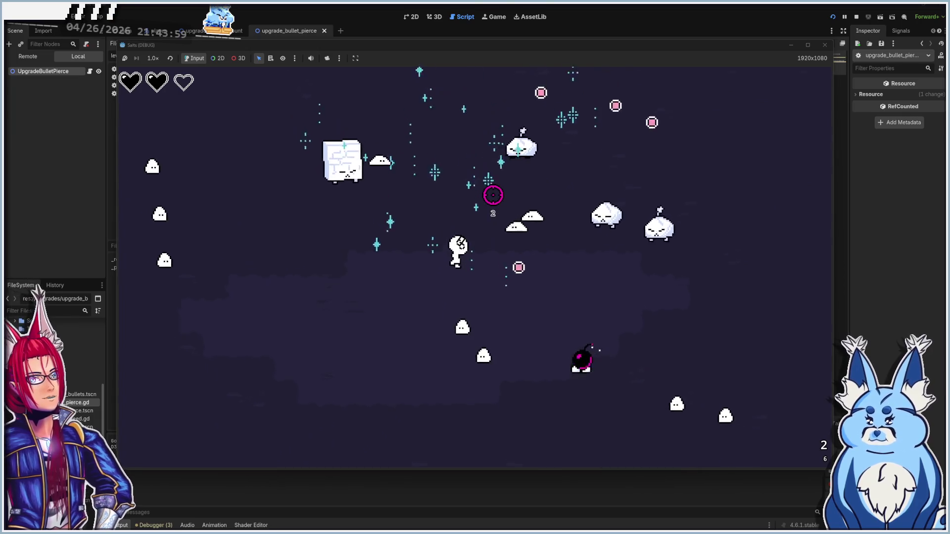
pyautogui.press('w')
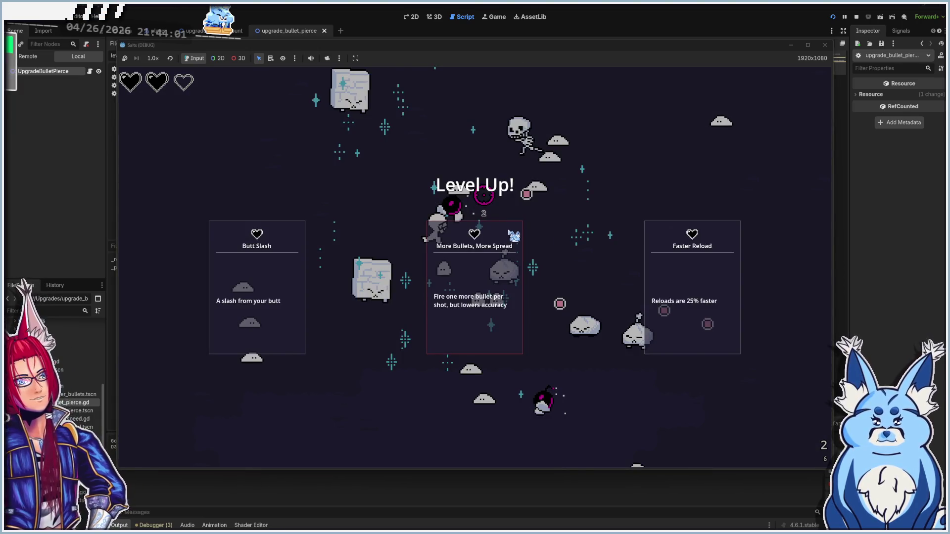
# - Pick More Bullets, More Spread, then another upgrade card at the following level-up
pyautogui.click(485, 273)
pyautogui.press('a')
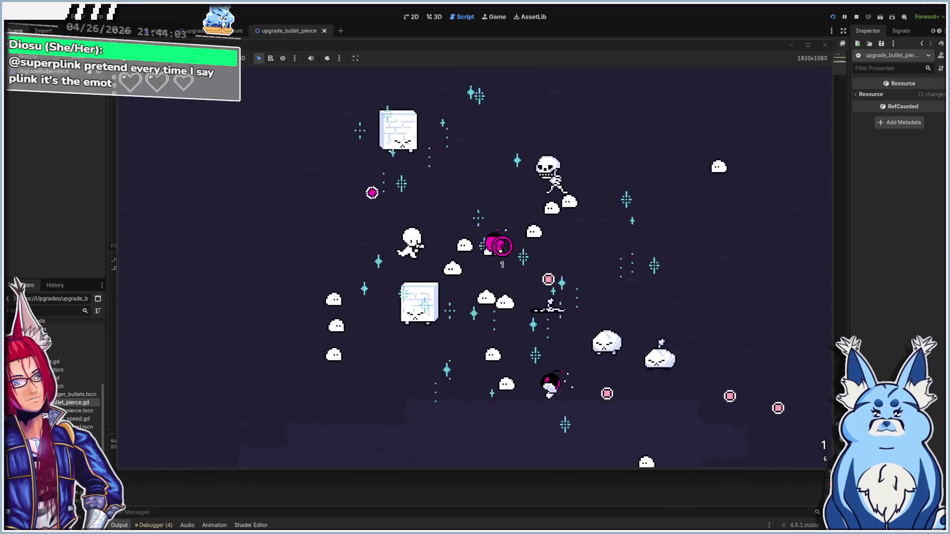
pyautogui.press('s')
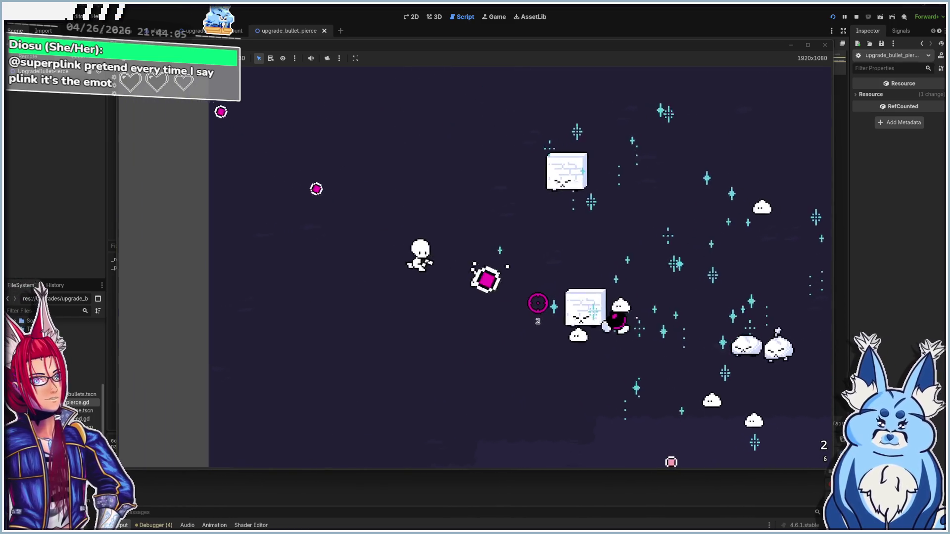
pyautogui.press('w')
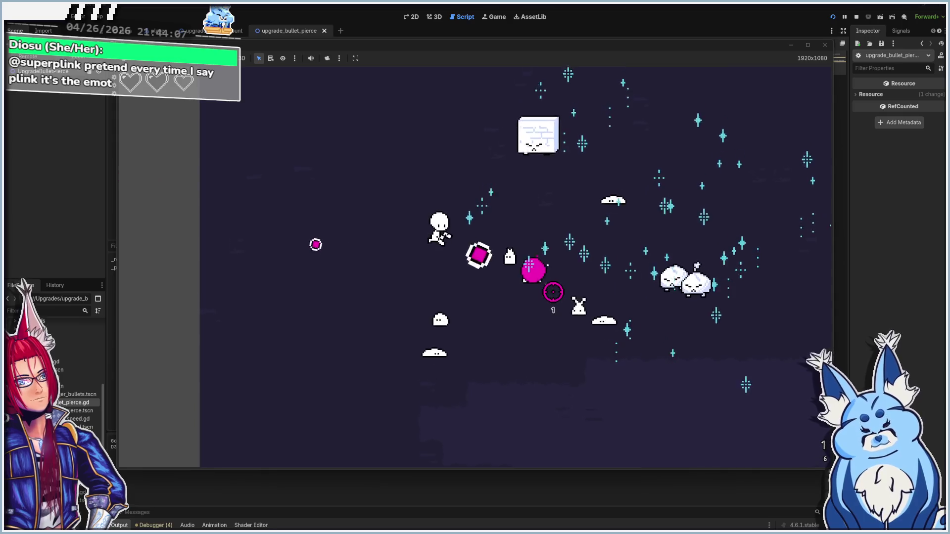
pyautogui.press('d')
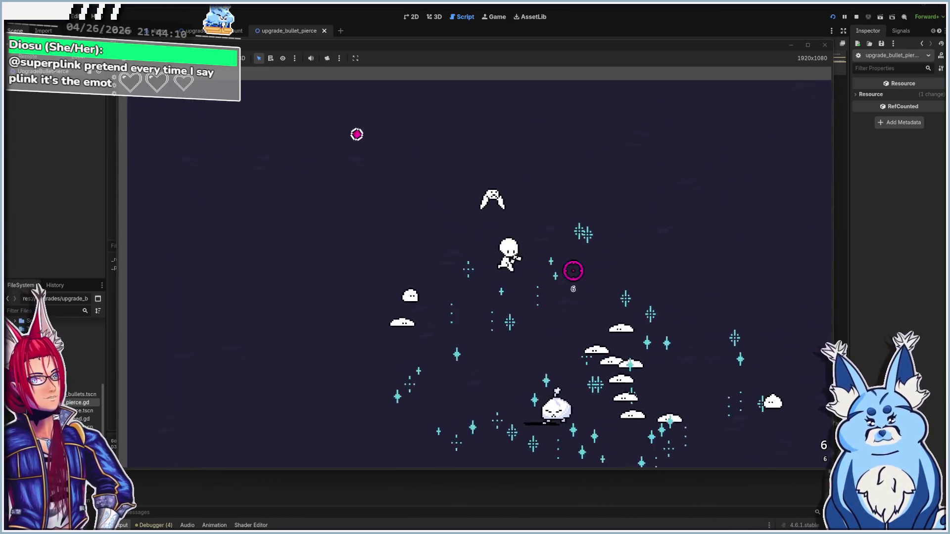
pyautogui.press('a')
pyautogui.press('s')
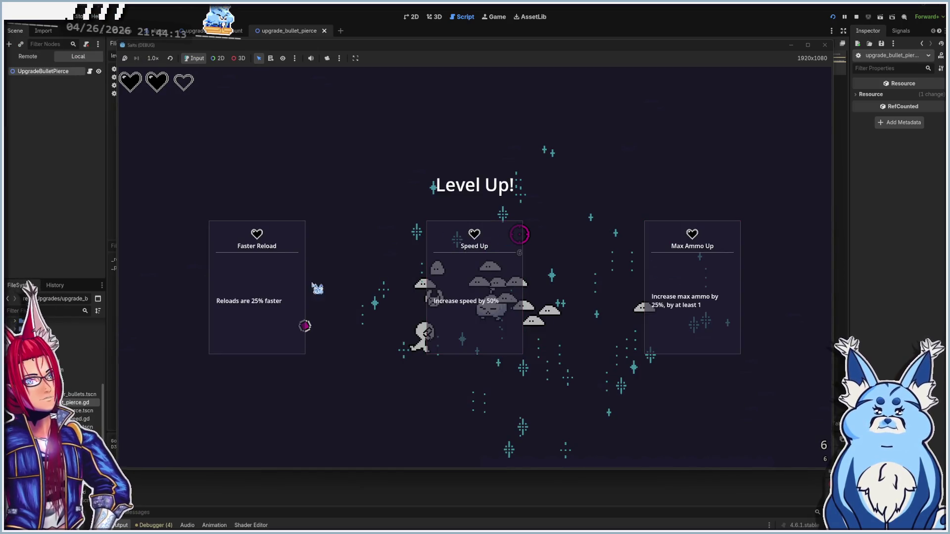
pyautogui.click(520, 234)
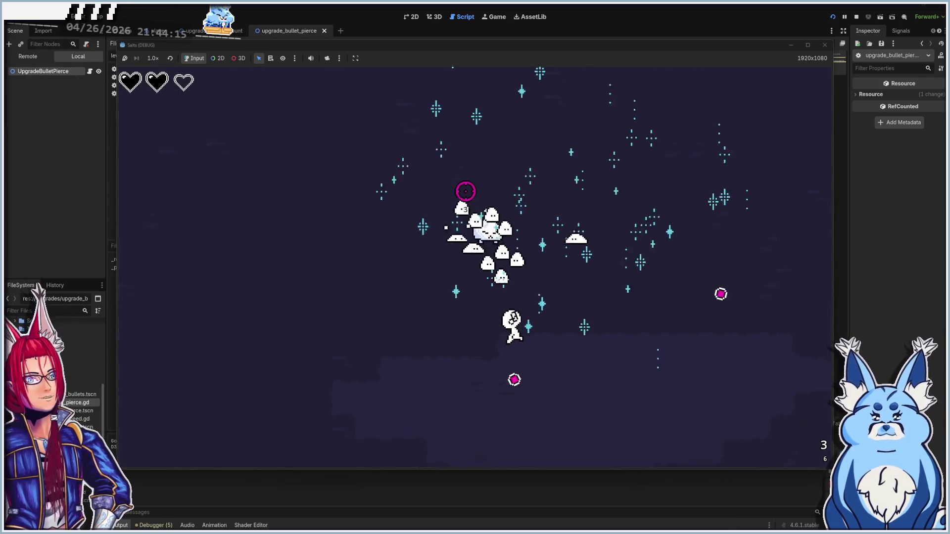
pyautogui.press('d')
pyautogui.press('w')
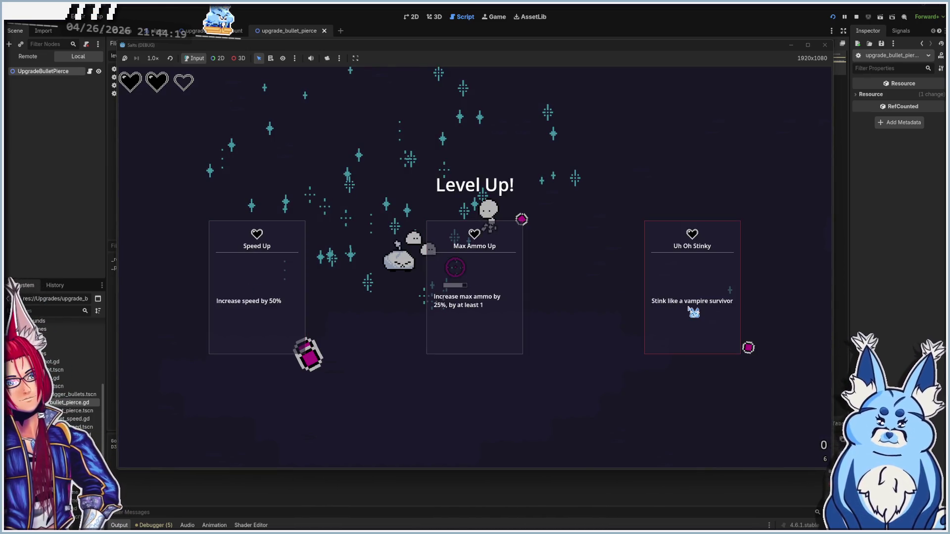
# - Pick Uh Oh Stinky and several more upgrade cards, firing between panels
pyautogui.click(693, 313)
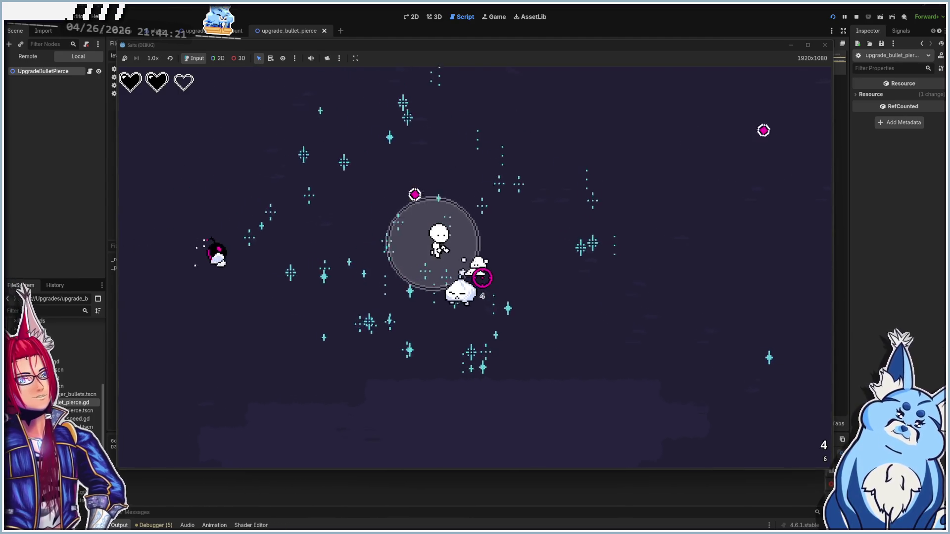
pyautogui.click(489, 295)
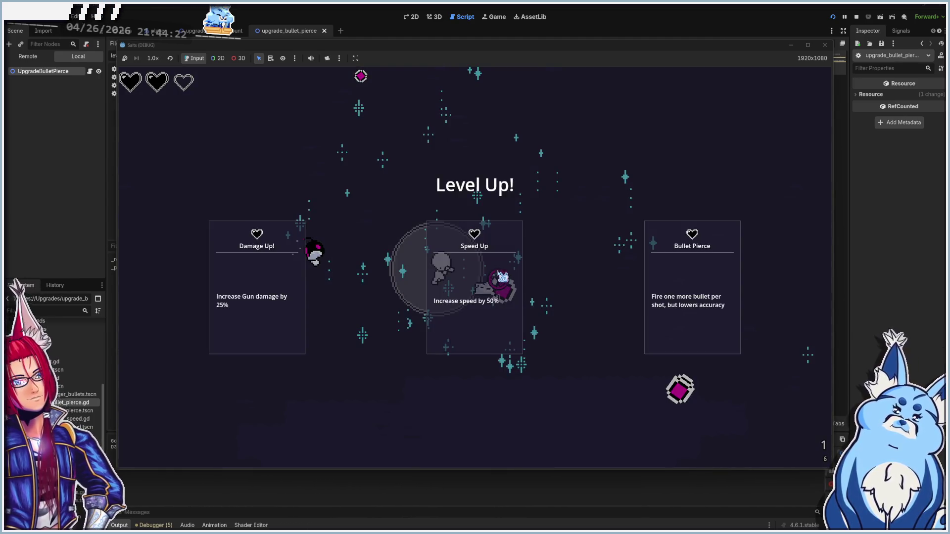
pyautogui.click(701, 299)
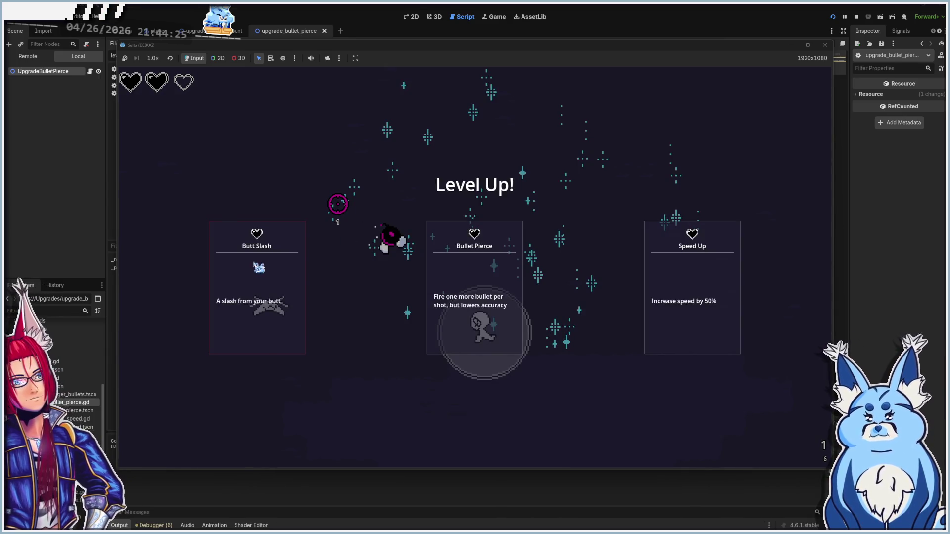
pyautogui.click(292, 233)
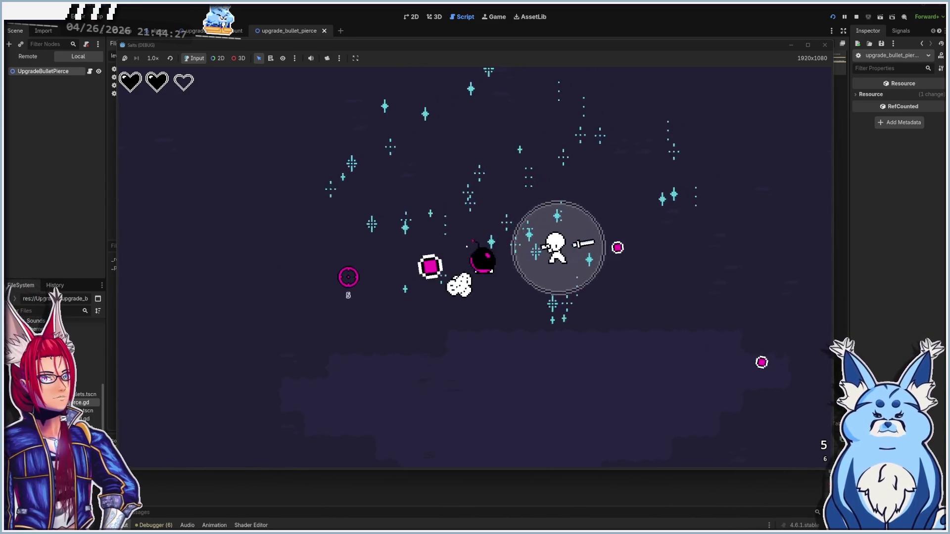
pyautogui.click(379, 317)
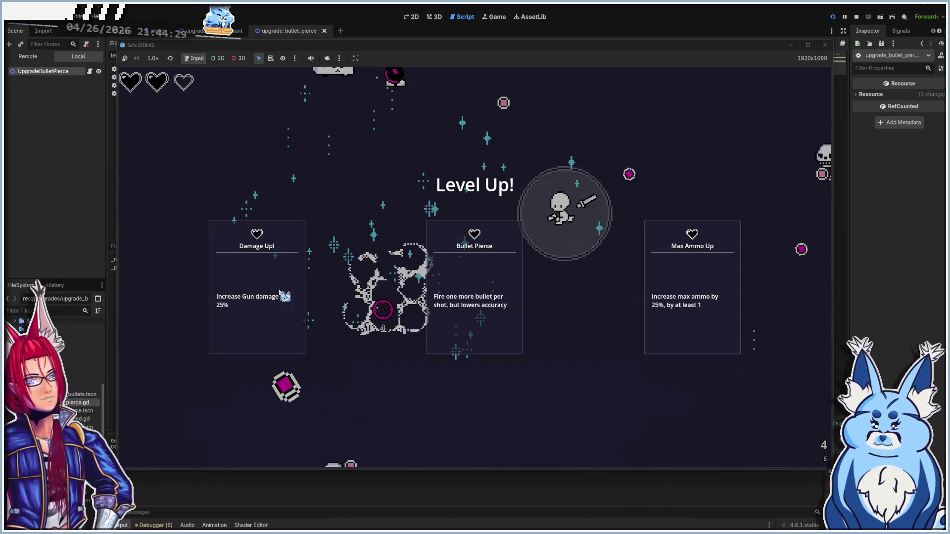
pyautogui.click(718, 315)
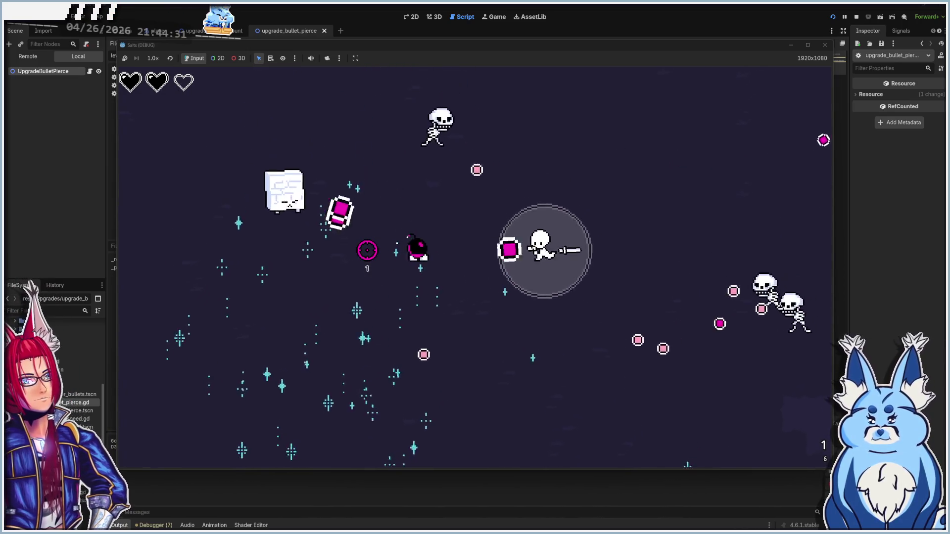
pyautogui.press('w')
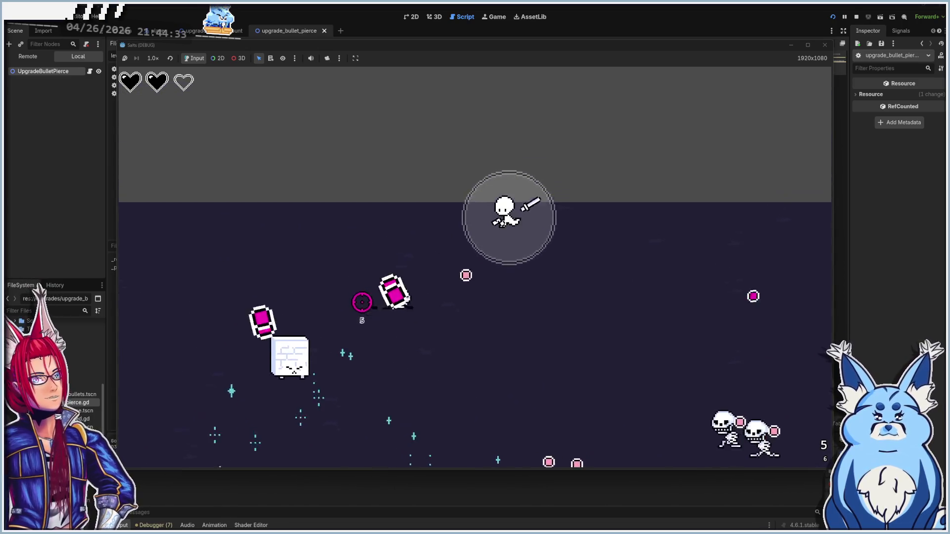
pyautogui.click(366, 351)
# - Choose two more upgrade cards while moving and shooting at enemies
pyautogui.press('w')
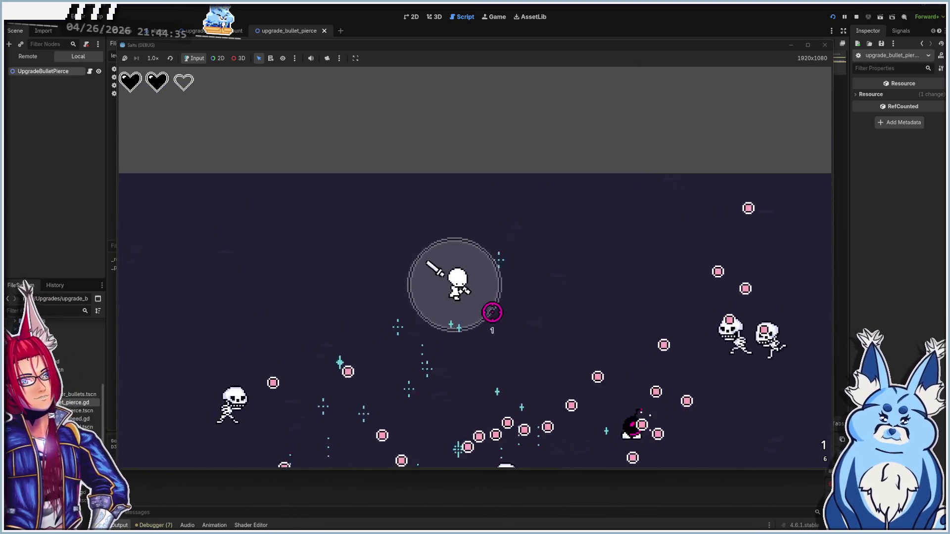
pyautogui.press('s')
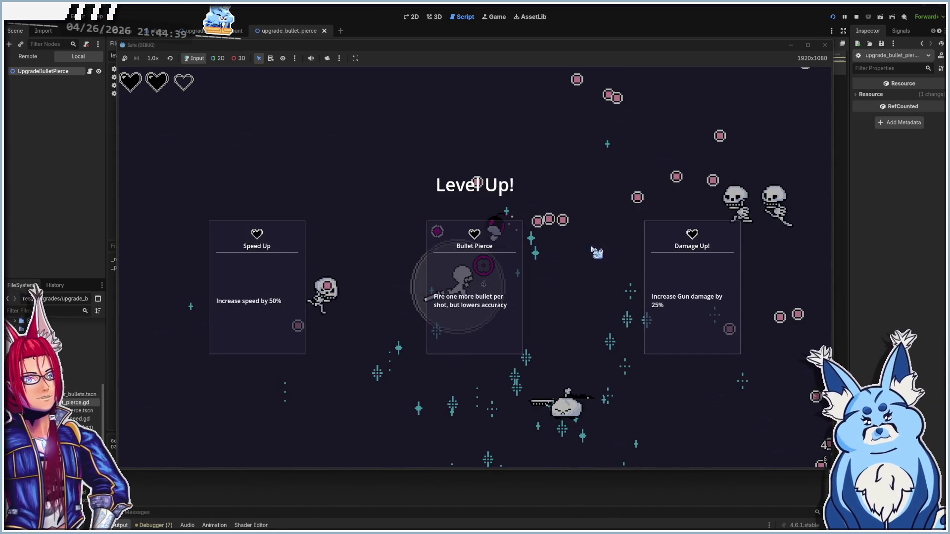
pyautogui.click(474, 287)
pyautogui.press('s')
pyautogui.click(548, 220)
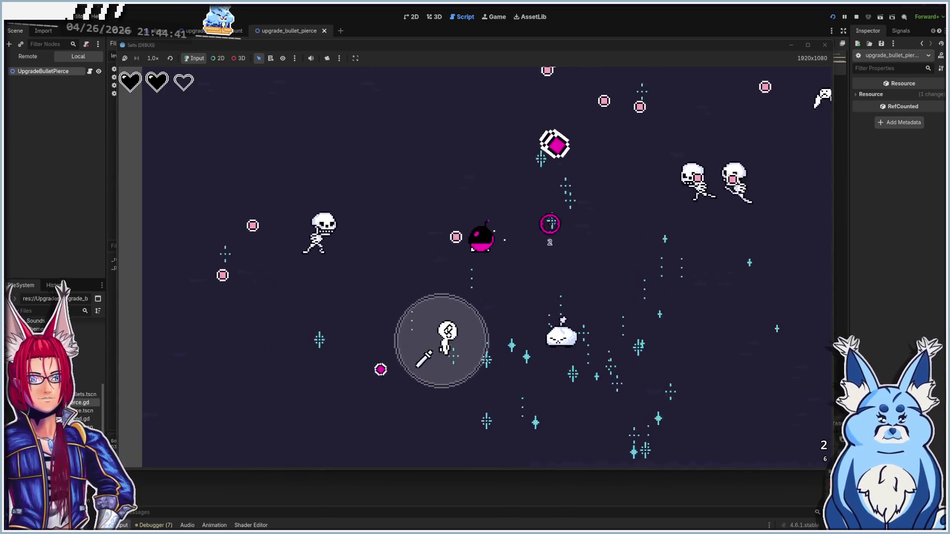
pyautogui.click(586, 226)
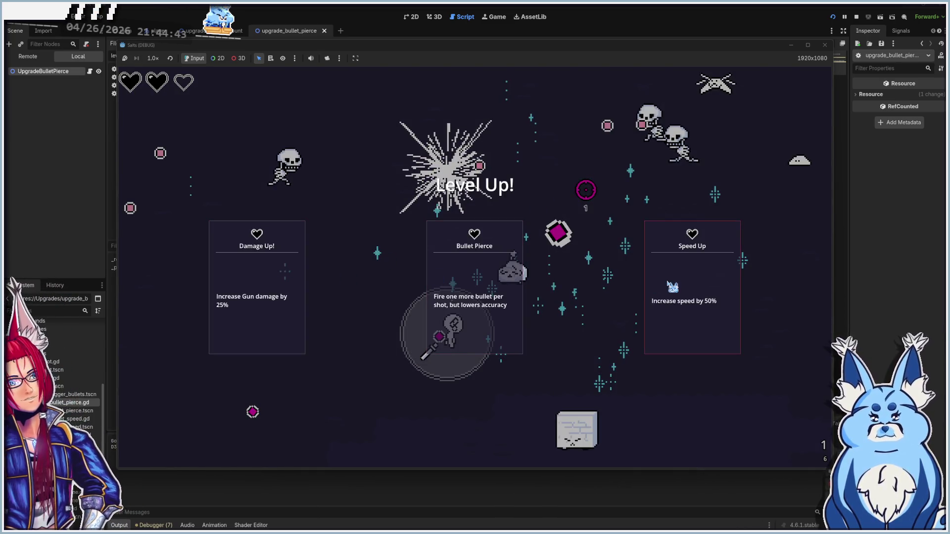
pyautogui.click(649, 247)
pyautogui.press('s')
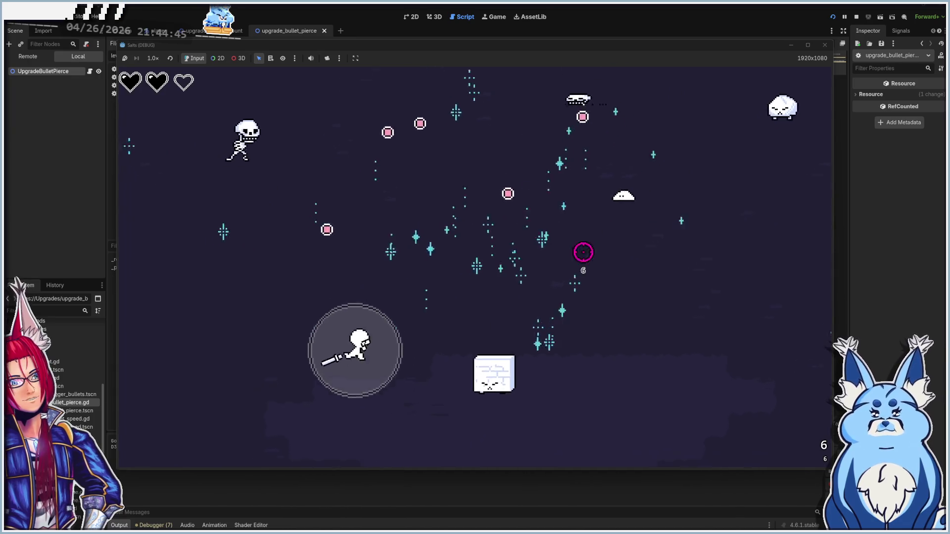
pyautogui.click(547, 291)
pyautogui.click(554, 147)
pyautogui.click(569, 132)
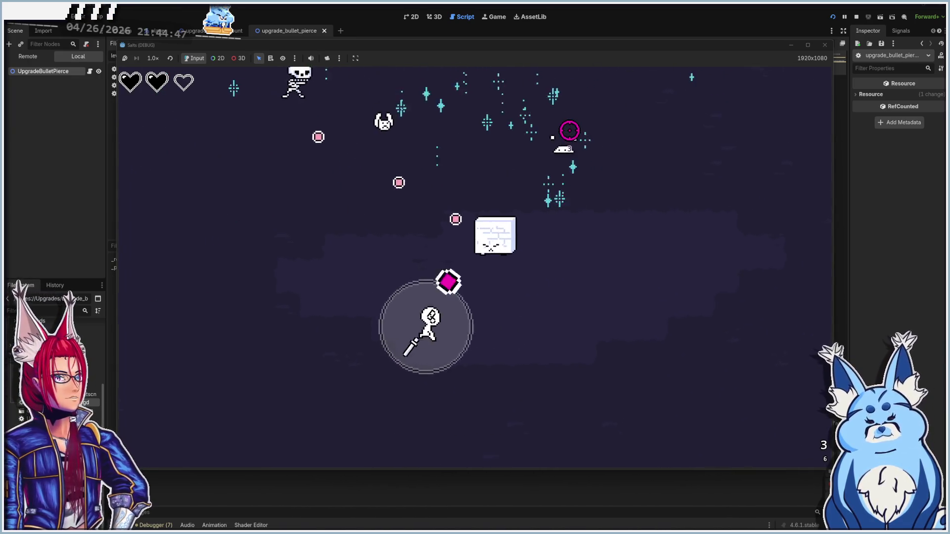
# - Pick Bullet Pierce and the remaining cards, then stop the game with F8
pyautogui.press('d')
pyautogui.click(371, 169)
pyautogui.press('w')
pyautogui.click(324, 182)
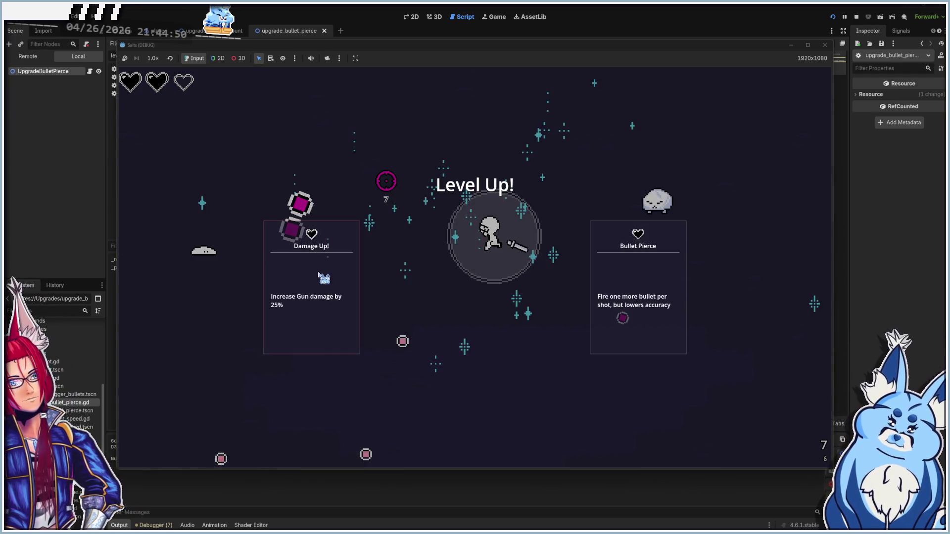
pyautogui.click(324, 277)
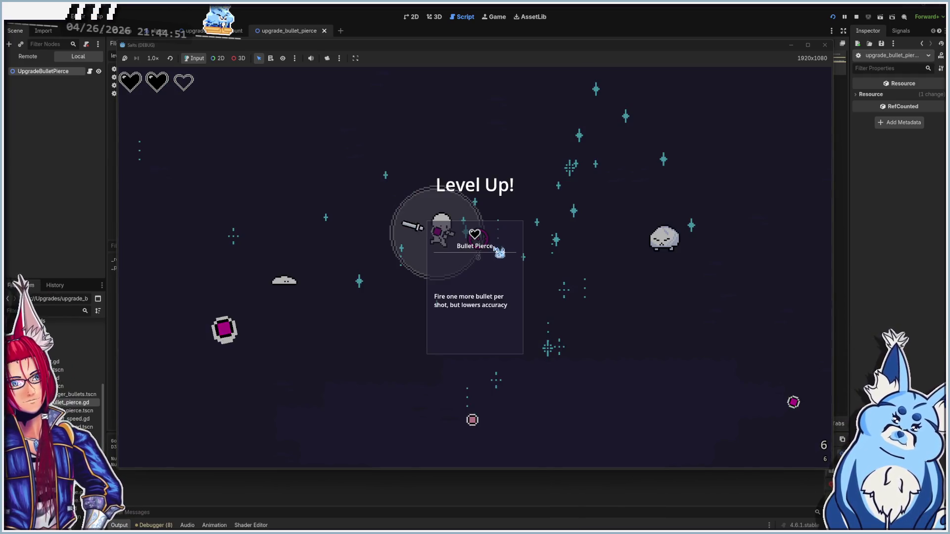
pyautogui.click(475, 286)
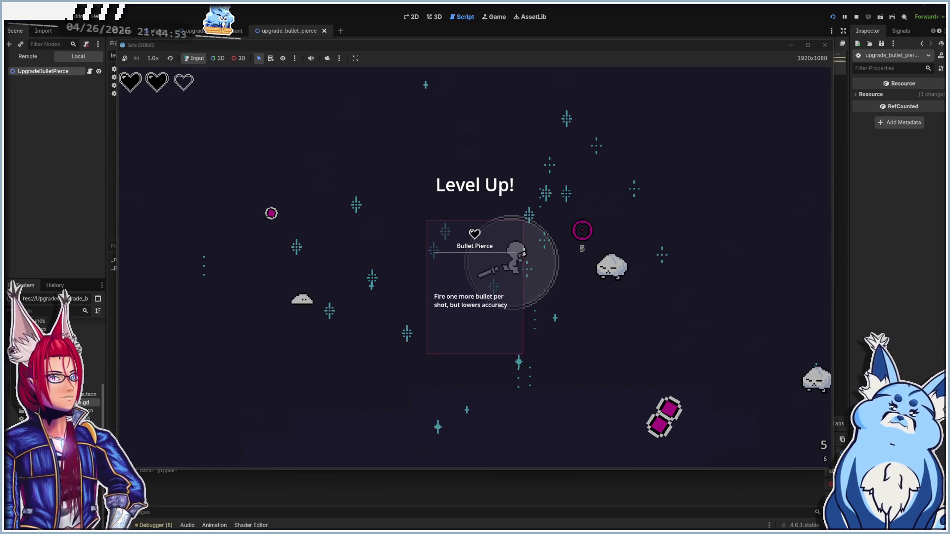
pyautogui.click(520, 297)
pyautogui.click(516, 309)
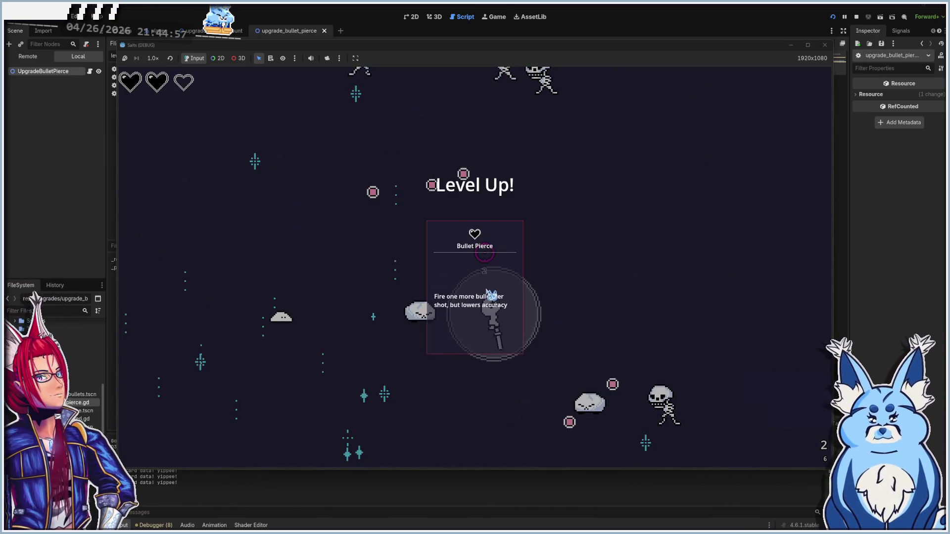
pyautogui.click(491, 295)
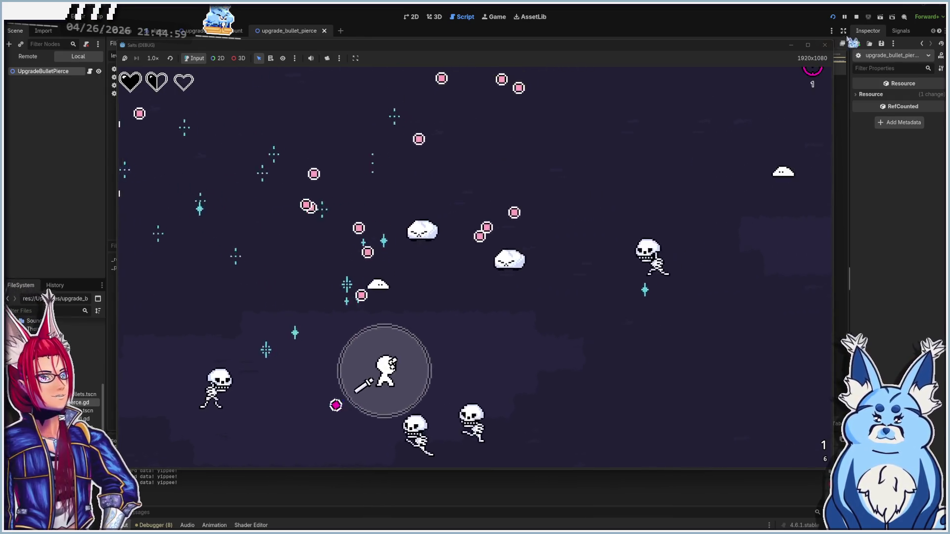
pyautogui.press('F8')
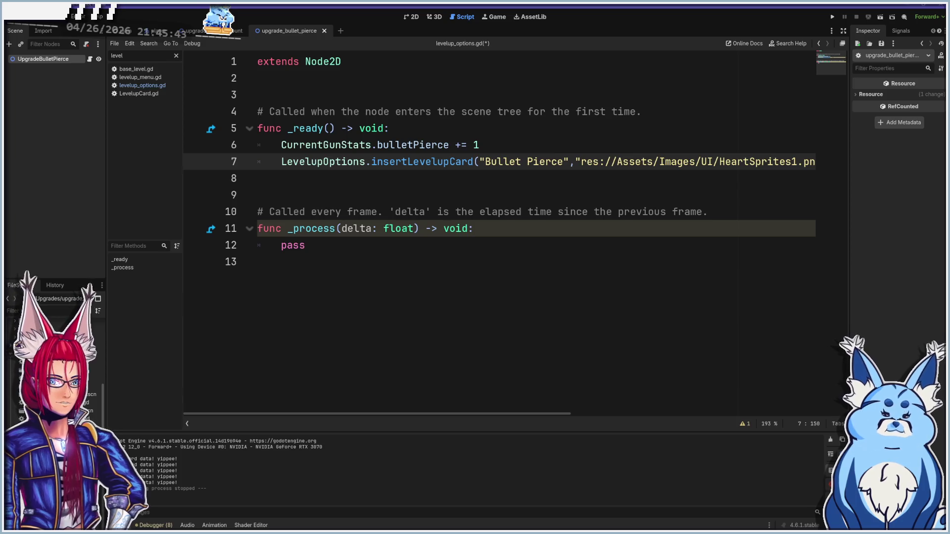
# - In upgrade_burst_amount, add a LevelupOptions.insertLevelupCard call with the pasted card arguments
pyautogui.click(207, 30)
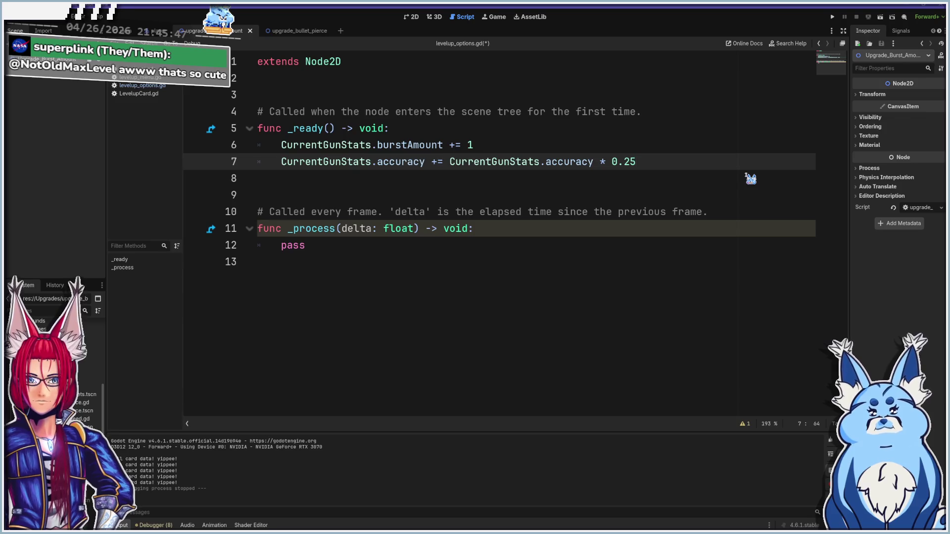
pyautogui.press('Return')
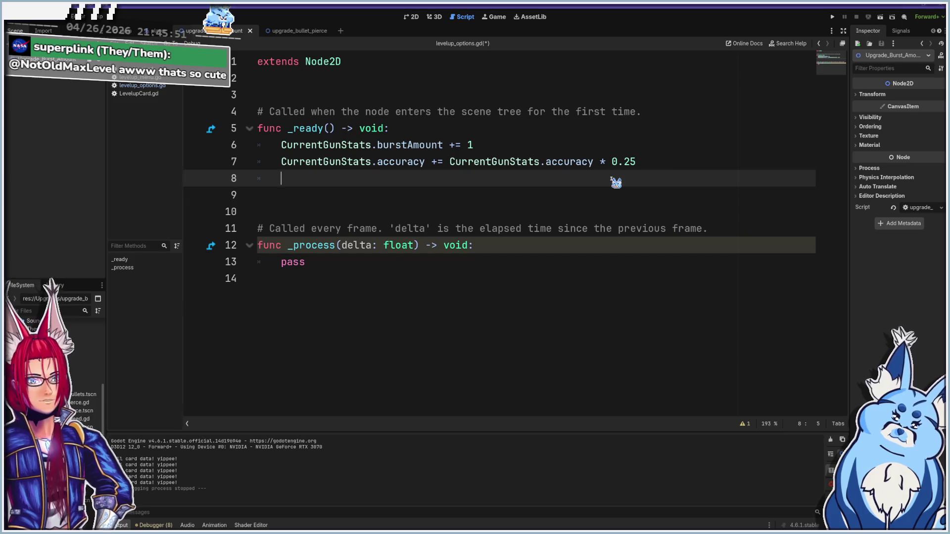
pyautogui.write('levelup')
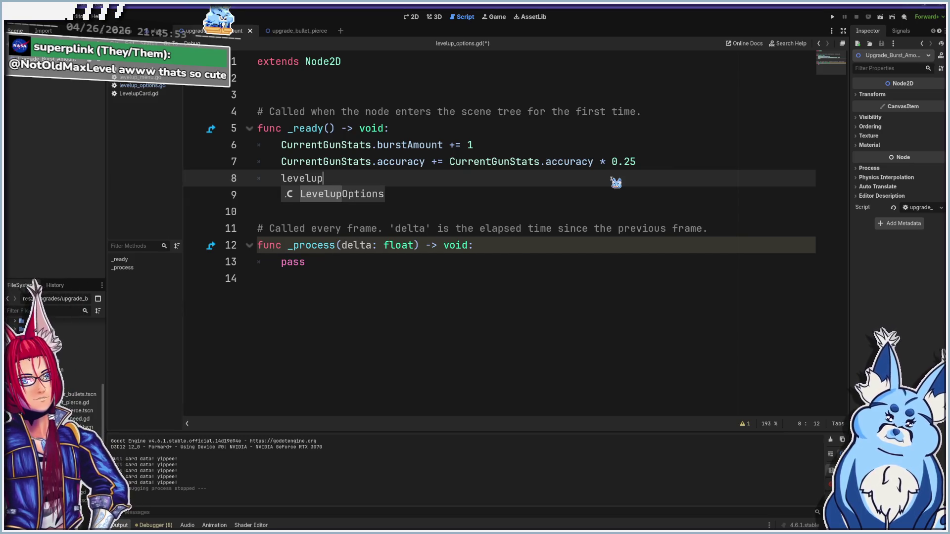
pyautogui.press('Return')
pyautogui.write('.')
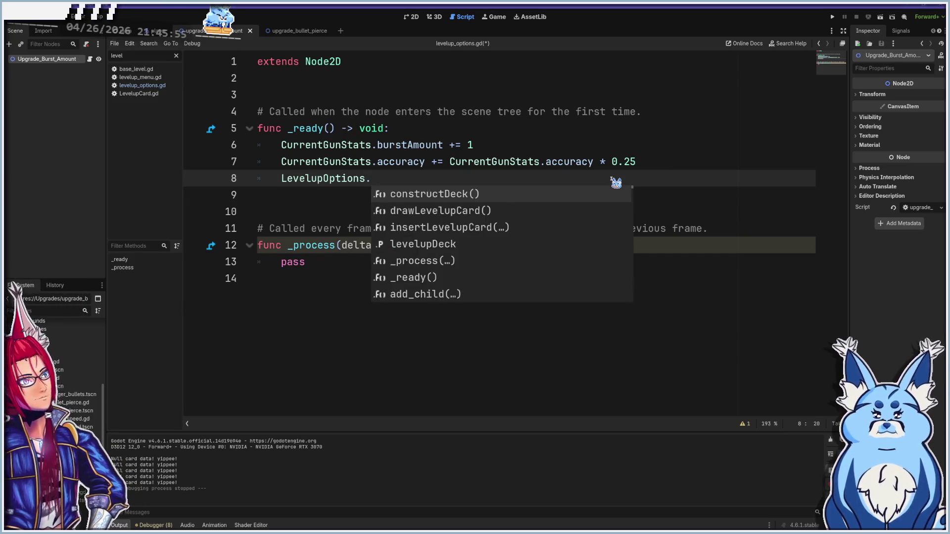
pyautogui.write('in')
pyautogui.press('Return')
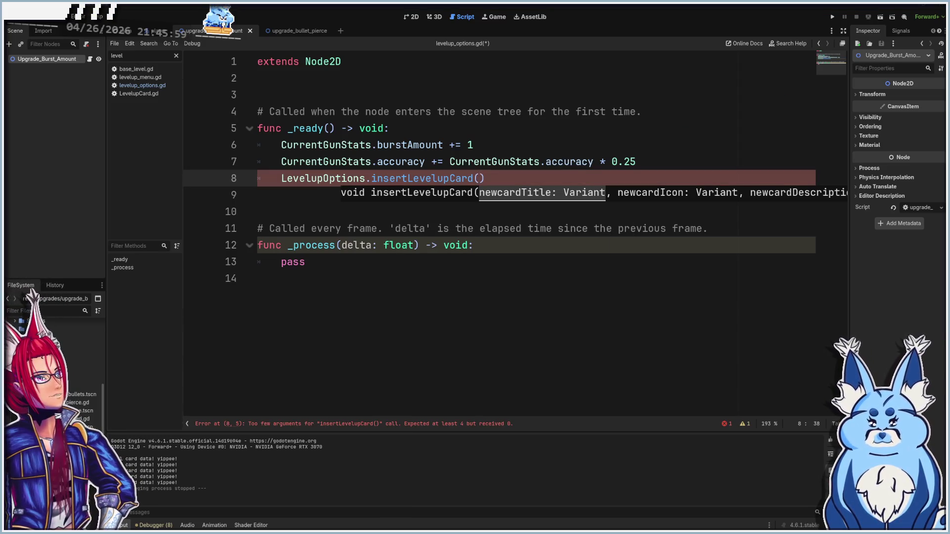
pyautogui.click(481, 179)
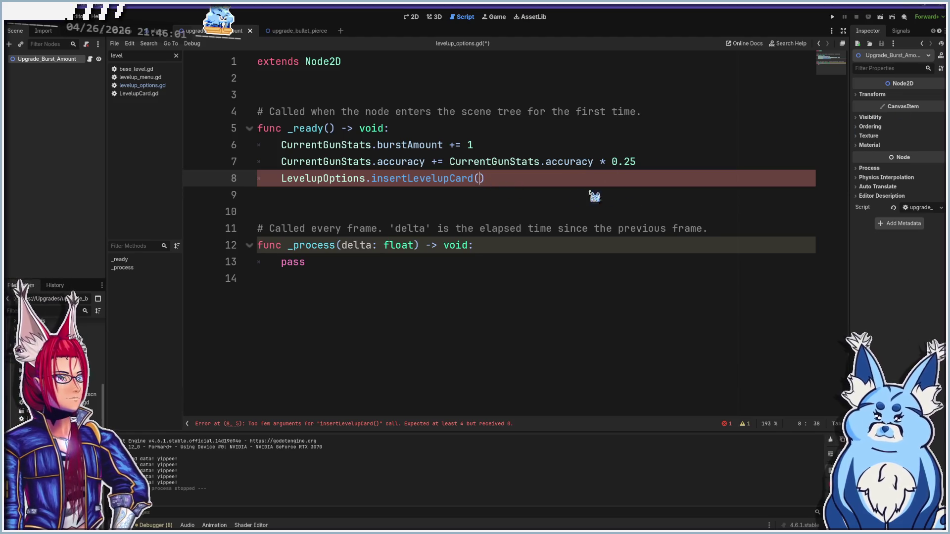
pyautogui.write('"More Bullets, More Spread", \t\t\t"res://Assets/Images/UI/HeartSprites1.png", \t\t\t"Fire one more bullet per shot, but lowers accuracy", \t\t\t"uid://gcs0v6aa8cvh"')
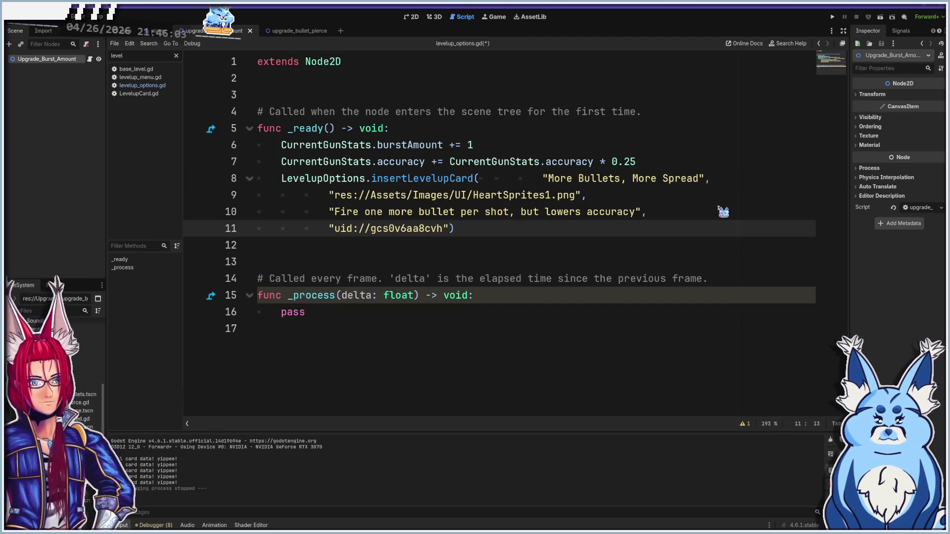
# - Join the title, image path, description and uid arguments onto line 8, then close the tab
pyautogui.press('BackSpace')
pyautogui.press('BackSpace')
pyautogui.press('BackSpace')
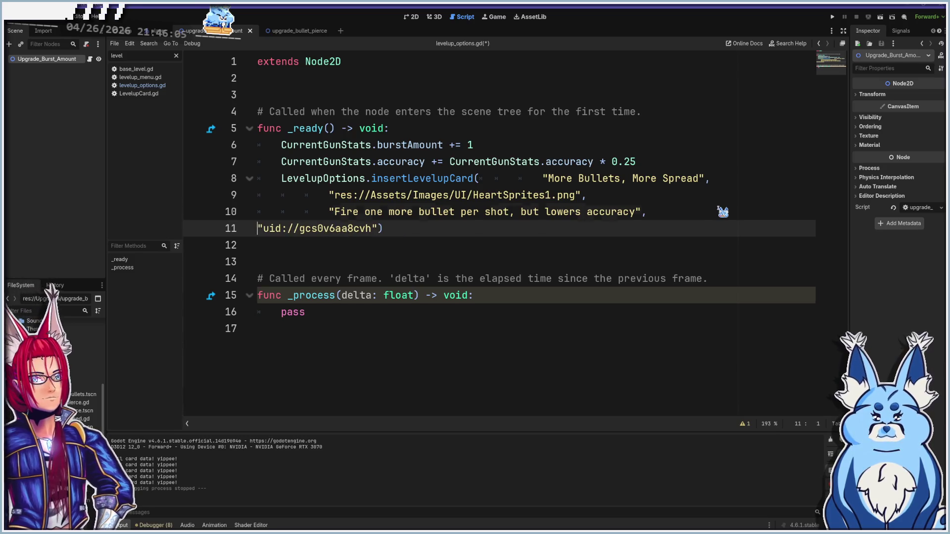
pyautogui.press('BackSpace')
pyautogui.click(647, 197)
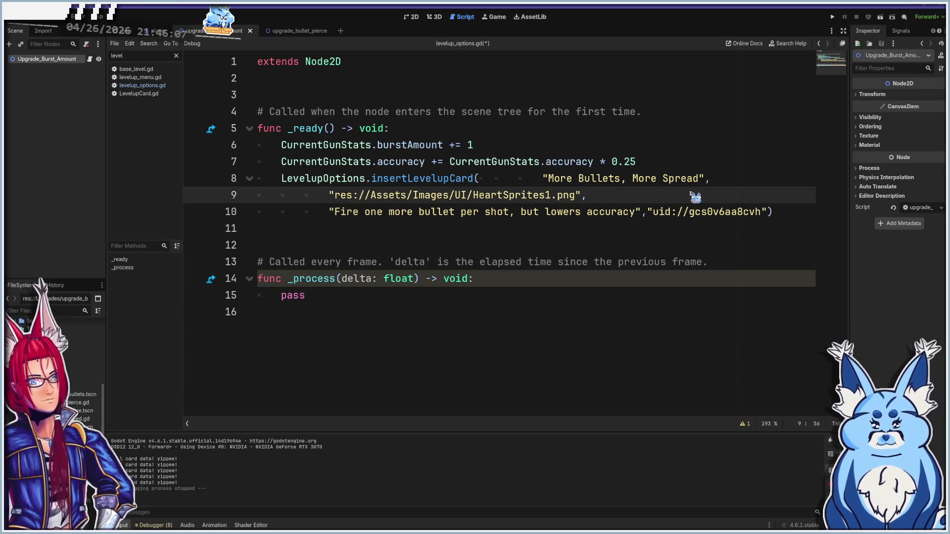
pyautogui.press('Delete')
pyautogui.press('Delete')
pyautogui.press('Delete')
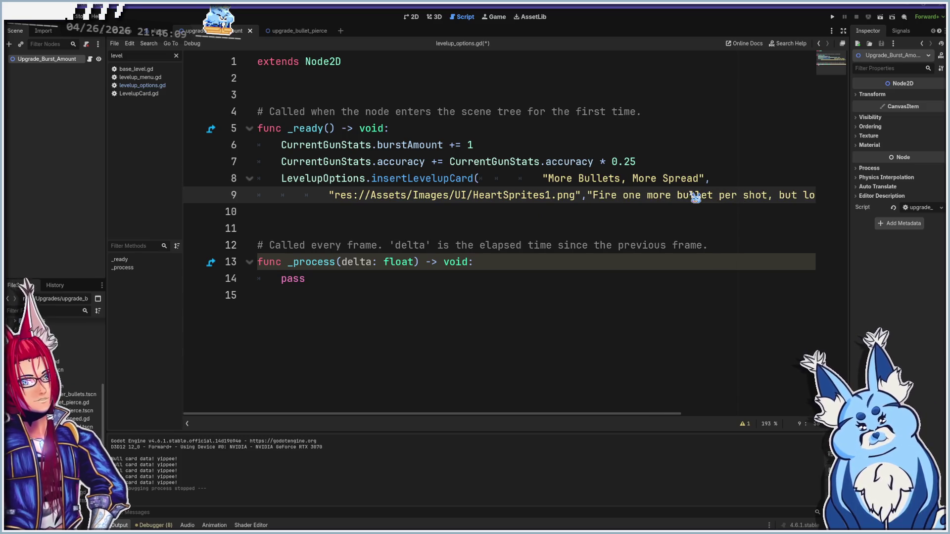
pyautogui.press('Up')
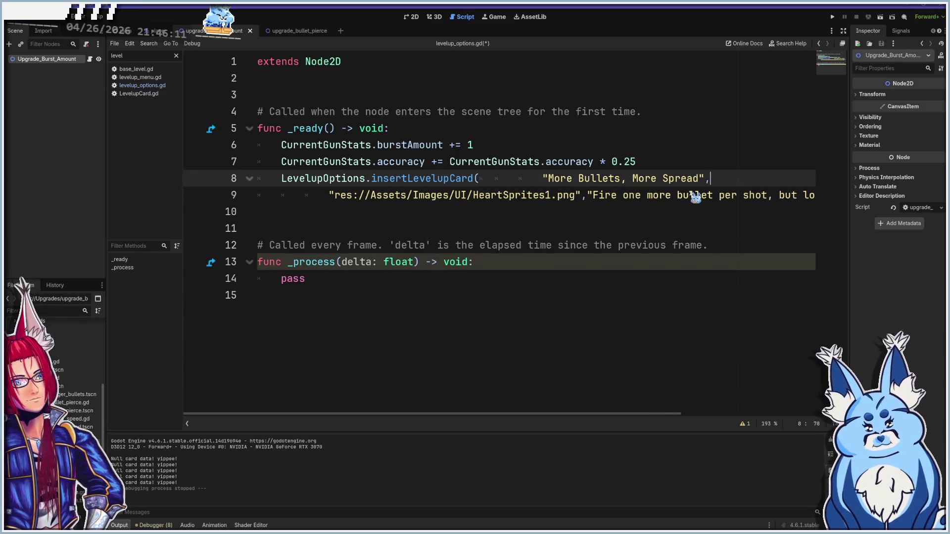
pyautogui.press('Delete')
pyautogui.press('Delete')
pyautogui.press('Delete')
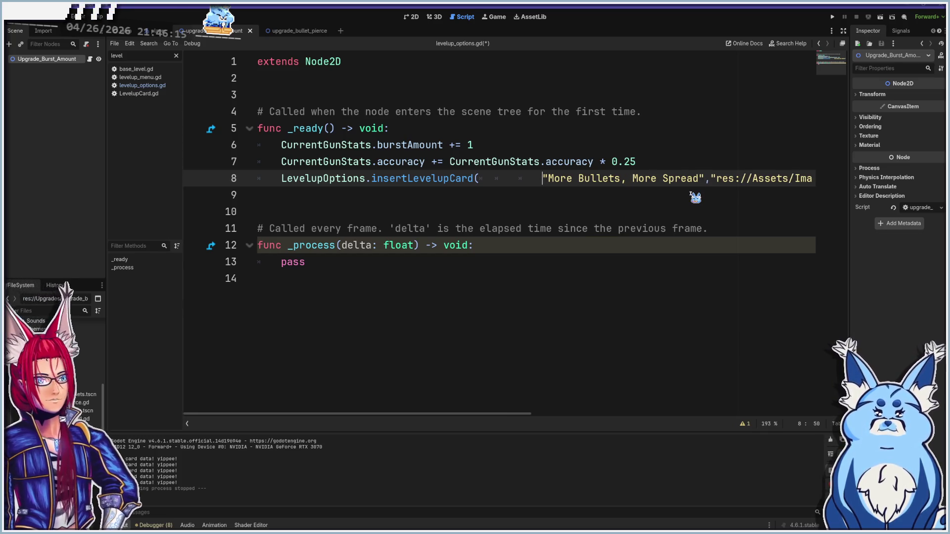
pyautogui.press('BackSpace')
pyautogui.press('BackSpace')
pyautogui.press('BackSpace')
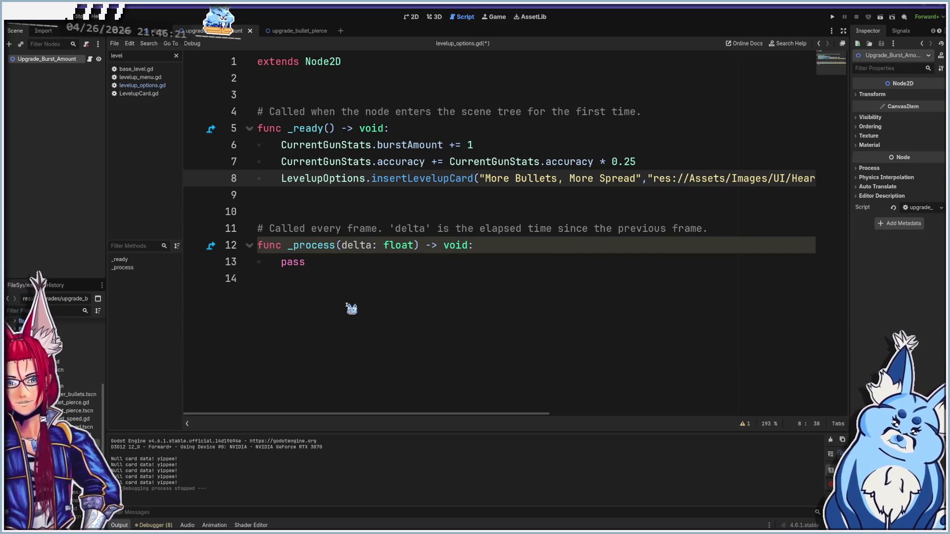
pyautogui.click(250, 31)
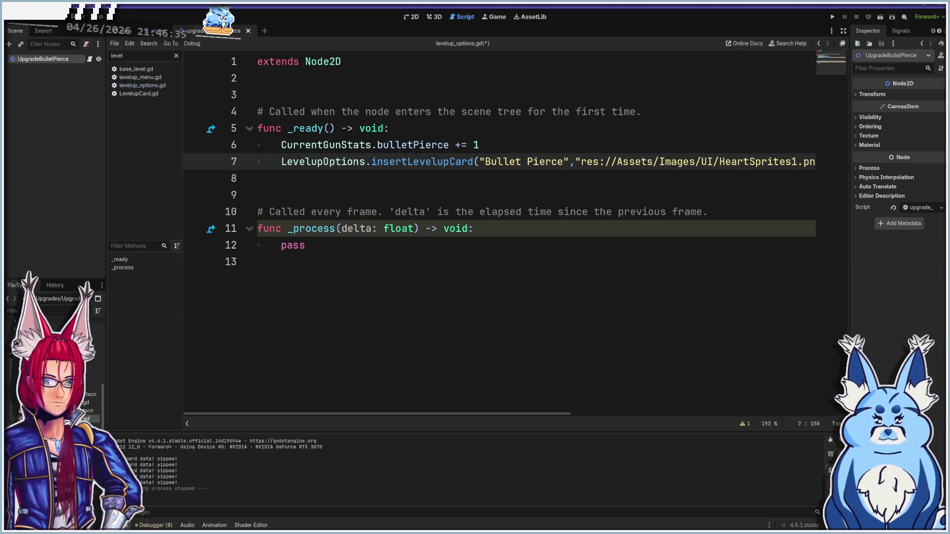
# - In the bullet speed upgrade script, add LevelupOptions.insertLevelupCard with the pasted Faster Bullets arguments
pyautogui.doubleClick(74, 419)
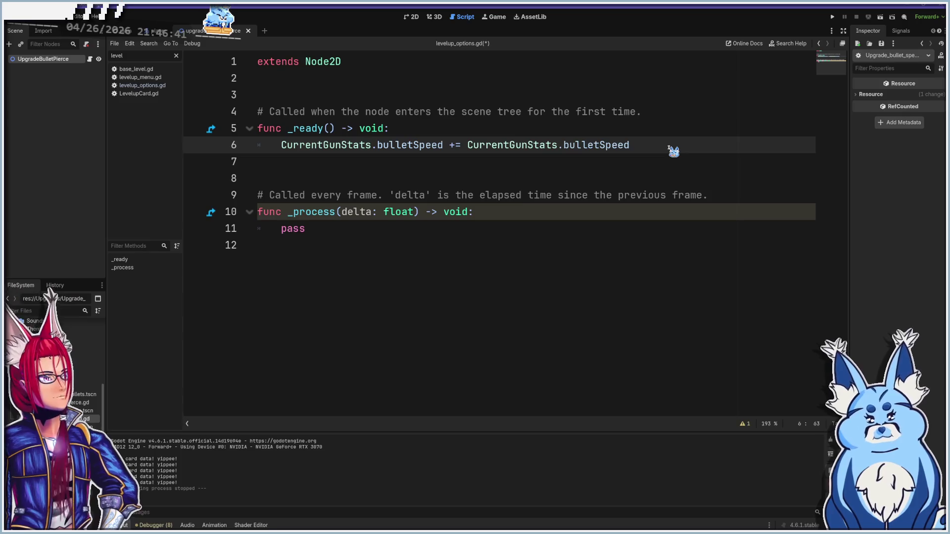
pyautogui.press('Return')
pyautogui.write('level')
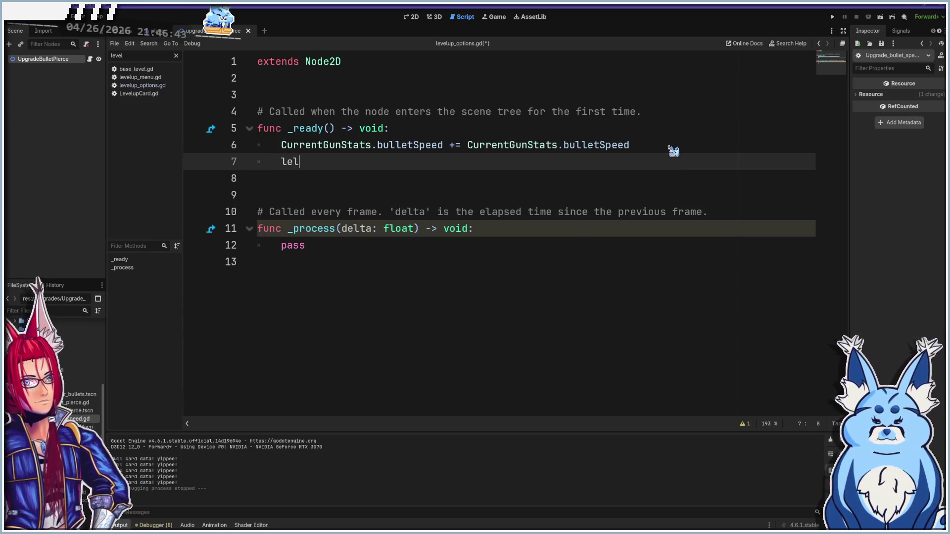
pyautogui.press('Return')
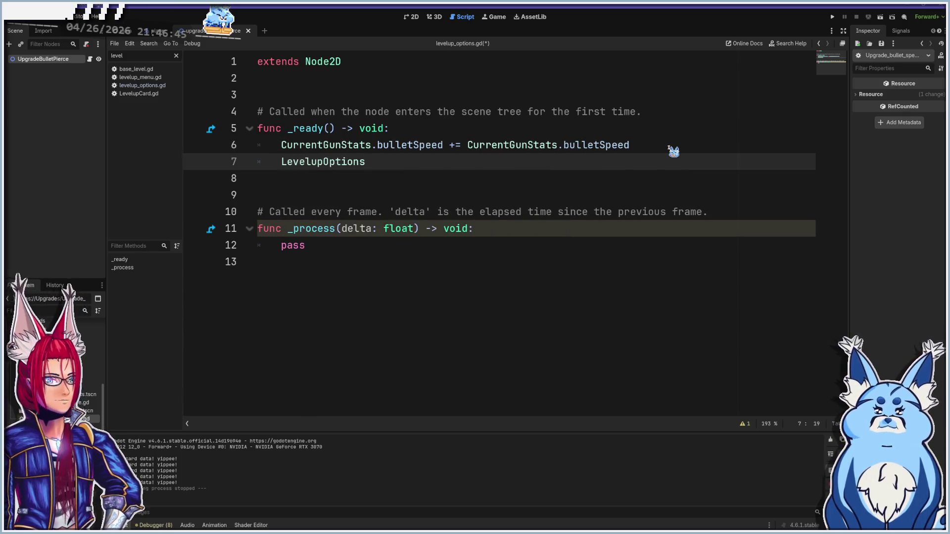
pyautogui.write('.in')
pyautogui.press('Return')
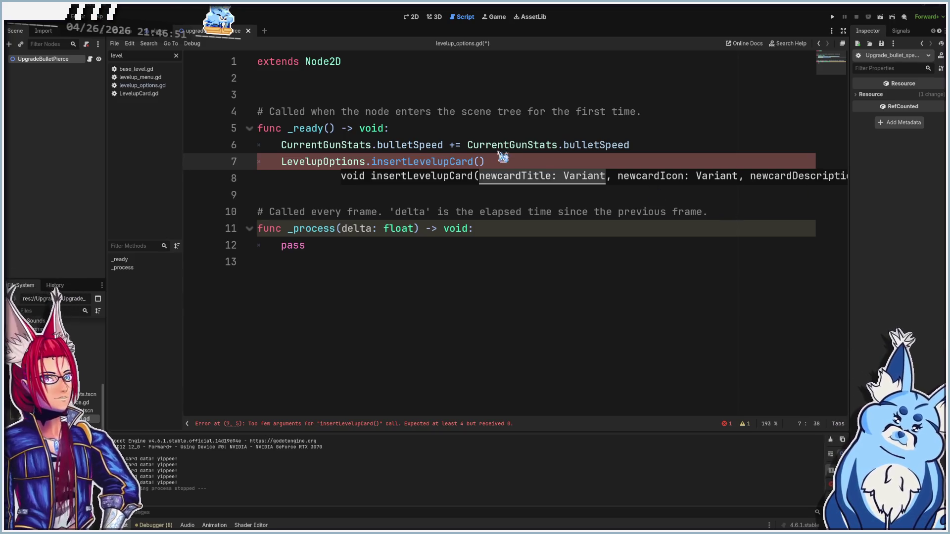
pyautogui.click(481, 163)
pyautogui.write('"Faster Bullets", \t\t\t"res://Assets/Images/UI/HeartSprites1.png", \t\t\t"Bullets are 25% faster", \t\t\t"uid://bxg3hmjpjfbtd"')
# - Join the Faster Bullets title, image path, description and uid onto line 7
pyautogui.click(520, 162)
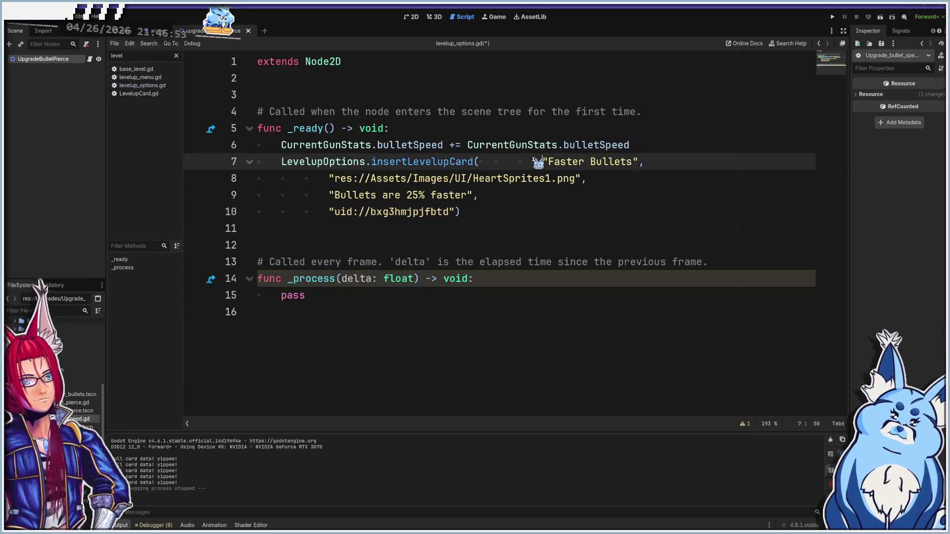
pyautogui.press('BackSpace')
pyautogui.press('BackSpace')
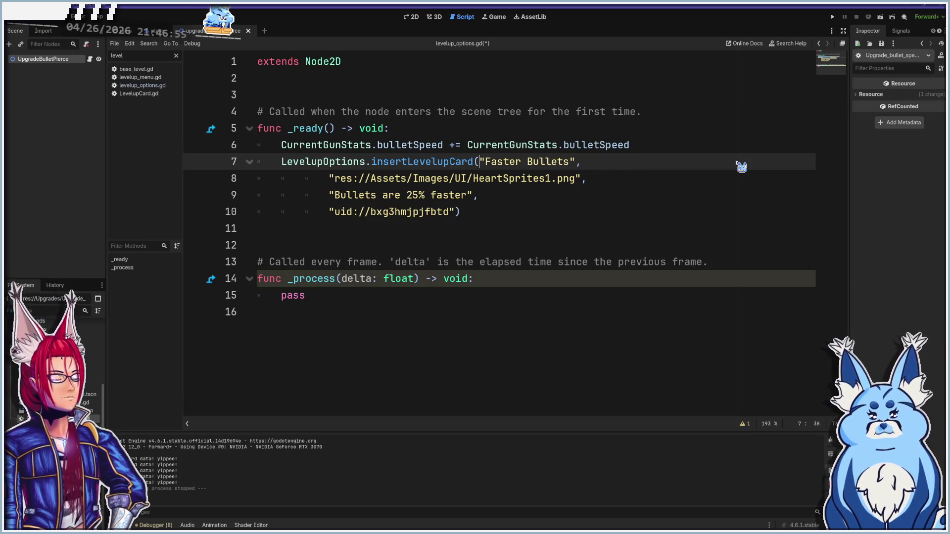
pyautogui.press('Delete')
pyautogui.press('Delete')
pyautogui.press('Delete')
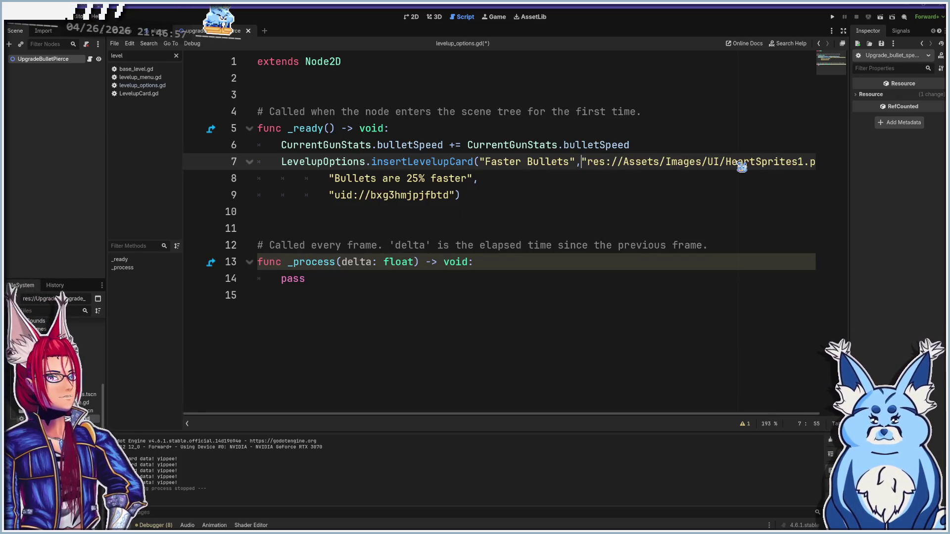
pyautogui.press('End')
pyautogui.press('Delete')
pyautogui.press('Delete')
pyautogui.press('Delete')
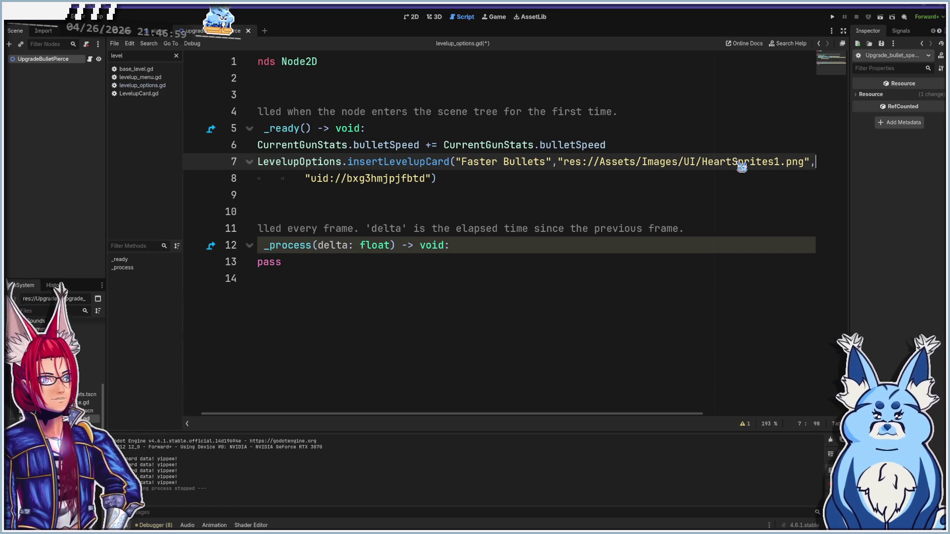
pyautogui.moveTo(435, 414); pyautogui.dragTo(631, 388)
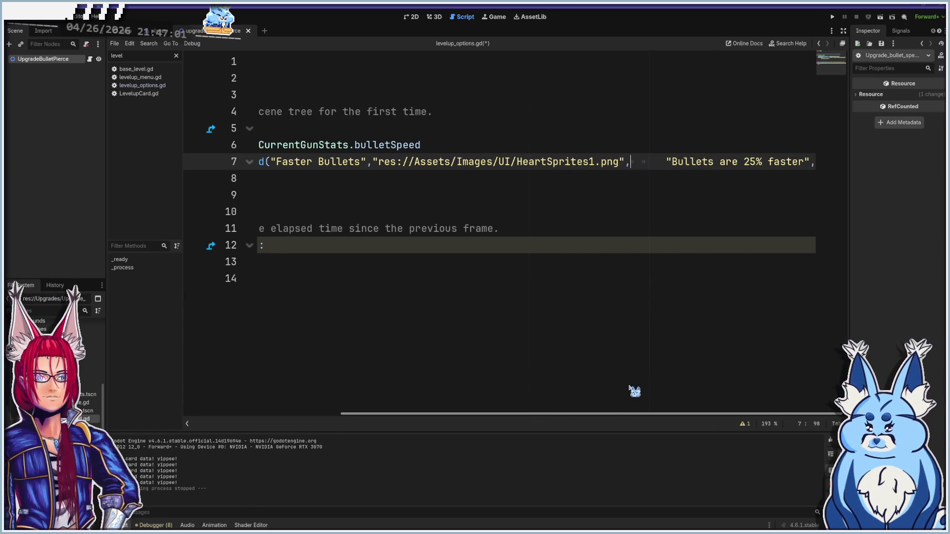
pyautogui.press('Delete')
pyautogui.press('Delete')
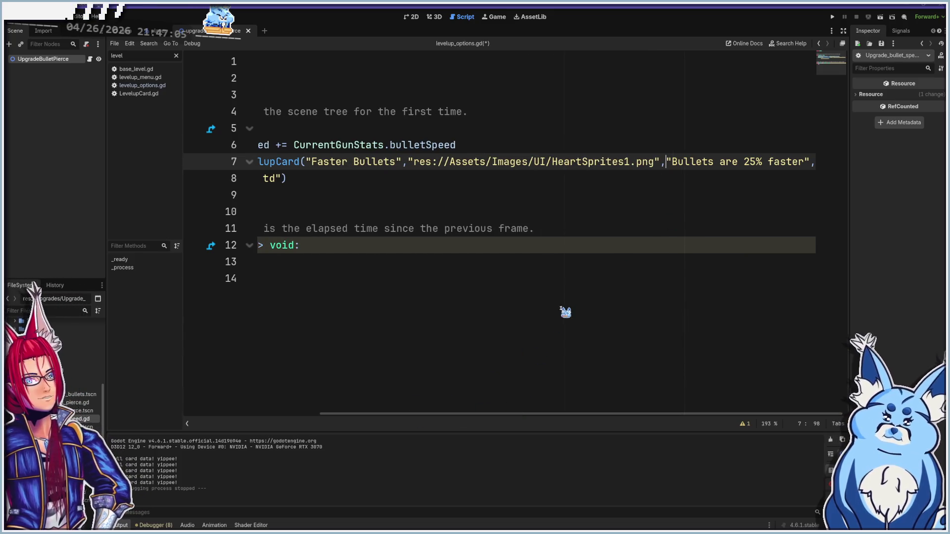
pyautogui.press('Down')
pyautogui.press('Home')
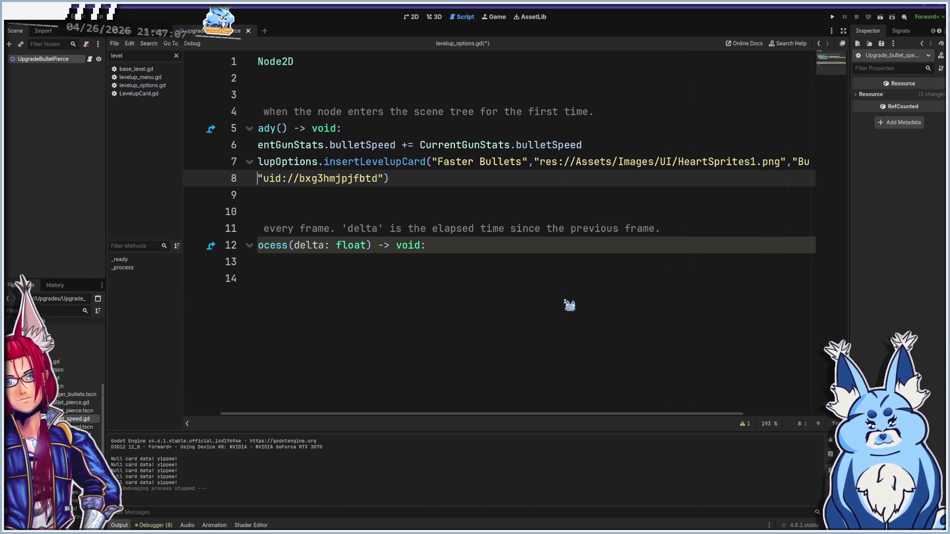
pyautogui.press('BackSpace')
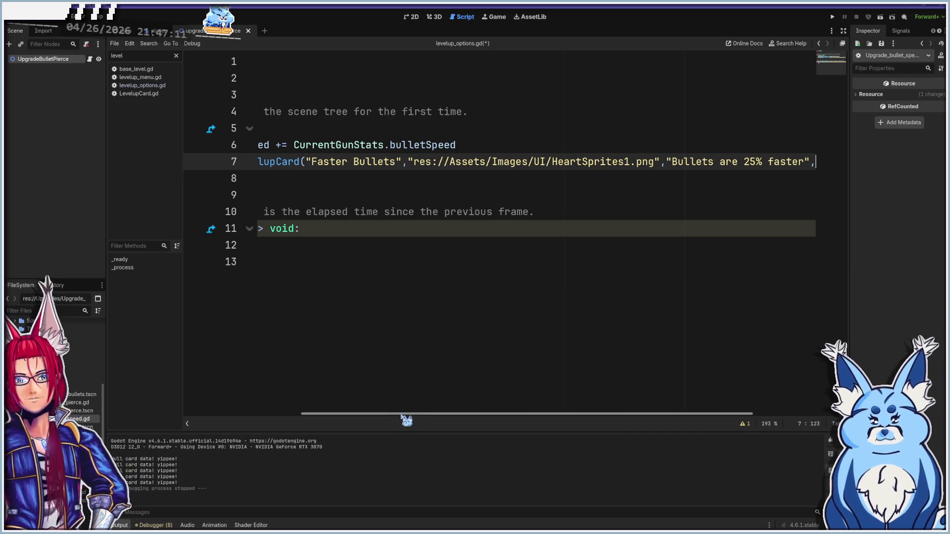
pyautogui.moveTo(468, 407); pyautogui.dragTo(558, 407)
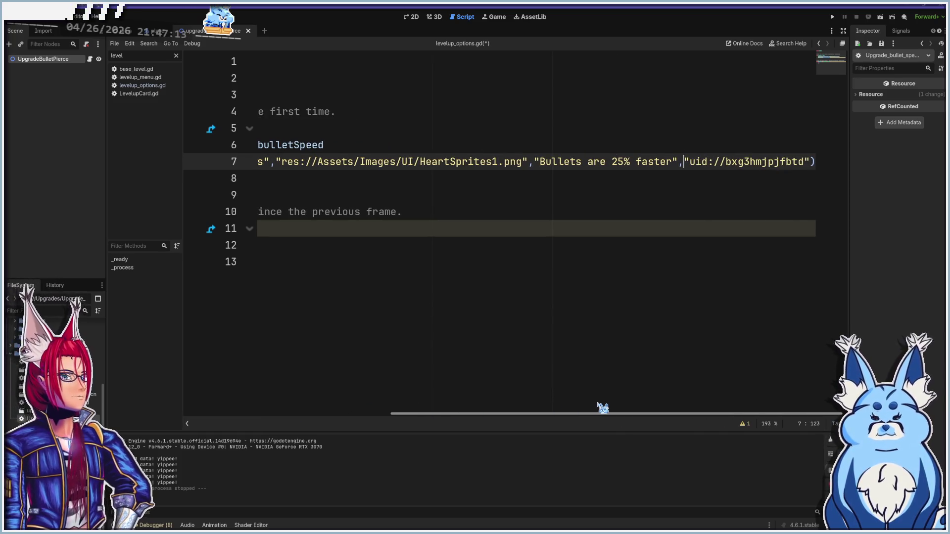
pyautogui.moveTo(482, 407); pyautogui.dragTo(255, 407)
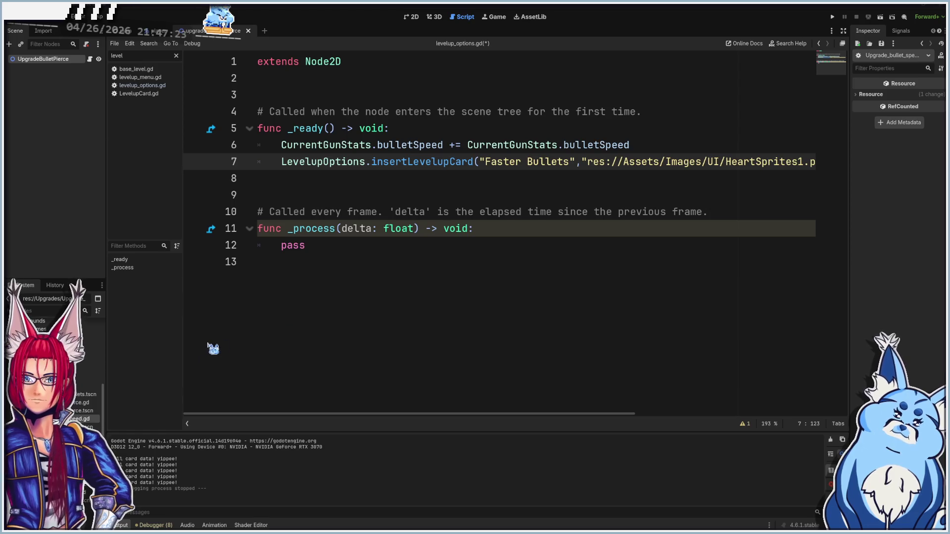
# - Below the reload time change, add LevelupOptions.insertLevelupCard with the pasted Faster Reload arguments
pyautogui.click(411, 276)
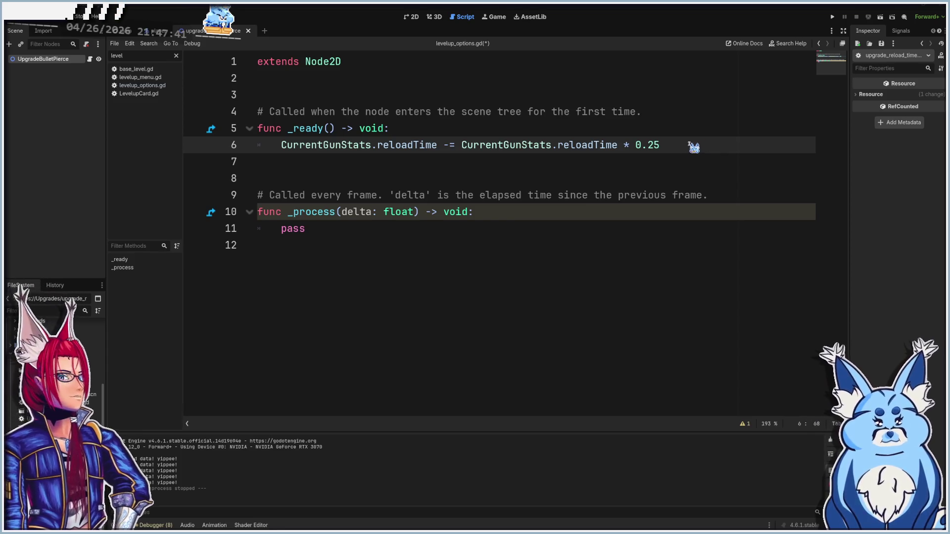
pyautogui.press('Return')
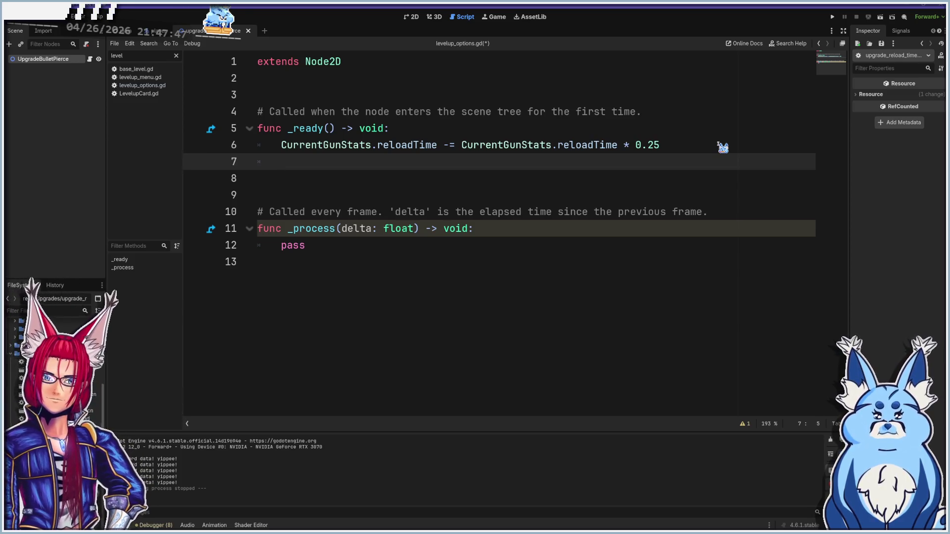
pyautogui.write('level')
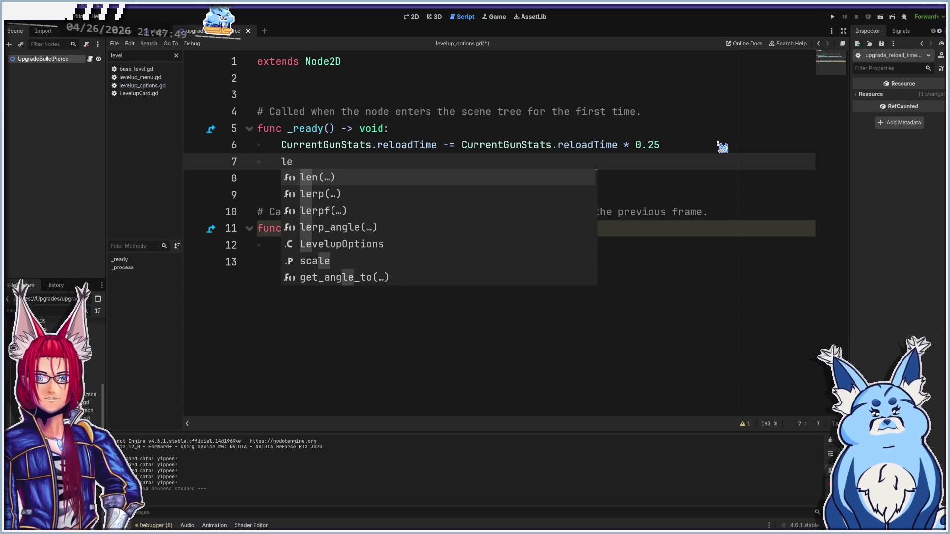
pyautogui.press('Return')
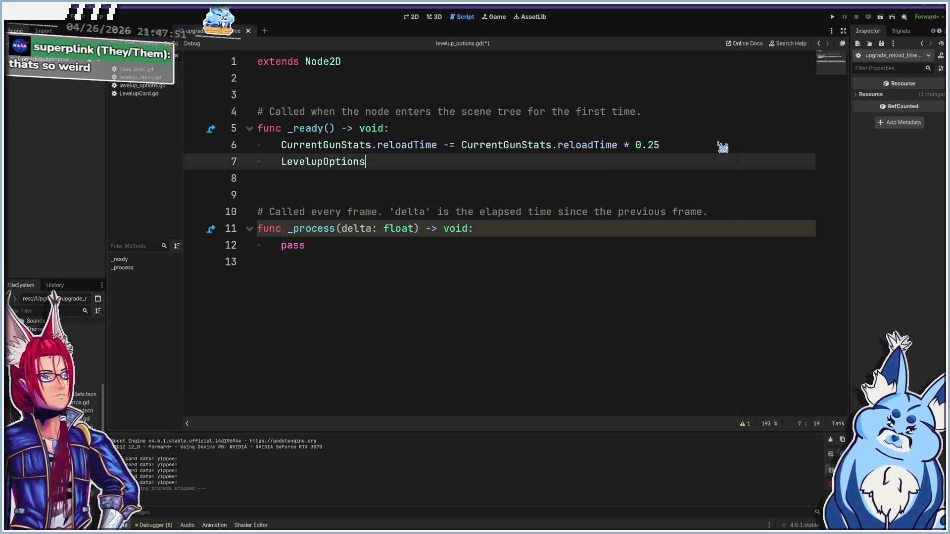
pyautogui.write('.')
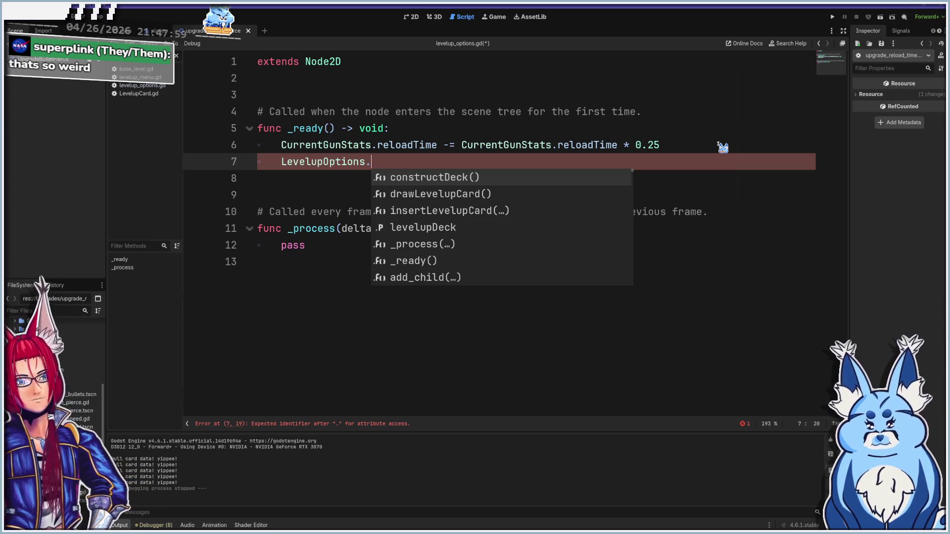
pyautogui.write('in')
pyautogui.press('Return')
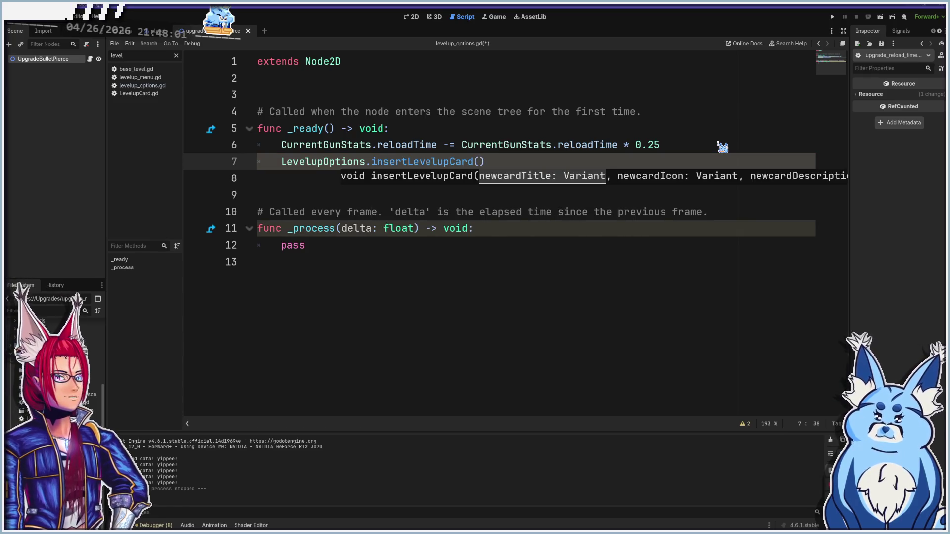
pyautogui.write('"Faster Reload", \t\t\t"res://Assets/Images/UI/HeartSprites1.png", \t\t\t"Reloads are 25% faster", \t\t\t"uid://daqnjjmwpp7n5"')
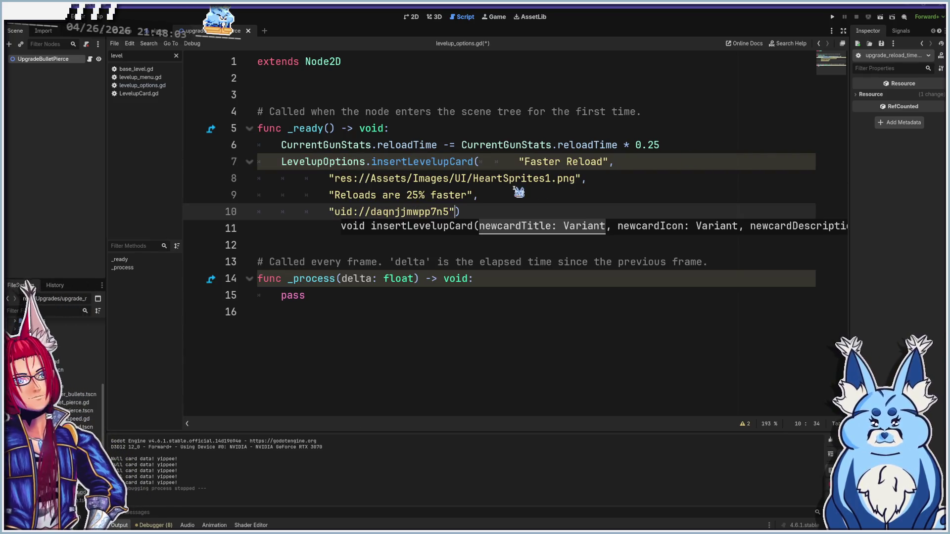
# - Collapse the Faster Reload title, icon path, description and uid onto line 7
pyautogui.click(481, 161)
pyautogui.press('Delete')
pyautogui.press('Delete')
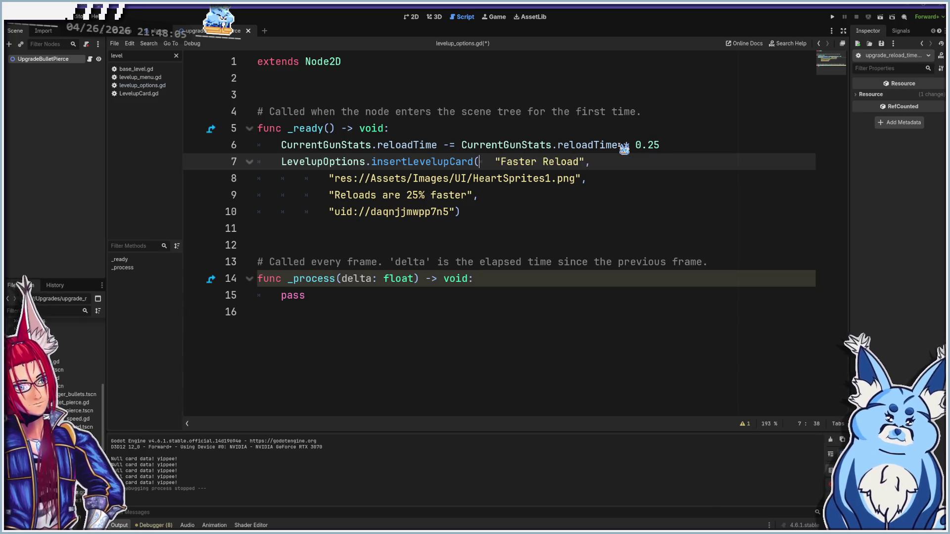
pyautogui.press('End')
pyautogui.press('Delete')
pyautogui.press('Delete')
pyautogui.press('Delete')
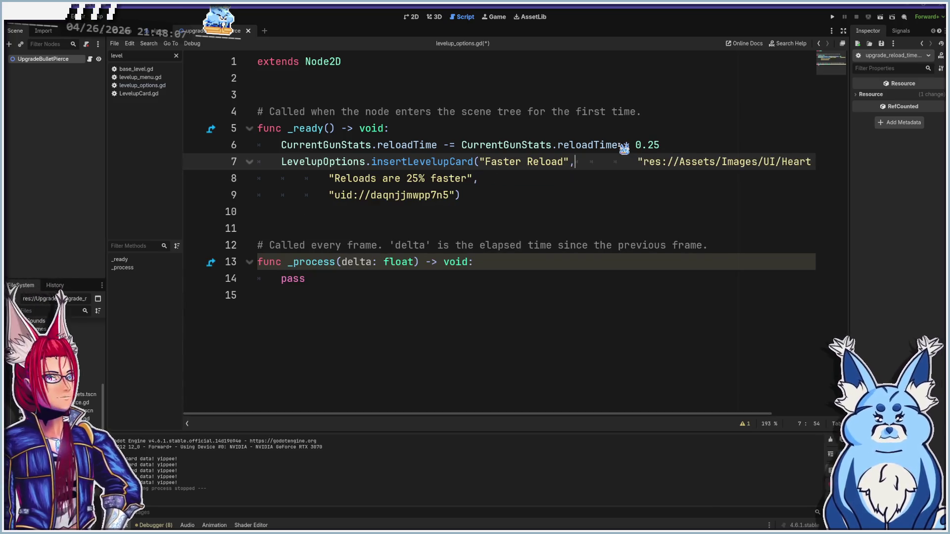
pyautogui.press('End')
pyautogui.press('Delete')
pyautogui.press('Delete')
pyautogui.press('Delete')
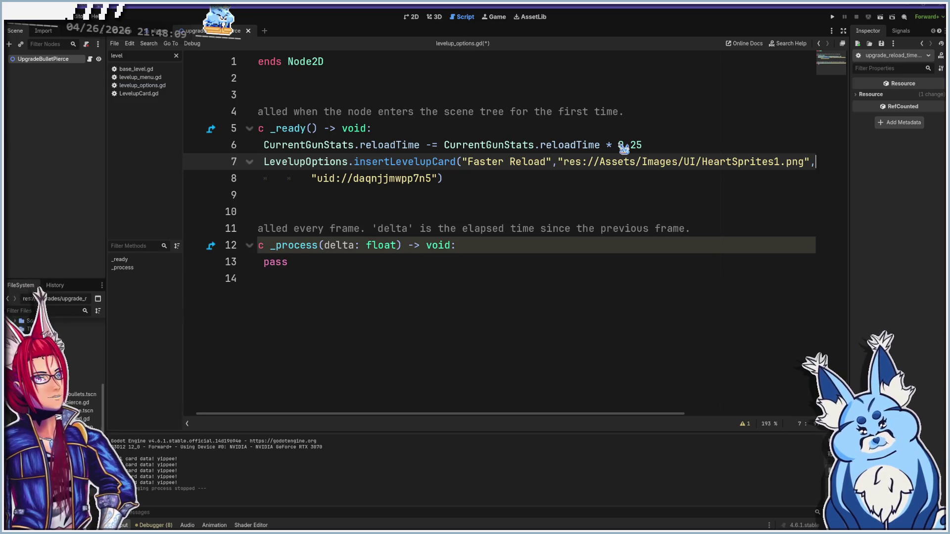
pyautogui.moveTo(307, 413); pyautogui.dragTo(578, 412)
pyautogui.press('Delete')
pyautogui.press('Delete')
pyautogui.press('Delete')
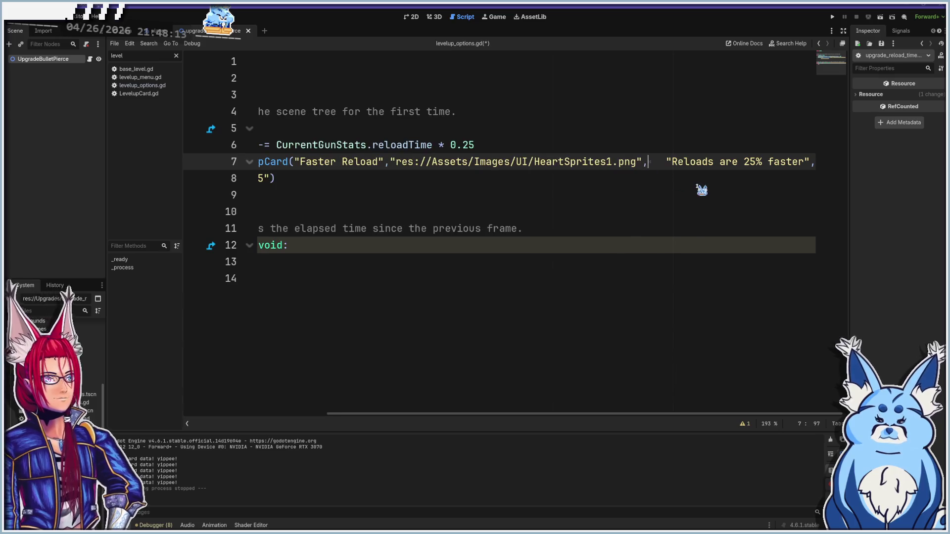
pyautogui.press('Delete')
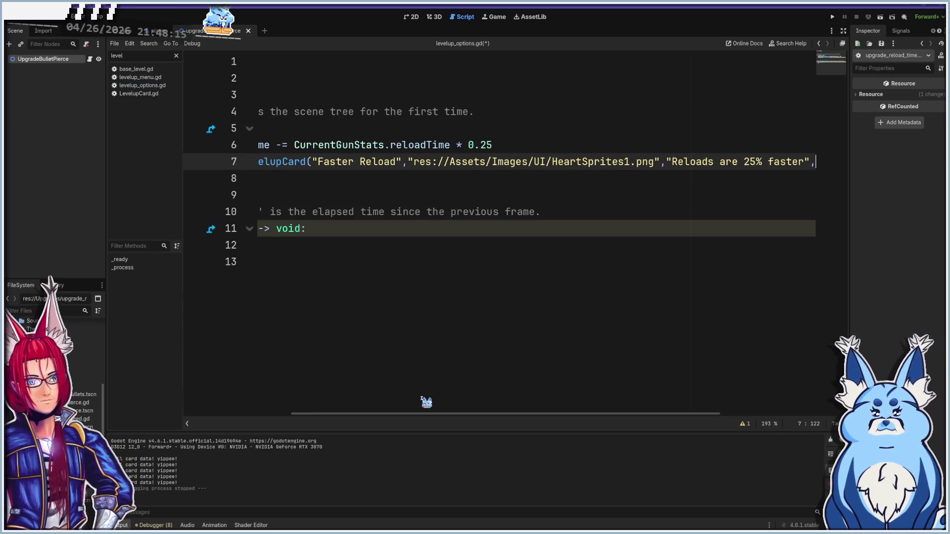
pyautogui.press('Delete')
pyautogui.press('Delete')
pyautogui.press('Delete')
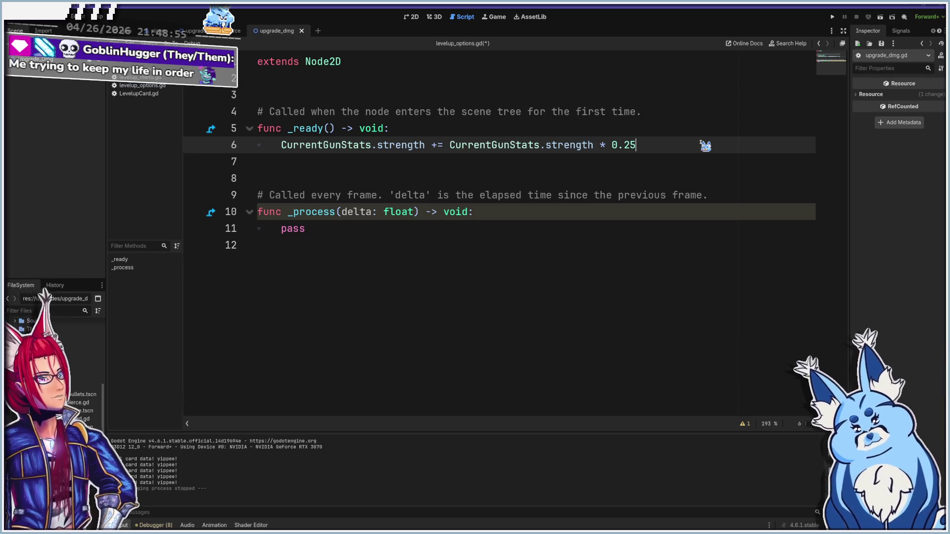
# - Below the strength increase, add LevelupOptions.insertLevelupCard with the pasted Damage Up! arguments
pyautogui.press('Return')
pyautogui.write('in')
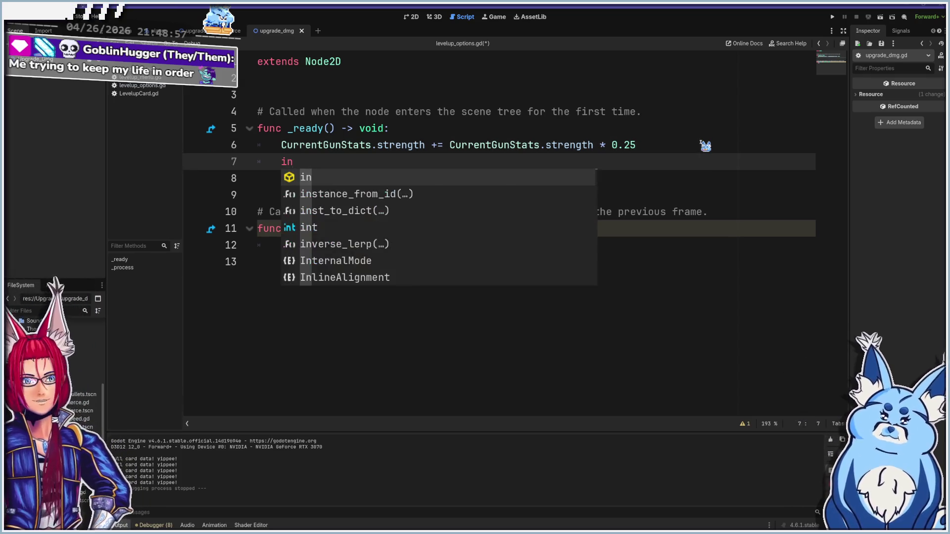
pyautogui.press('BackSpace')
pyautogui.press('BackSpace')
pyautogui.write('level')
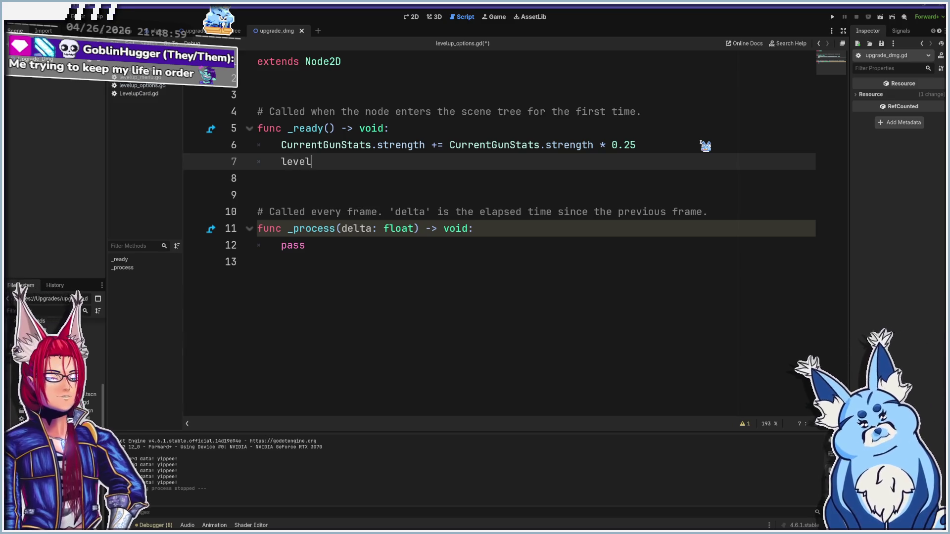
pyautogui.press('Return')
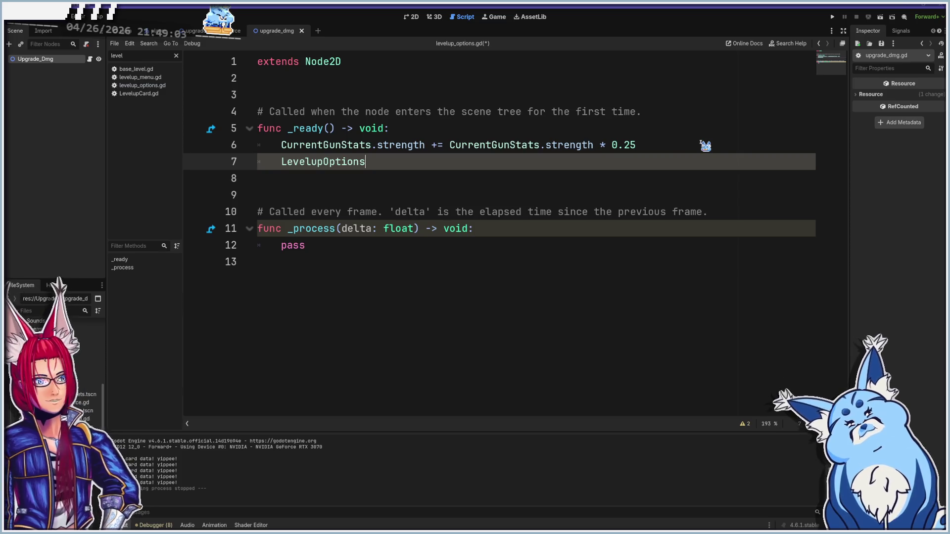
pyautogui.write('.ins')
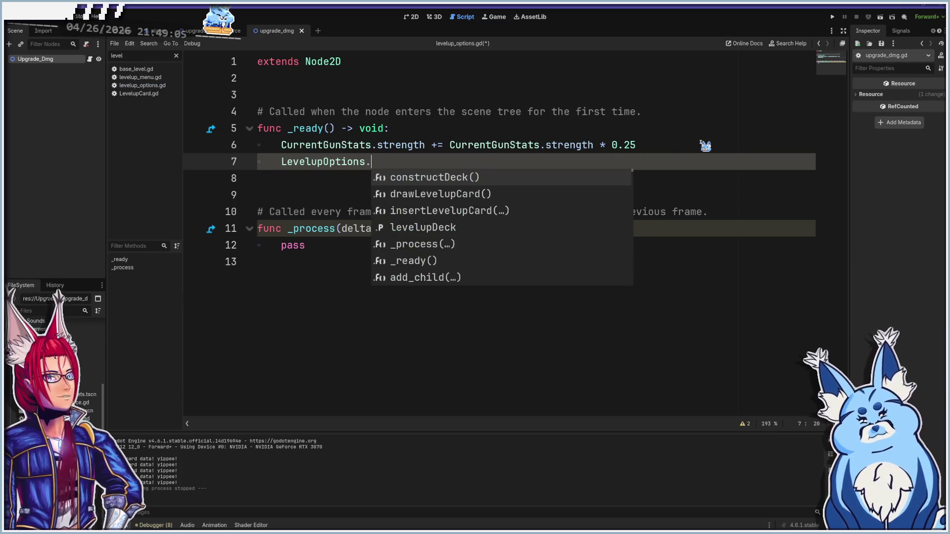
pyautogui.press('Return')
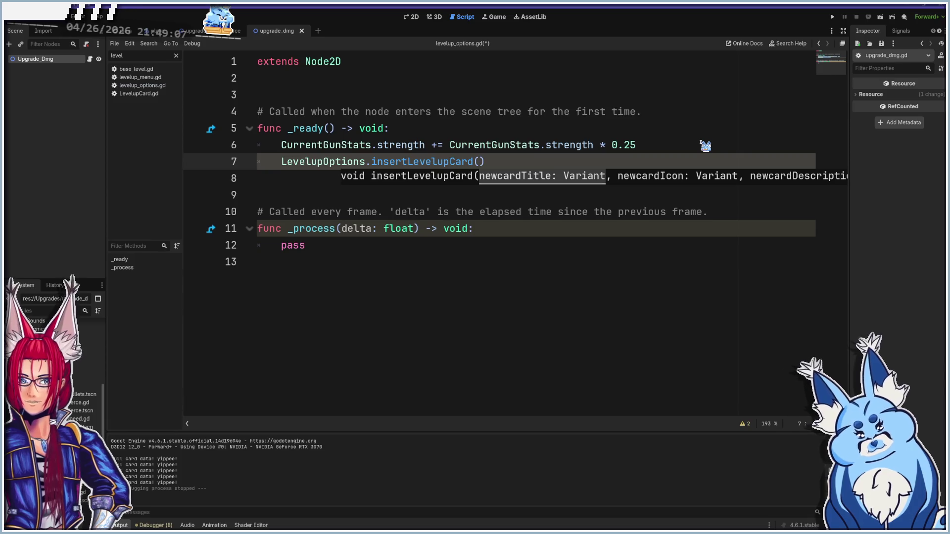
pyautogui.write('"Damage Up!", \t\t\t"res://Assets/Images/UI/HeartSprites1.png", \t\t\t"Increase Gun damage by 25%", \t\t\t"uid://dpsq3wjh0qcr"')
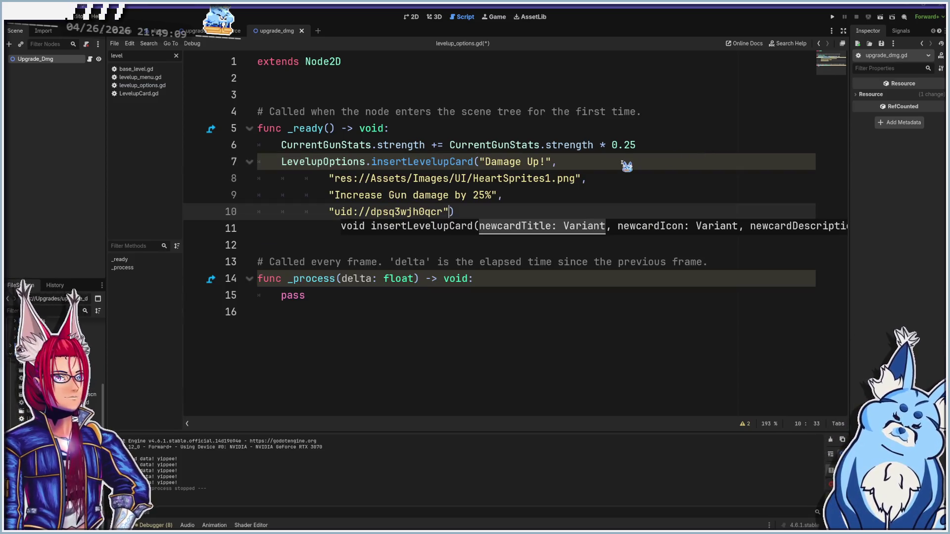
# - Join the Damage Up! icon path, description and uid onto line 7
pyautogui.click(626, 163)
pyautogui.press('Delete')
pyautogui.press('Delete')
pyautogui.press('Delete')
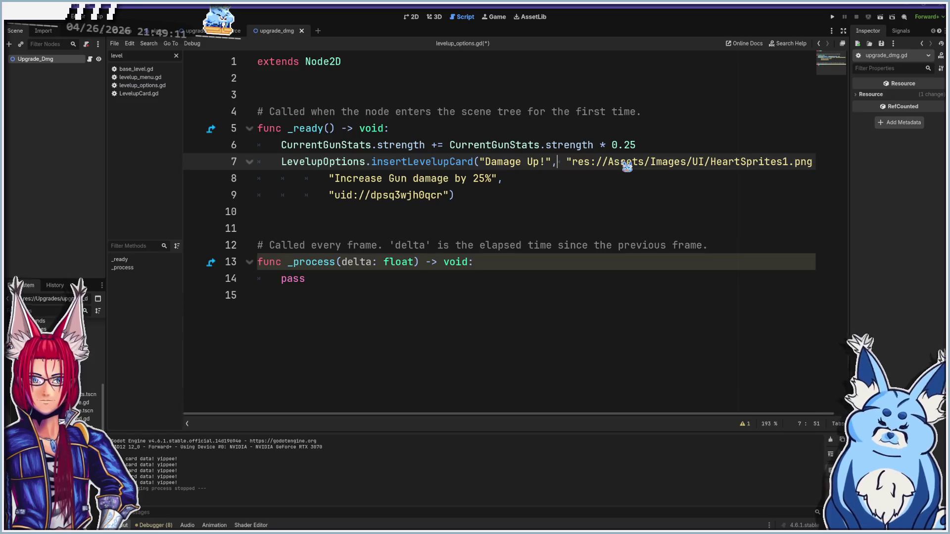
pyautogui.press('Delete')
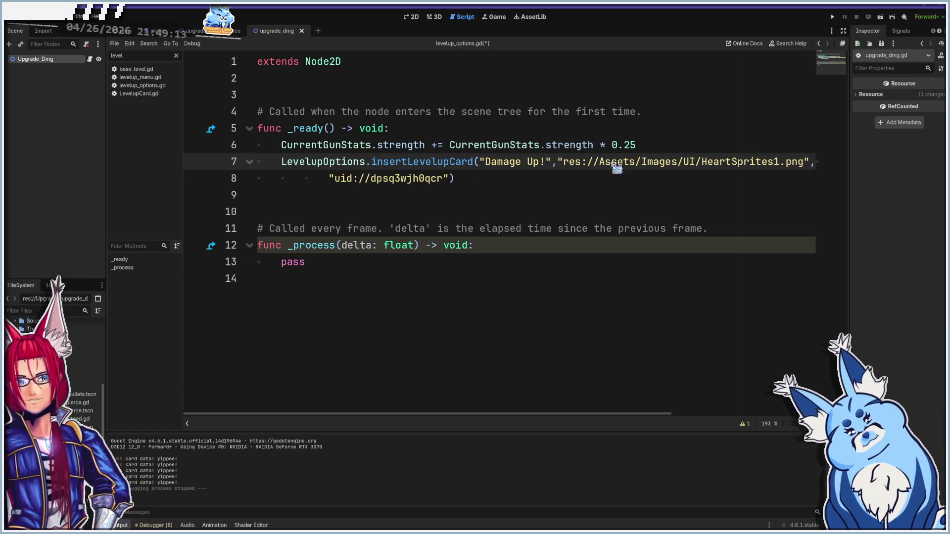
pyautogui.moveTo(386, 421); pyautogui.dragTo(671, 394)
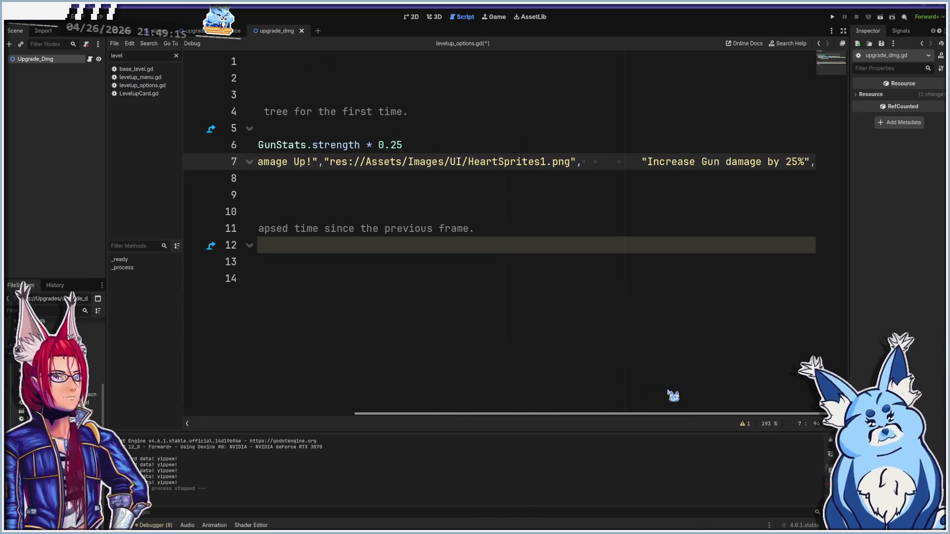
pyautogui.hscroll(-1, 629, 308)
pyautogui.press('Delete')
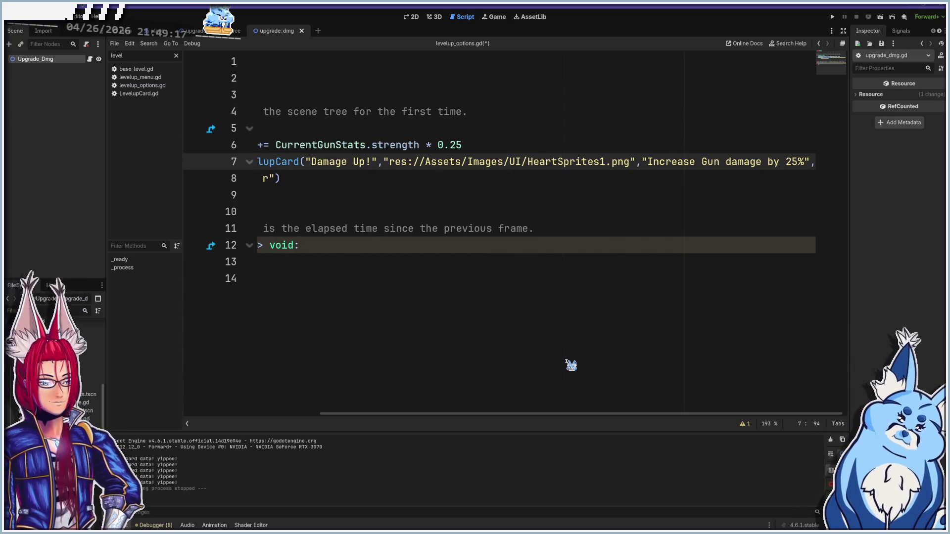
pyautogui.press('Delete')
pyautogui.moveTo(445, 415)
pyautogui.mouseDown()
pyautogui.moveTo(678, 381)
pyautogui.moveTo(711, 289)
pyautogui.mouseUp()
pyautogui.press('Delete')
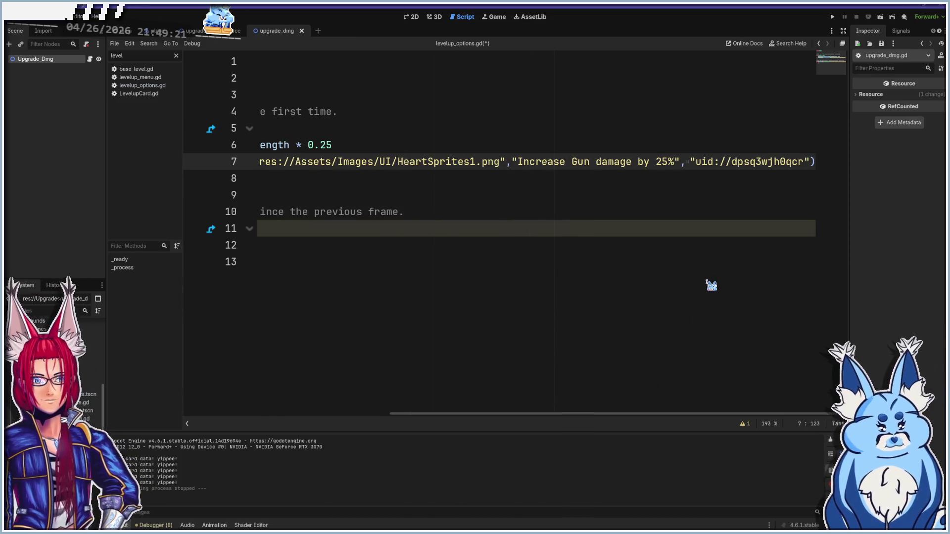
pyautogui.press('Delete')
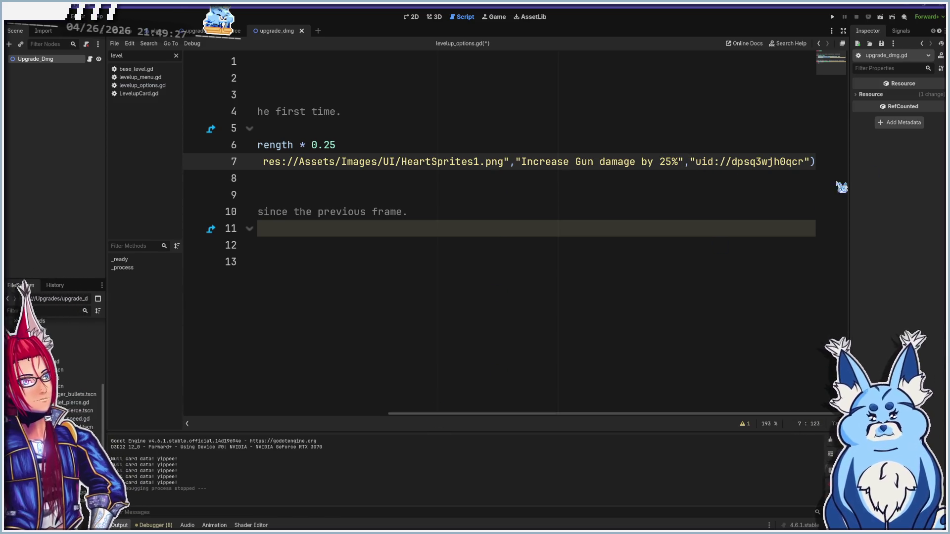
pyautogui.moveTo(431, 423)
pyautogui.mouseDown()
pyautogui.moveTo(317, 422)
pyautogui.moveTo(176, 389)
pyautogui.mouseUp()
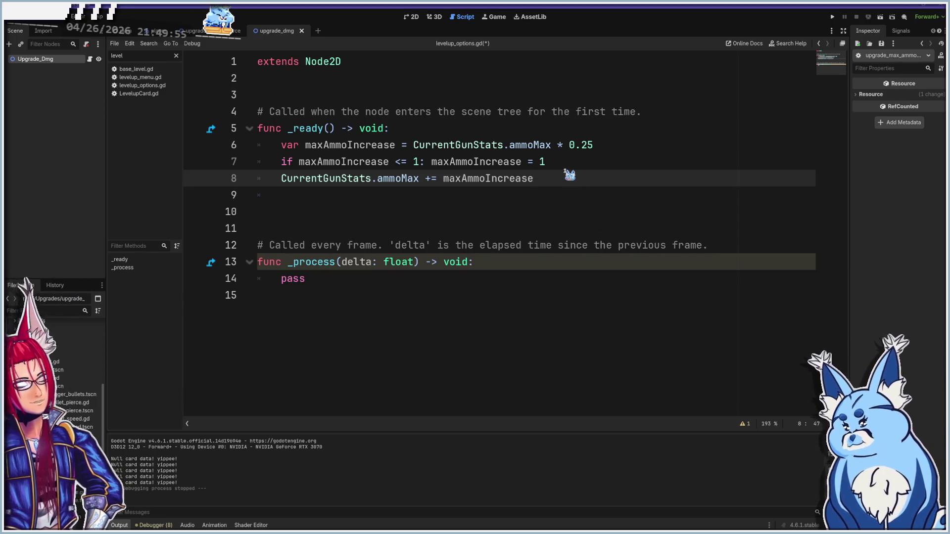
# - After the ammo increase, add LevelupOptions.insertLevelupCard with the pasted Max Ammo Up arguments
pyautogui.press('Down')
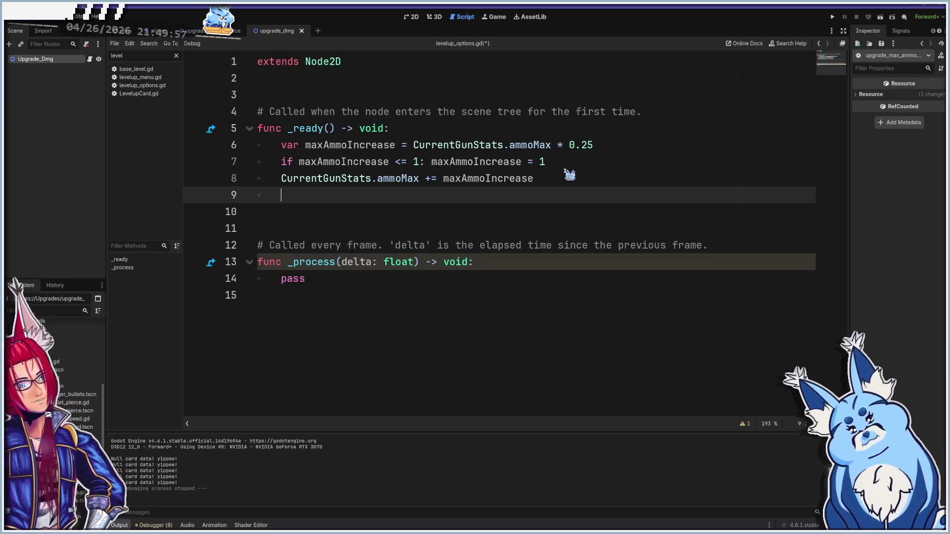
pyautogui.press('Return')
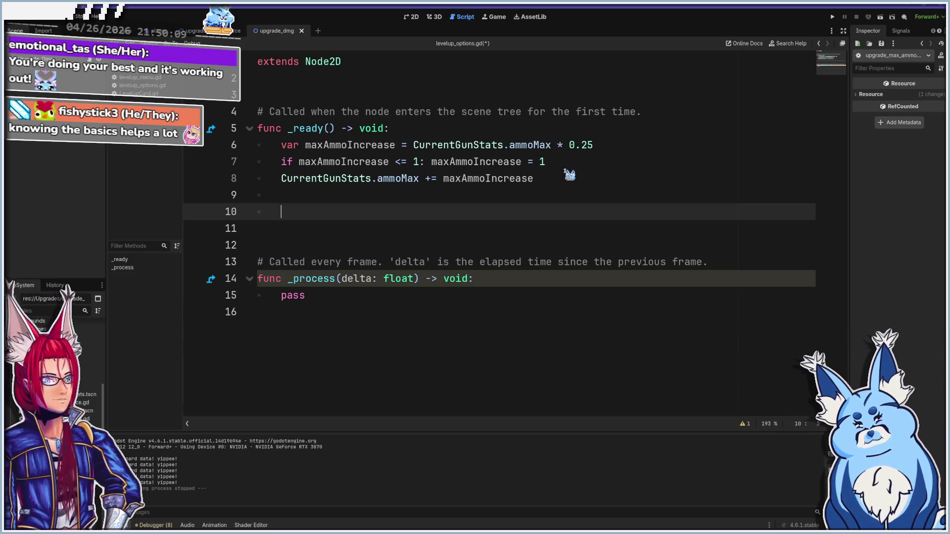
pyautogui.write('levelui')
pyautogui.press('Return')
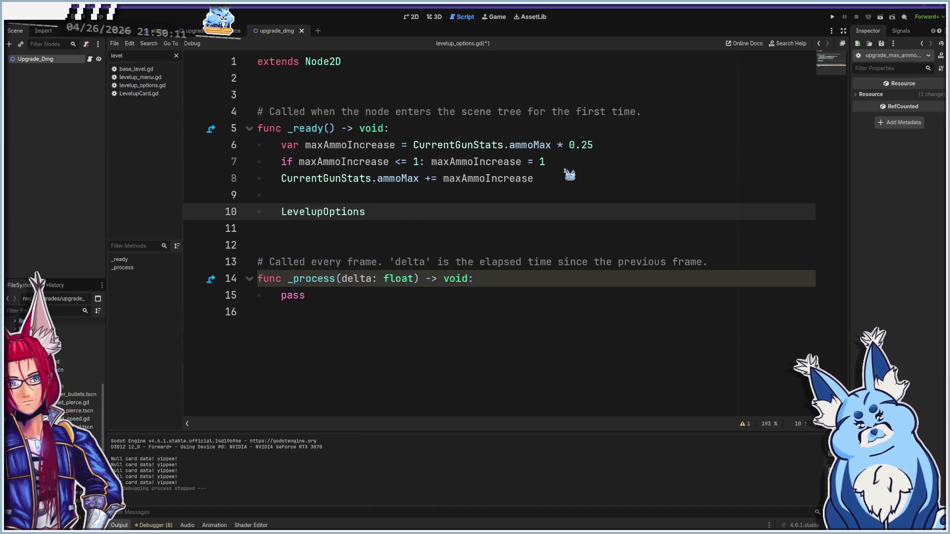
pyautogui.write('.in')
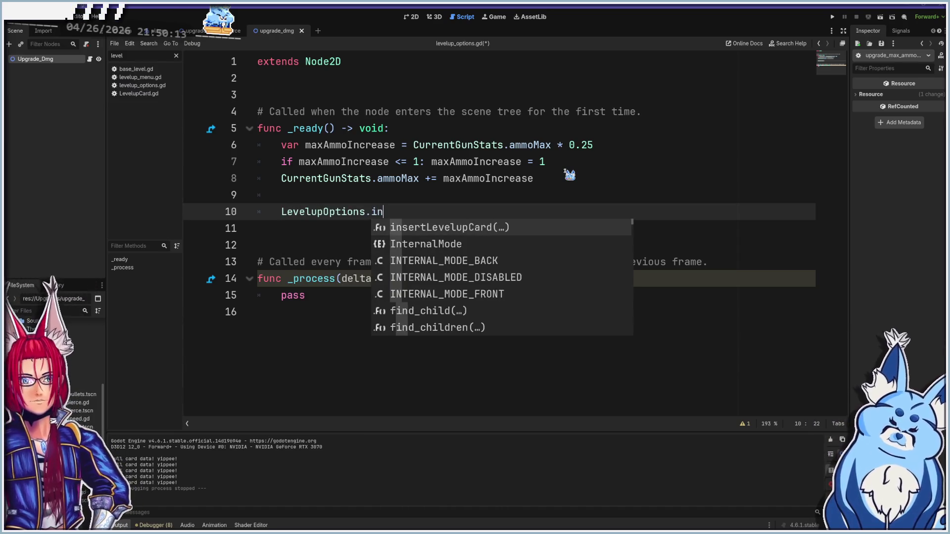
pyautogui.press('Return')
pyautogui.write('"Max Ammo Up", \t\t\t"res://Assets/Images/UI/HeartSprites1.png", \t\t\t"Increase max ammo by 25%, by at least 1", \t\t\t"uid://c5o6581ljfccq"')
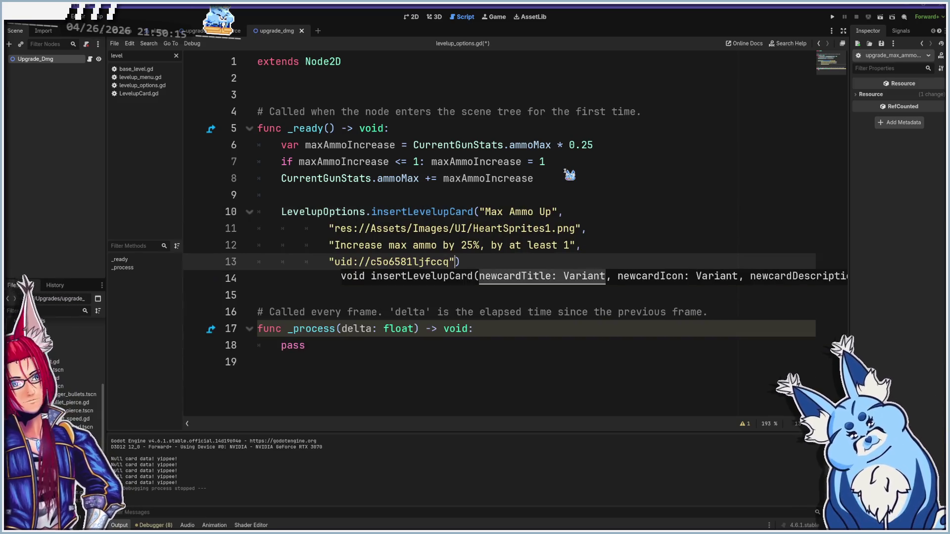
# - Join the Max Ammo Up uid, description and icon path onto the call line
pyautogui.click(582, 211)
pyautogui.click(330, 262)
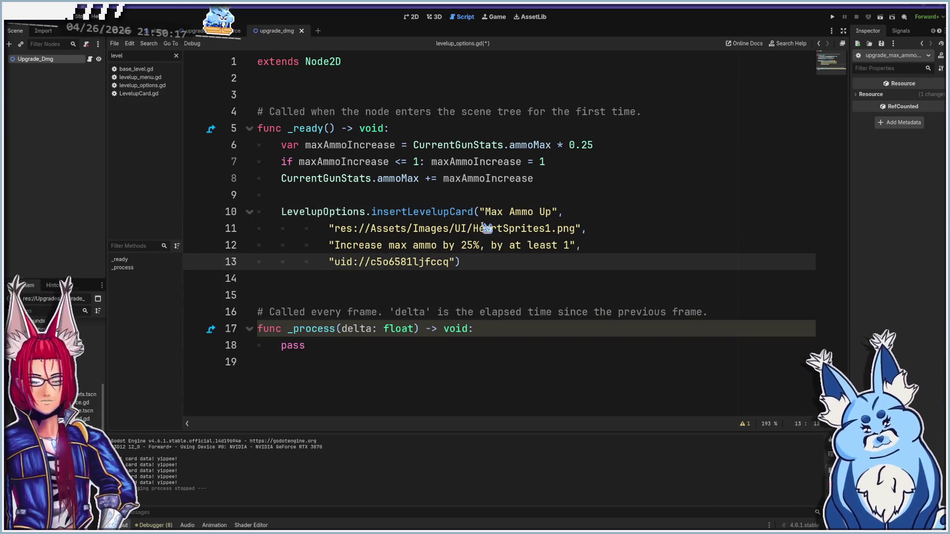
pyautogui.press('BackSpace')
pyautogui.press('BackSpace')
pyautogui.press('BackSpace')
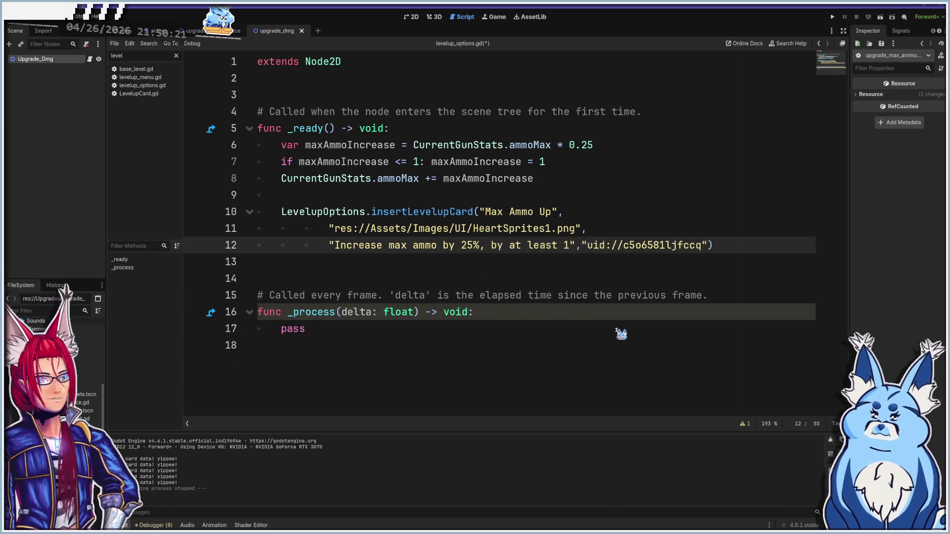
pyautogui.press('BackSpace')
pyautogui.press('BackSpace')
pyautogui.press('BackSpace')
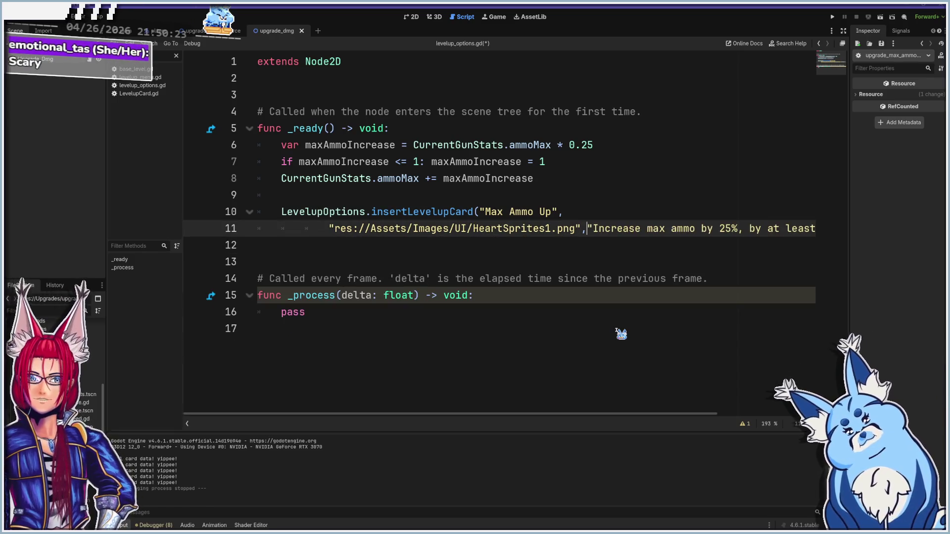
pyautogui.press('BackSpace')
pyautogui.press('BackSpace')
pyautogui.press('BackSpace')
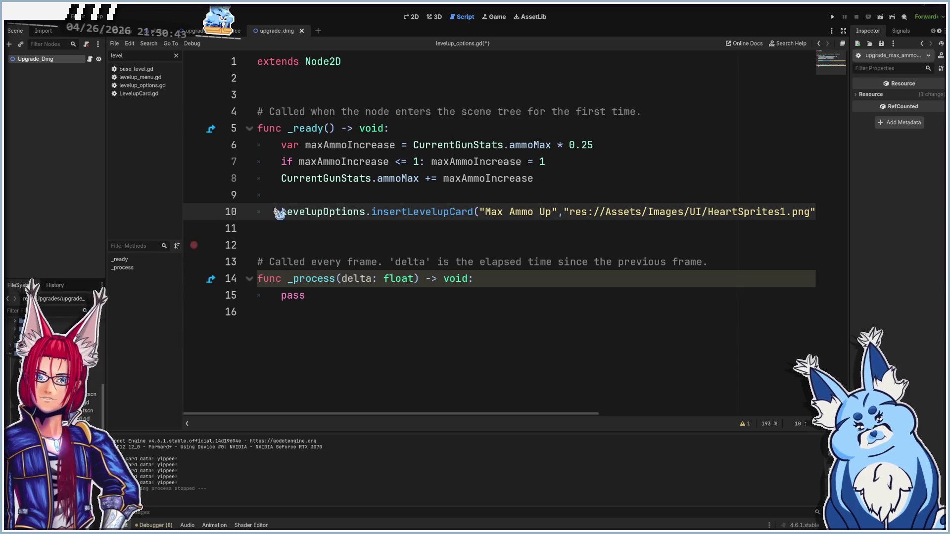
pyautogui.click(293, 195)
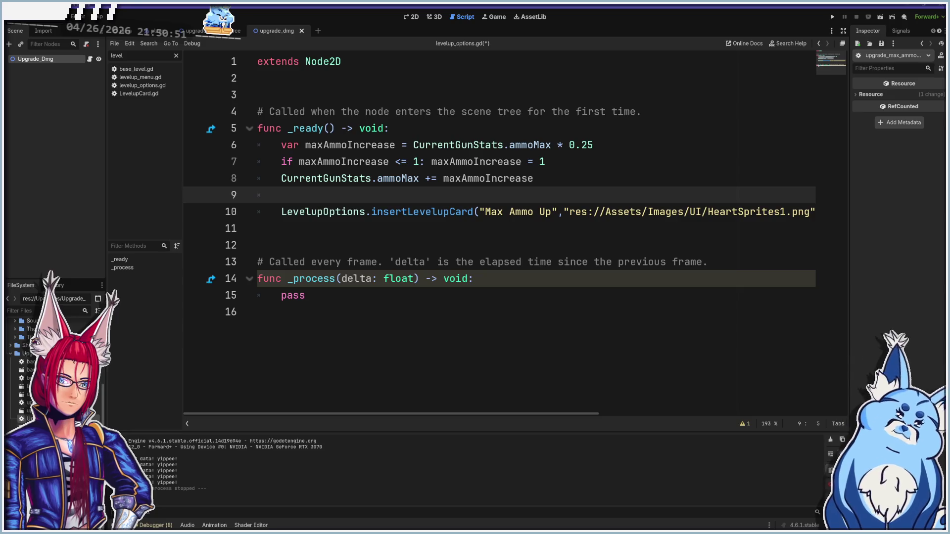
# - In the faster movement upgrade script, add insertLevelupCard with the pasted Speed Up arguments
pyautogui.click(577, 162)
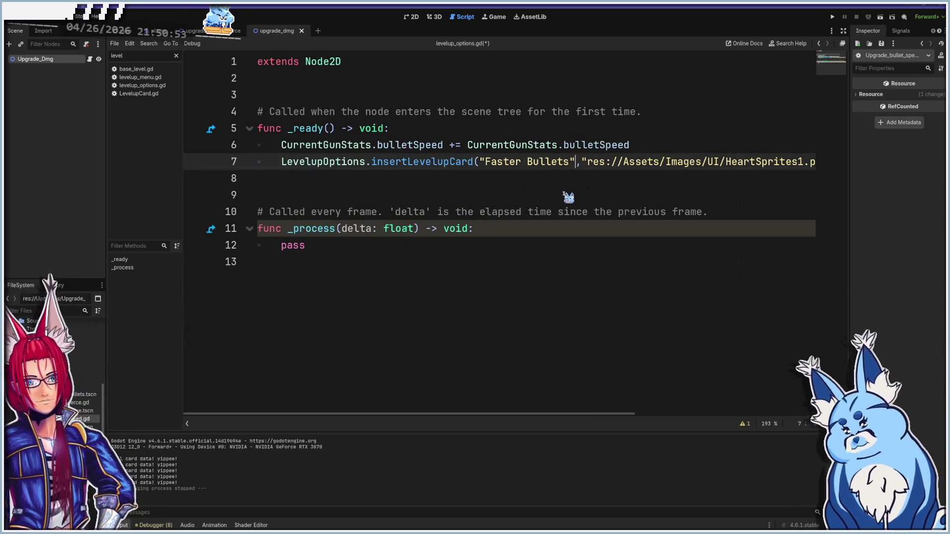
pyautogui.moveTo(460, 164)
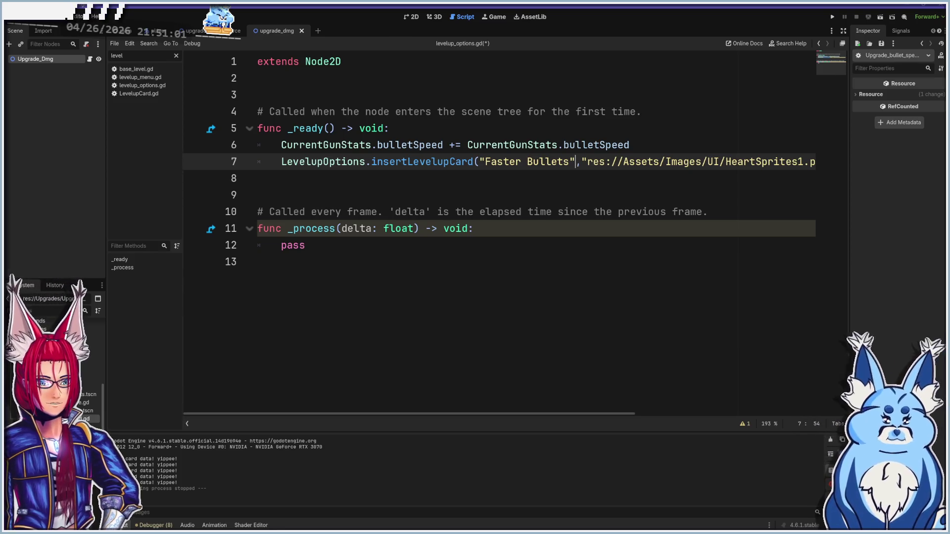
pyautogui.click(594, 145)
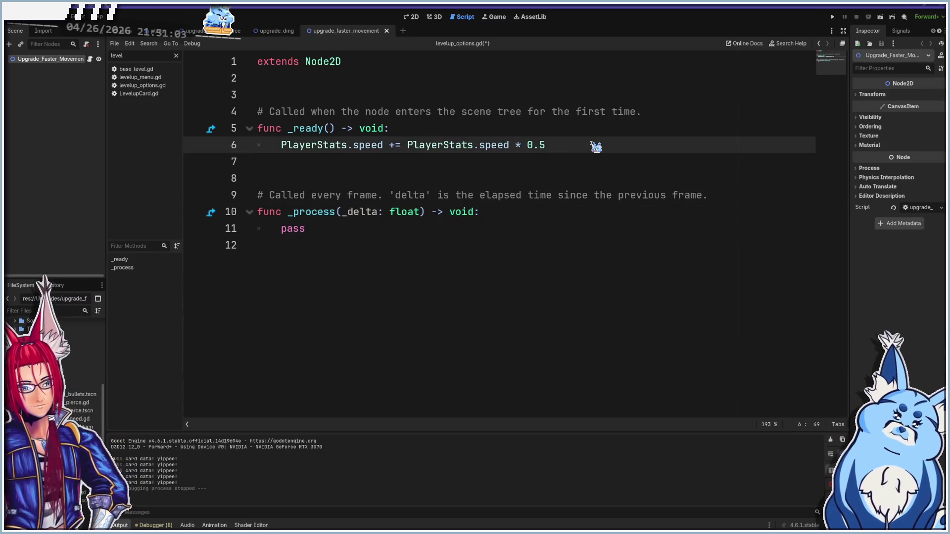
pyautogui.press('Return')
pyautogui.write('levelup')
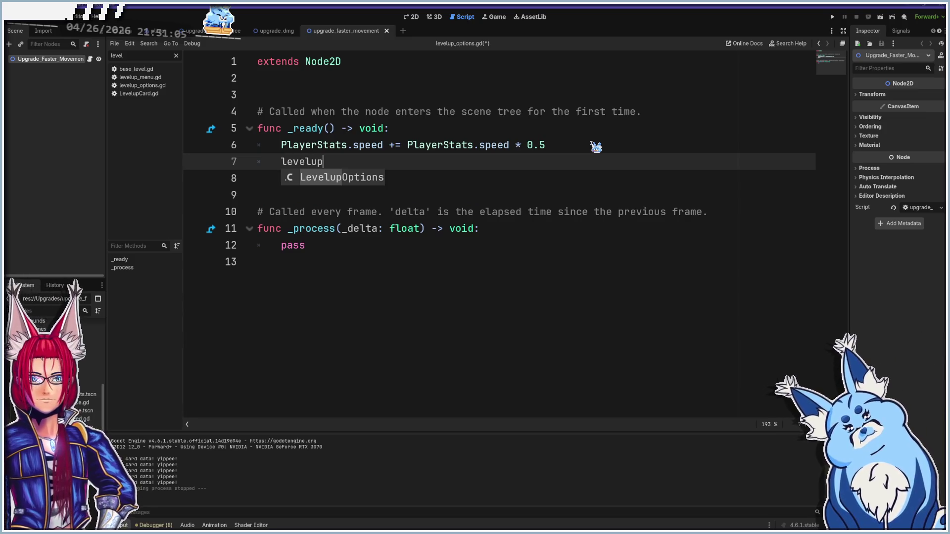
pyautogui.press('Return')
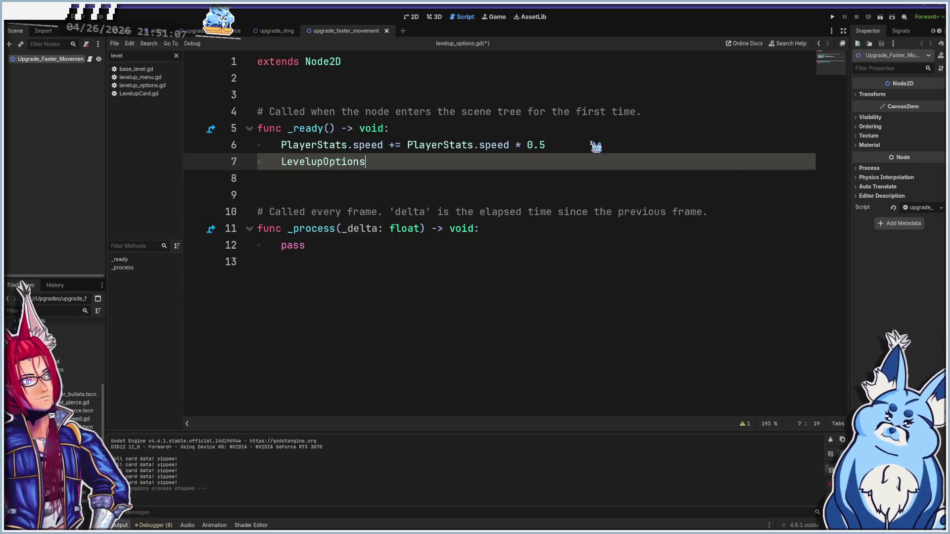
pyautogui.write('.in')
pyautogui.press('Return')
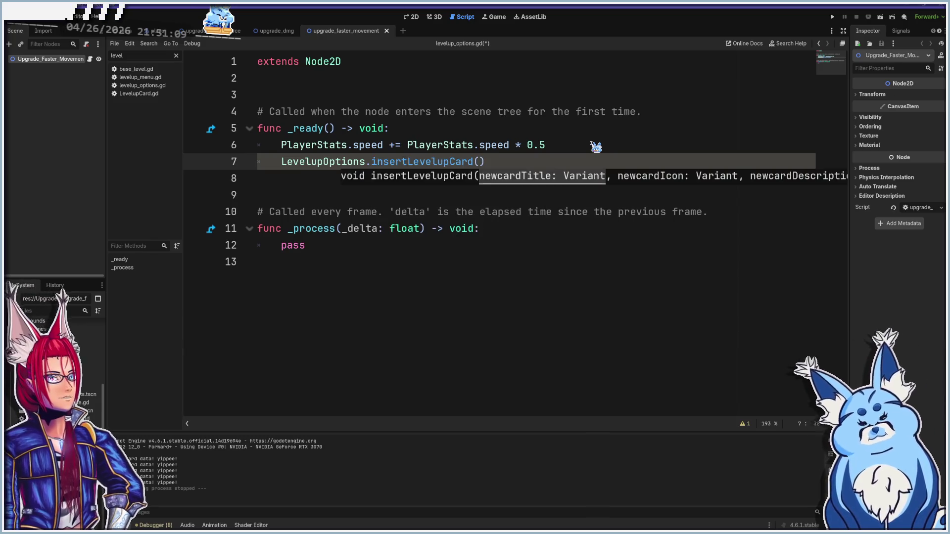
pyautogui.write('"Speed Up", \t\t\t"res://Assets/Images/UI/HeartSprites1.png", \t\t\t"Increase speed by 50%", \t\t\t"uid://e40bgkhsajgj"')
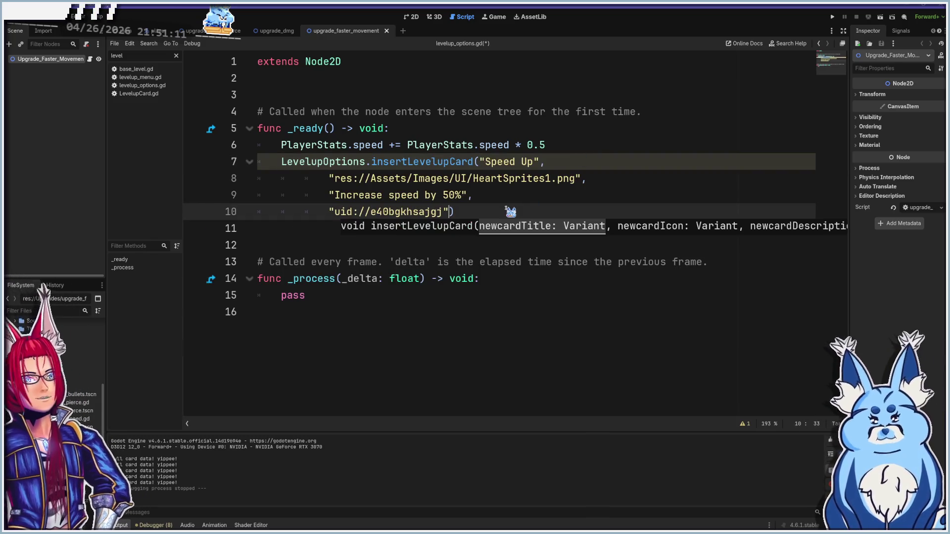
# - Join the Speed Up uid, 'Increase speed by 50%' description and icon path onto line 7
pyautogui.press('Home')
pyautogui.press('BackSpace')
pyautogui.press('BackSpace')
pyautogui.press('BackSpace')
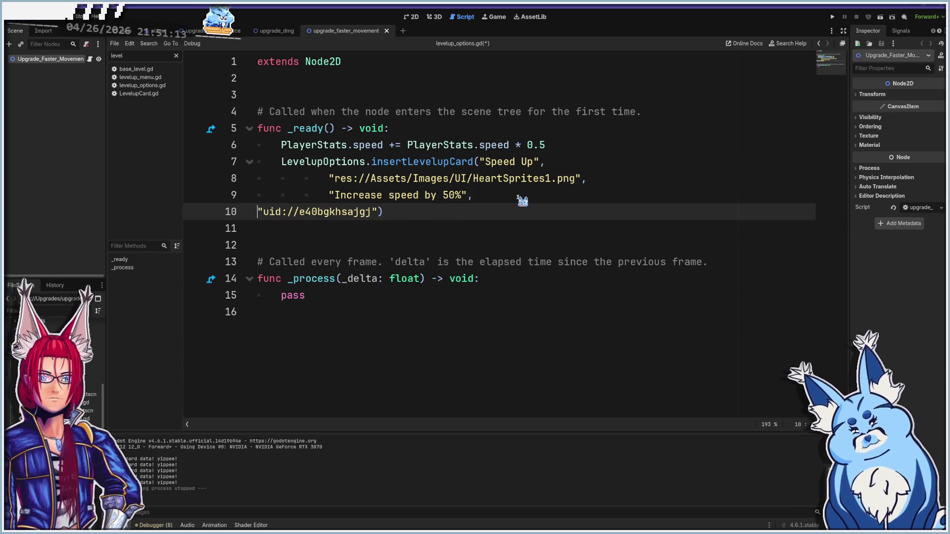
pyautogui.press('BackSpace')
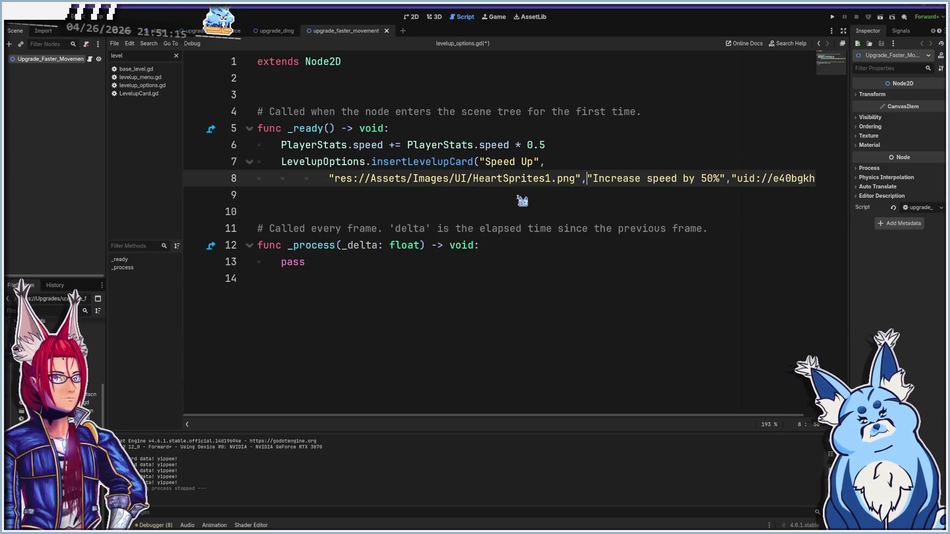
pyautogui.press('BackSpace')
pyautogui.press('BackSpace')
pyautogui.press('BackSpace')
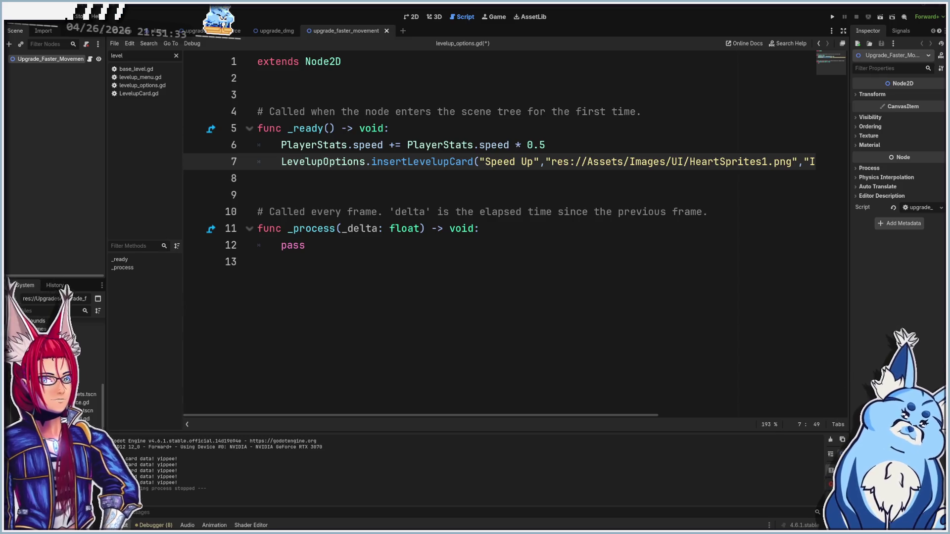
pyautogui.click(83, 404)
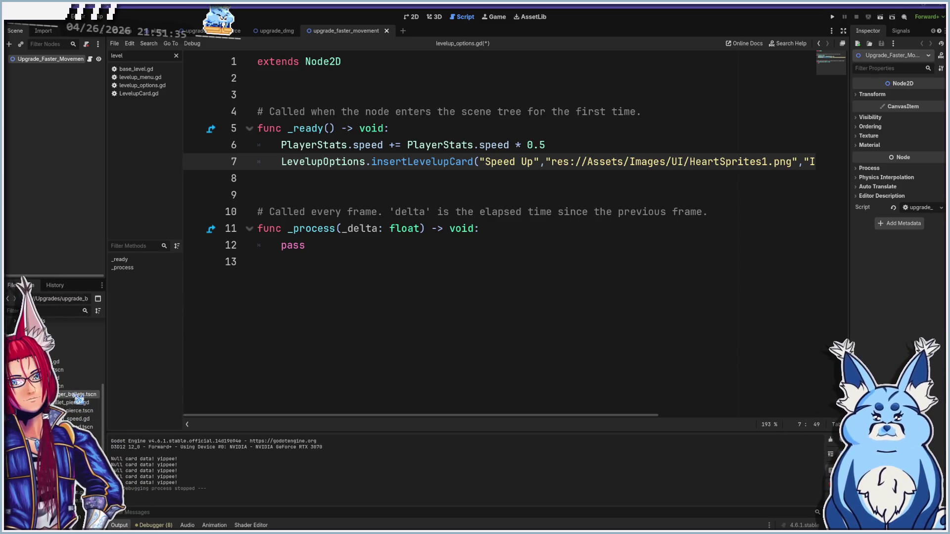
# - Open the bullet pierce script, then the bigger bullets upgrade and its script resource
pyautogui.doubleClick(82, 403)
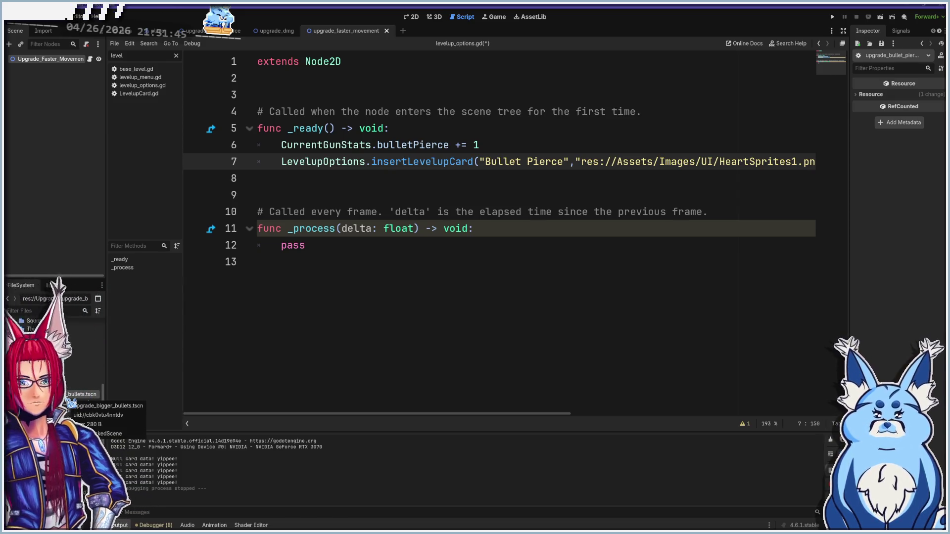
pyautogui.doubleClick(75, 395)
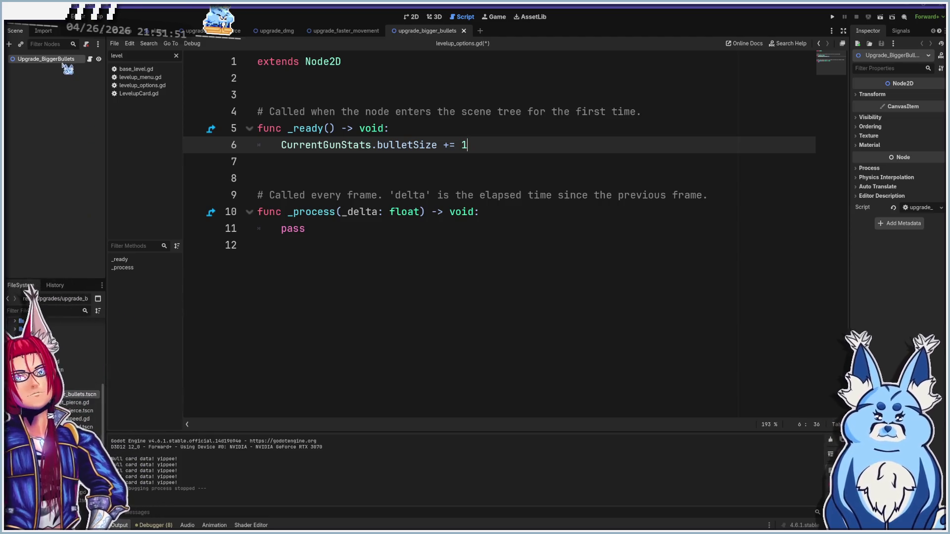
pyautogui.click(919, 208)
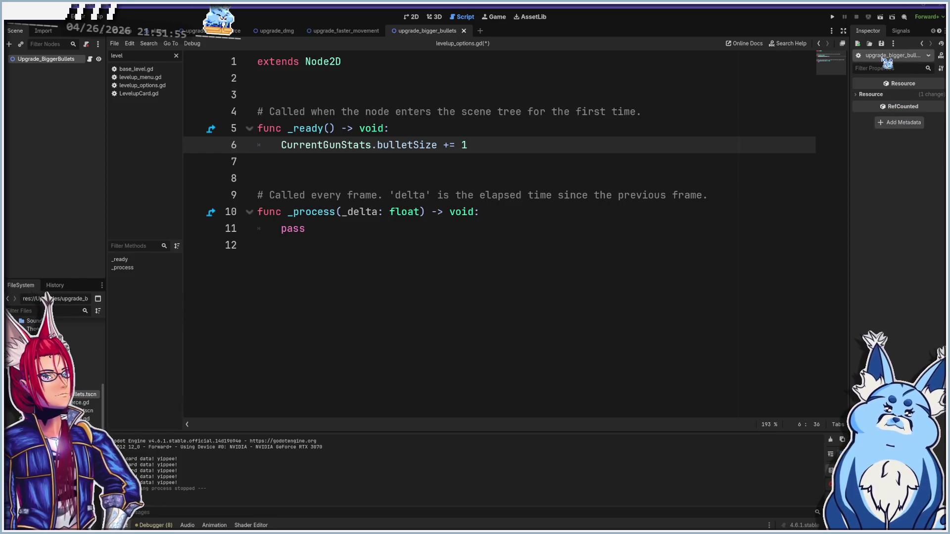
pyautogui.click(931, 55)
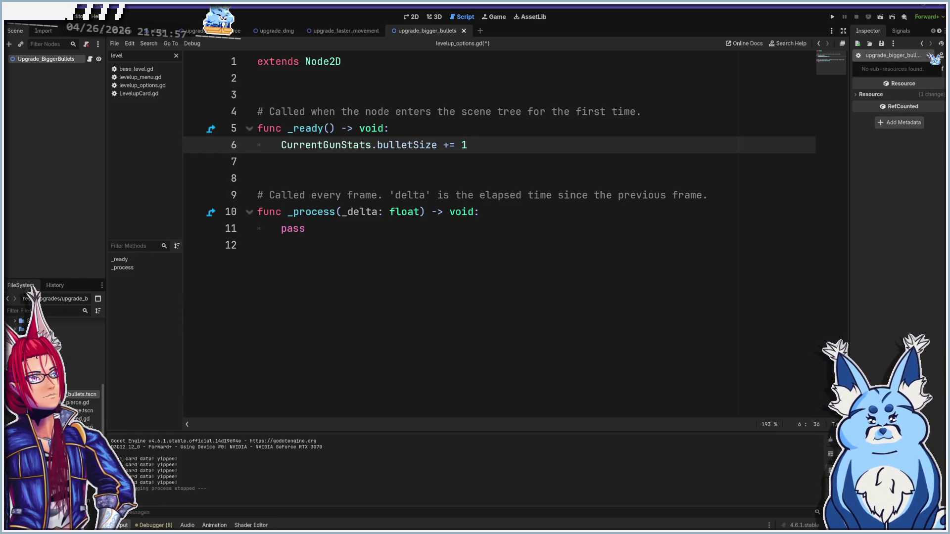
pyautogui.click(933, 56)
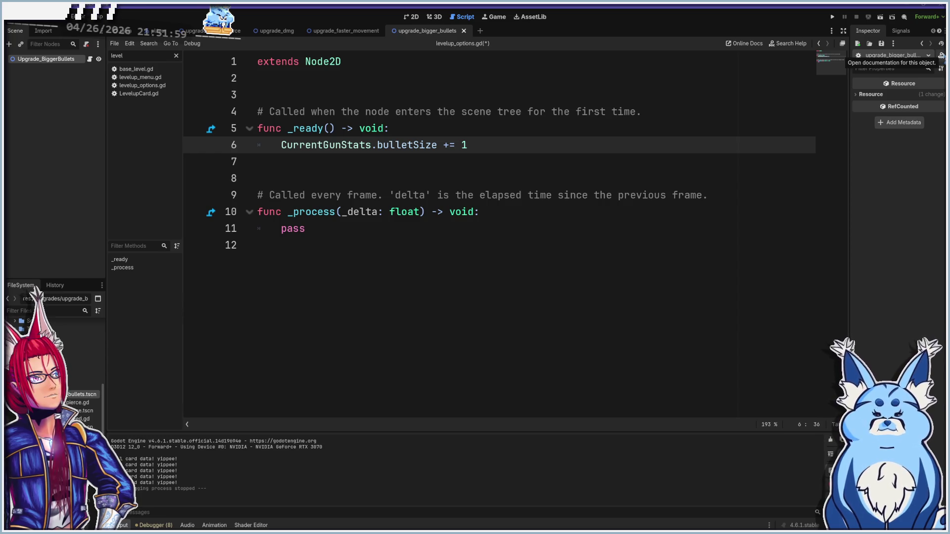
pyautogui.click(942, 56)
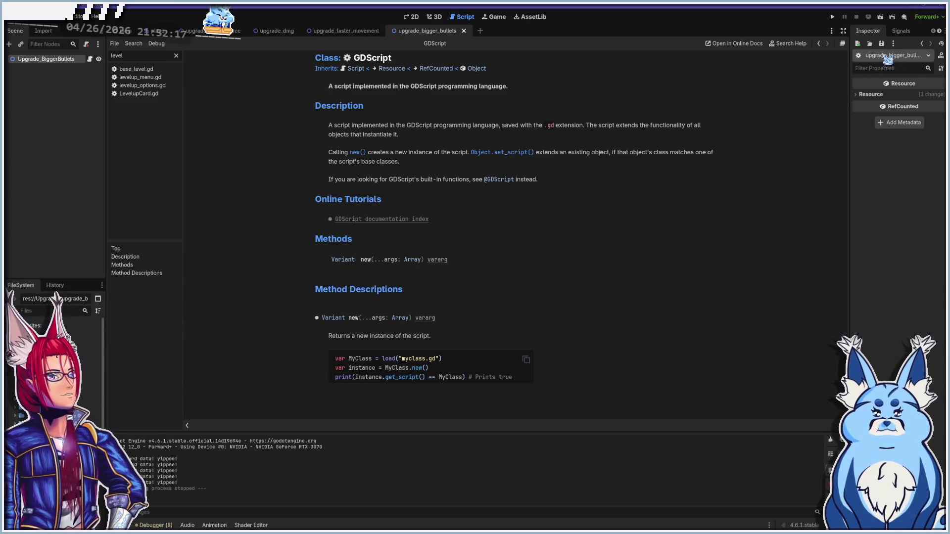
pyautogui.click(929, 55)
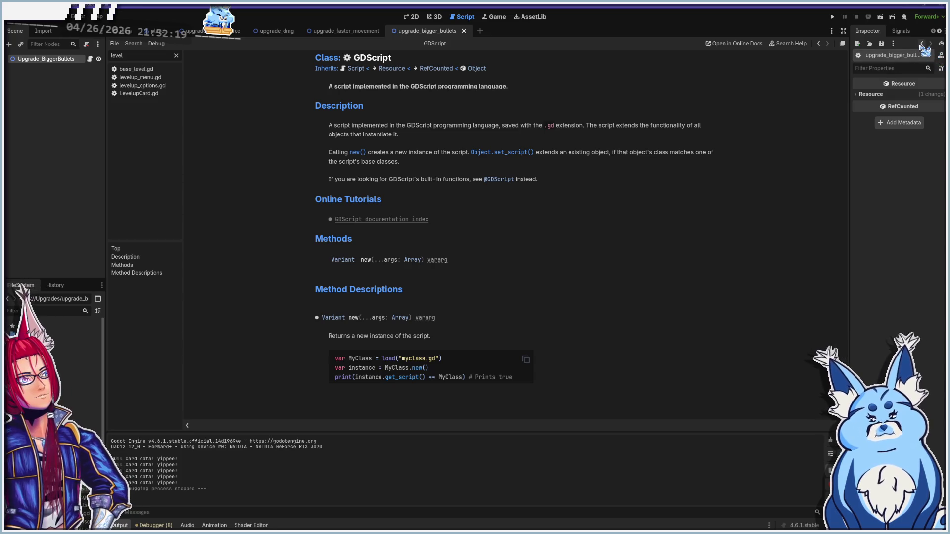
pyautogui.click(906, 69)
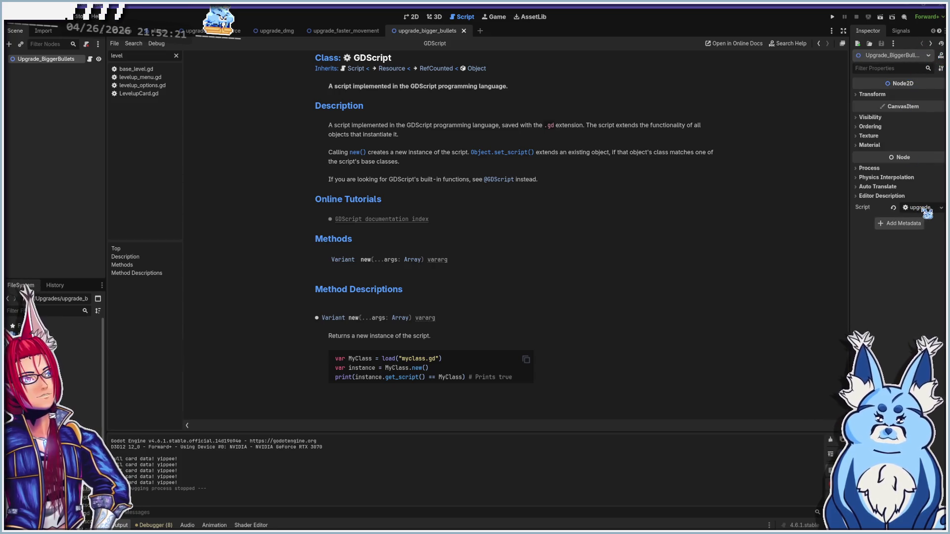
pyautogui.click(937, 208)
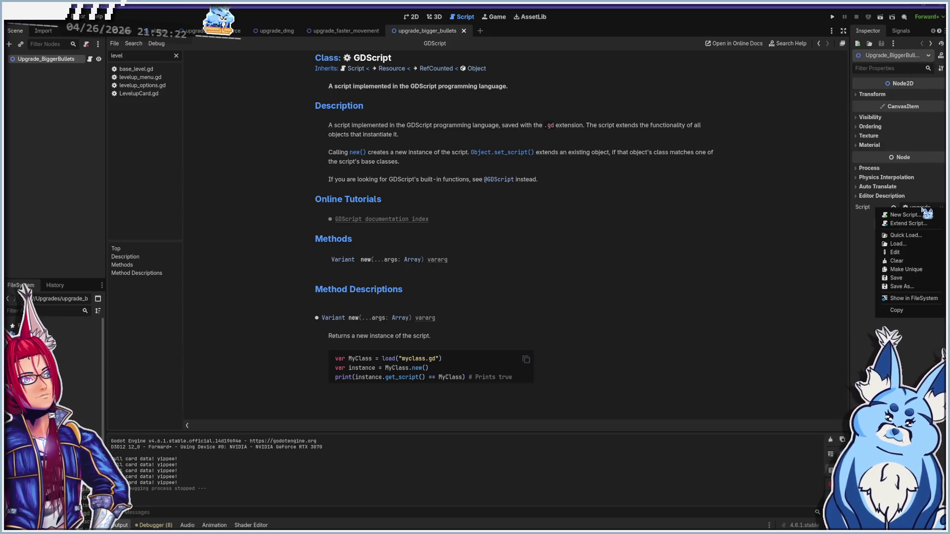
pyautogui.click(905, 244)
pyautogui.click(665, 131)
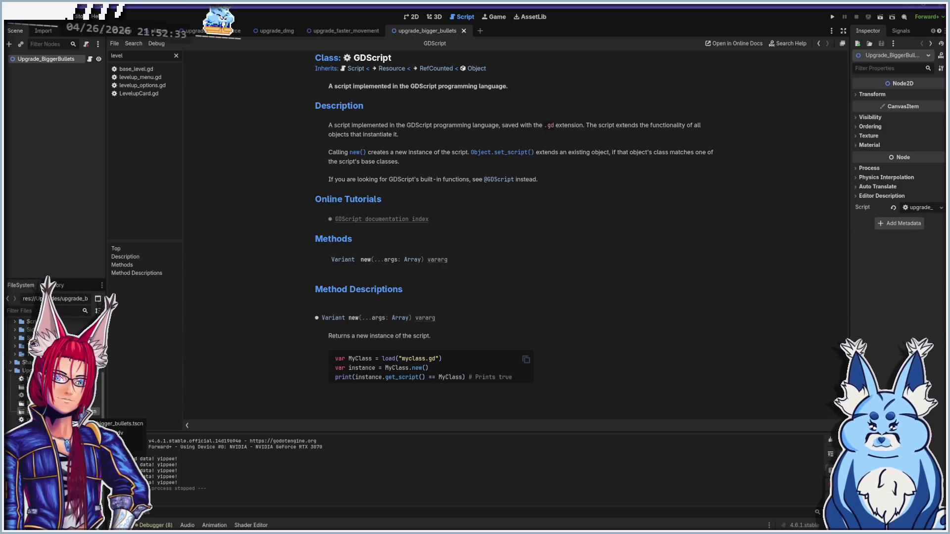
pyautogui.scroll(5, 54, 367)
pyautogui.scroll(2, 20, 405)
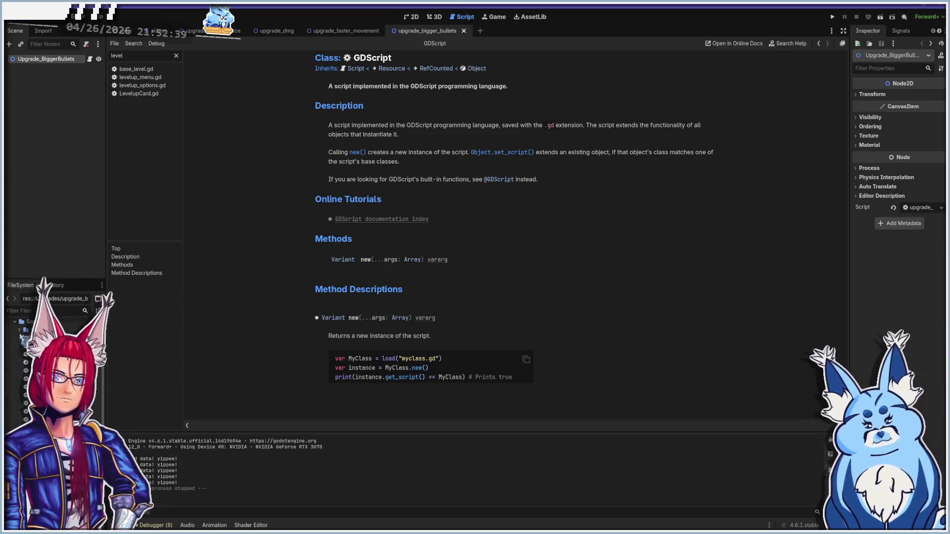
pyautogui.scroll(-10, 21, 337)
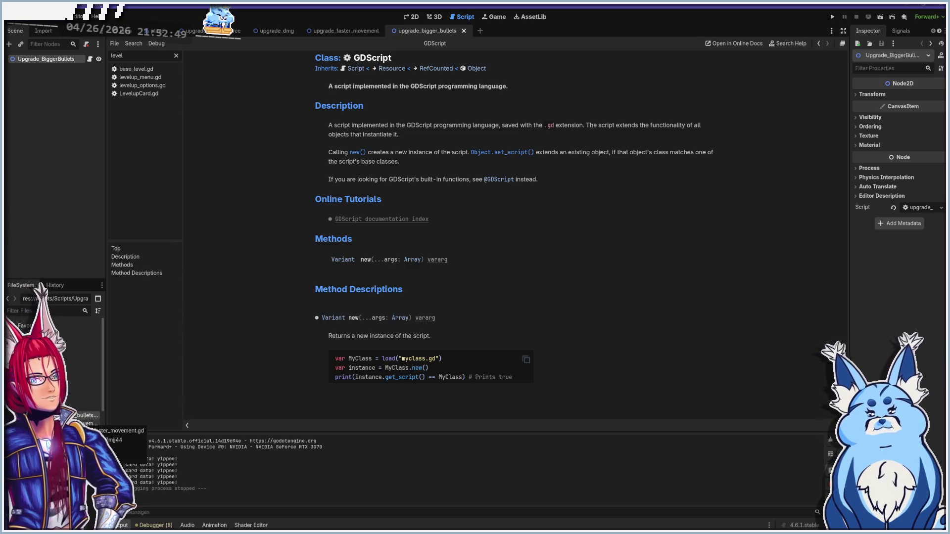
pyautogui.hotkey('alt', 'Left')
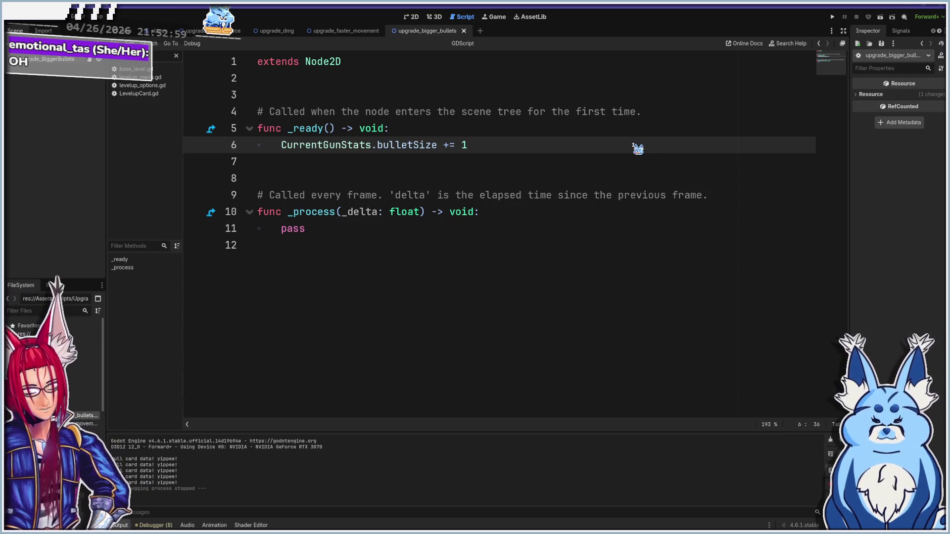
# - After the bullet size increase, add LevelupOptions.insertLevelupCard with the pasted Bigger Bullets arguments
pyautogui.press('Return')
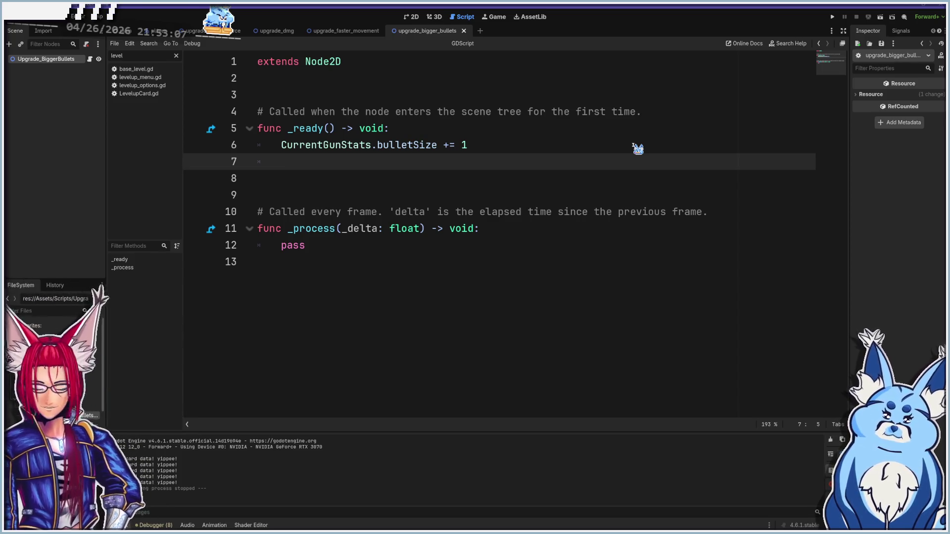
pyautogui.write('levelup')
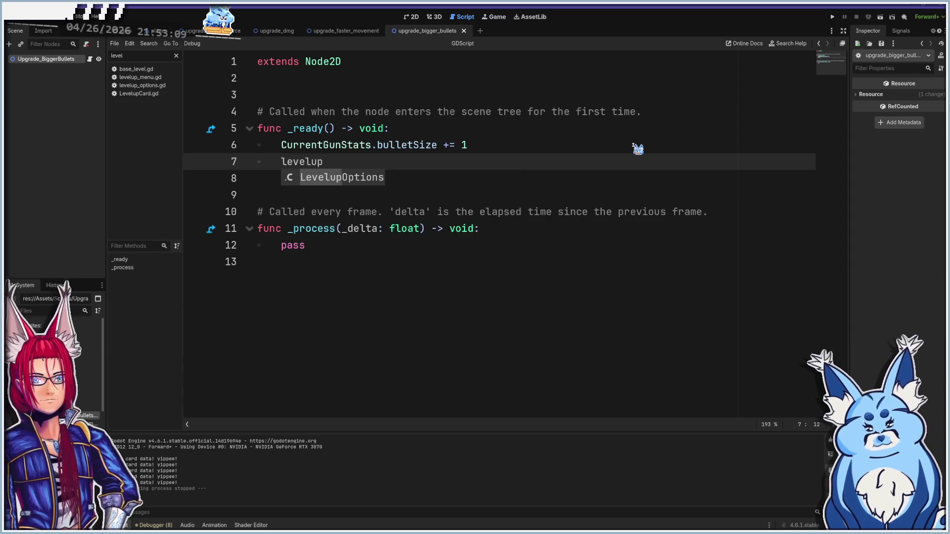
pyautogui.press('Return')
pyautogui.write('.in')
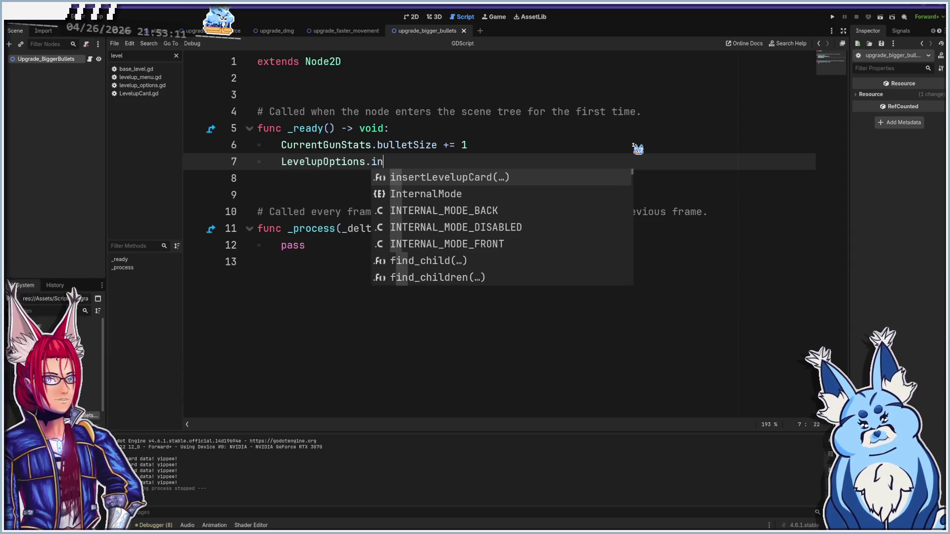
pyautogui.write('s')
pyautogui.press('Return')
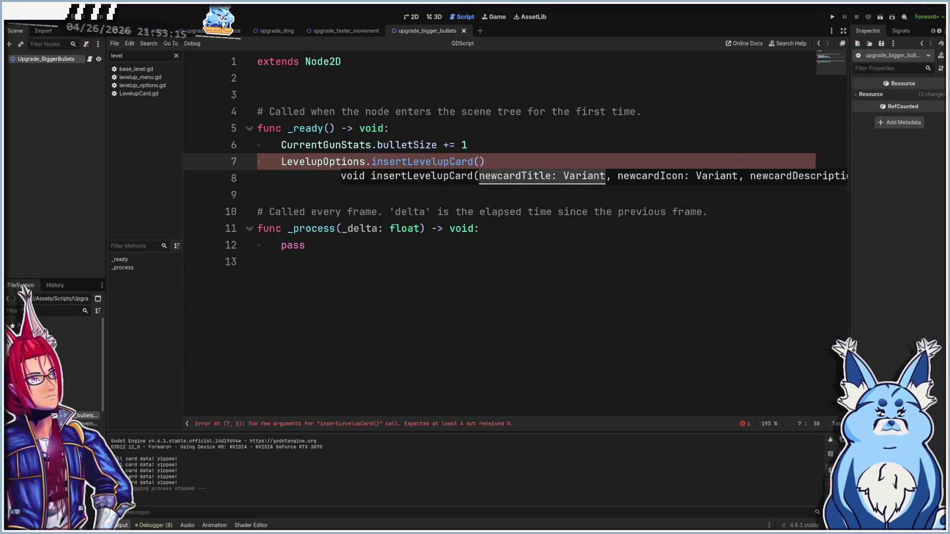
pyautogui.hotkey('ctrl', 'v')
# - Join the card's image path, description and uid onto line 7
pyautogui.click(542, 161)
pyautogui.press('BackSpace')
pyautogui.press('BackSpace')
pyautogui.press('BackSpace')
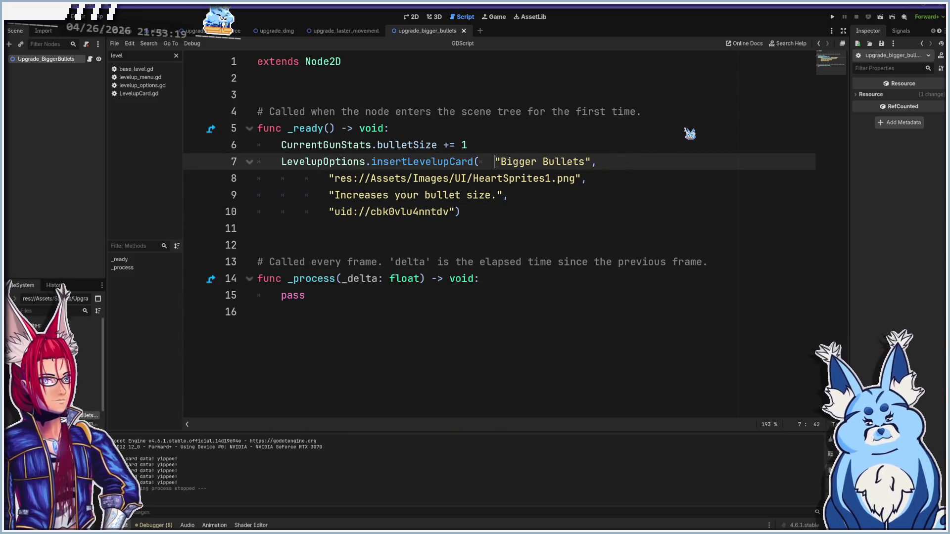
pyautogui.press('Delete')
pyautogui.press('Delete')
pyautogui.press('Delete')
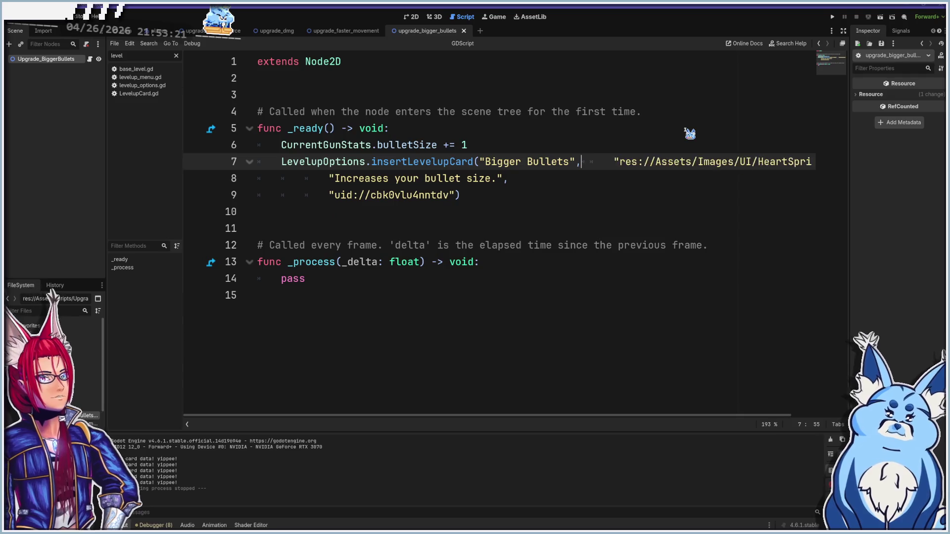
pyautogui.press('End')
pyautogui.press('Delete')
pyautogui.press('Delete')
pyautogui.press('Delete')
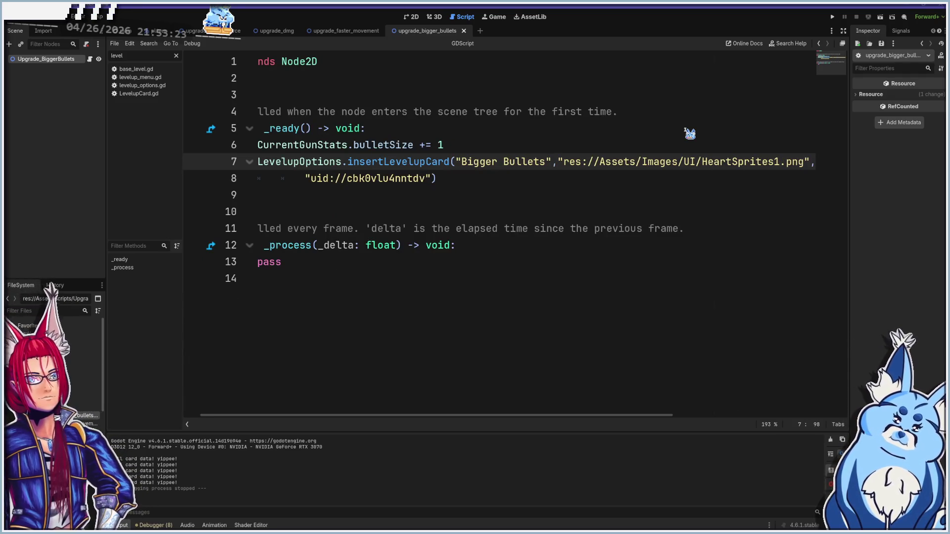
pyautogui.hscroll(5, 690, 133)
pyautogui.click(637, 162)
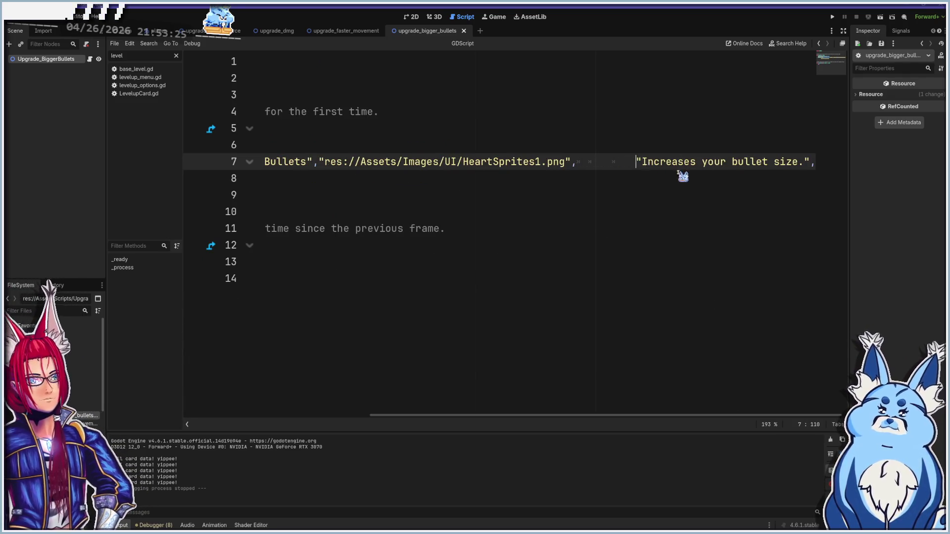
pyautogui.press('BackSpace')
pyautogui.press('BackSpace')
pyautogui.click(634, 178)
pyautogui.press('Home')
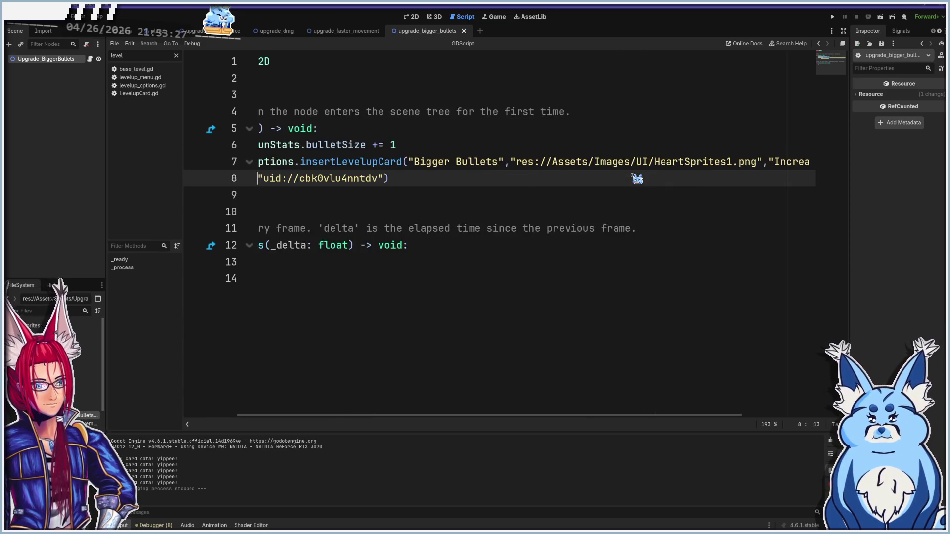
pyautogui.press('BackSpace')
pyautogui.press('BackSpace')
pyautogui.press('BackSpace')
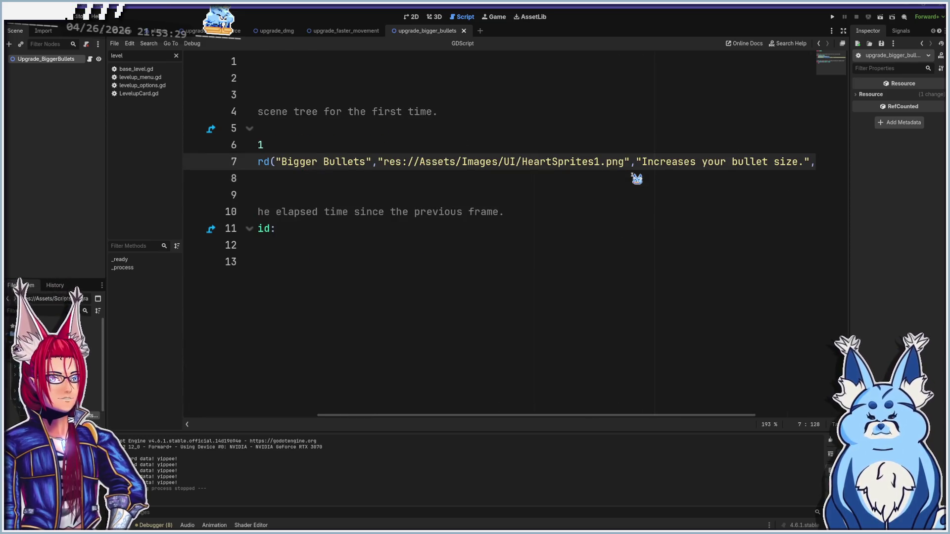
pyautogui.hscroll(2, 501, 418)
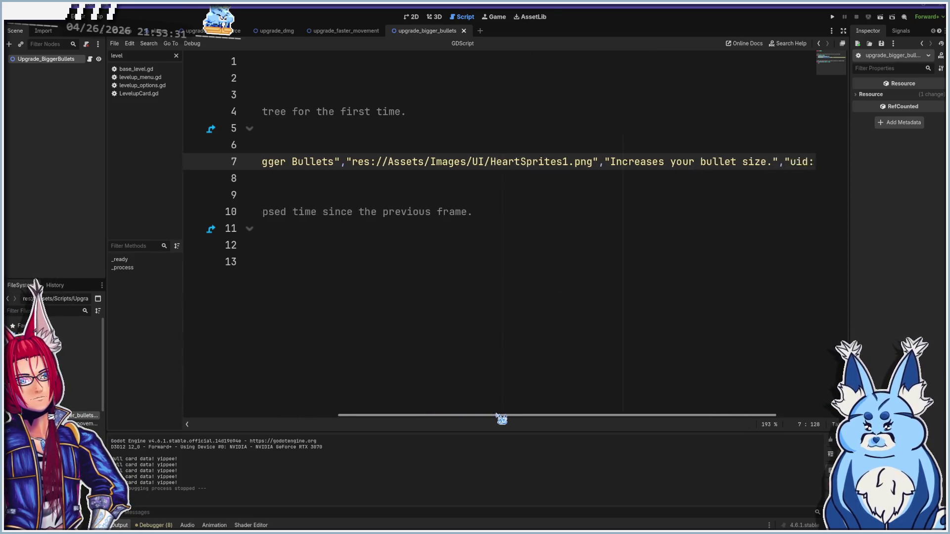
pyautogui.moveTo(500, 418); pyautogui.dragTo(575, 415)
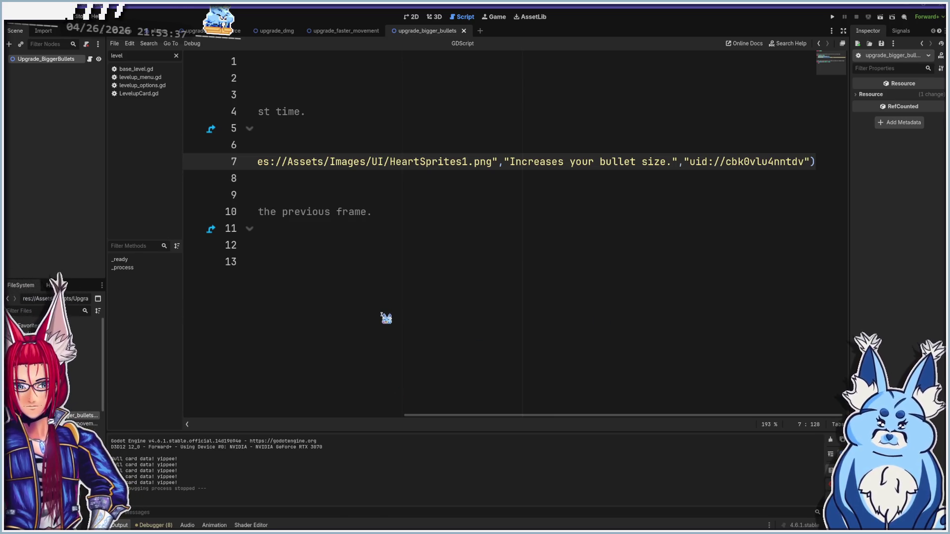
# - Retitle the card to 'Bigger Bullets (Again)'
pyautogui.press('Home')
pyautogui.click(461, 161)
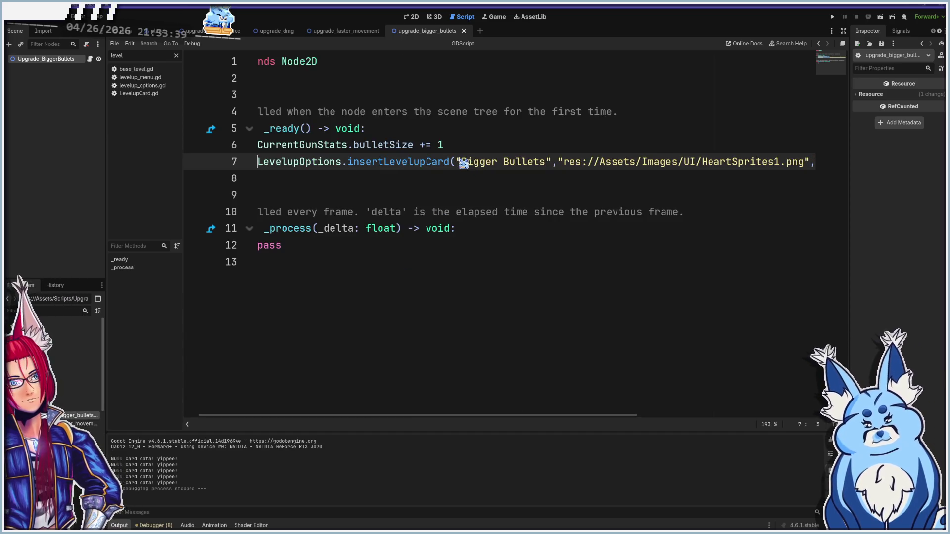
pyautogui.click(546, 162)
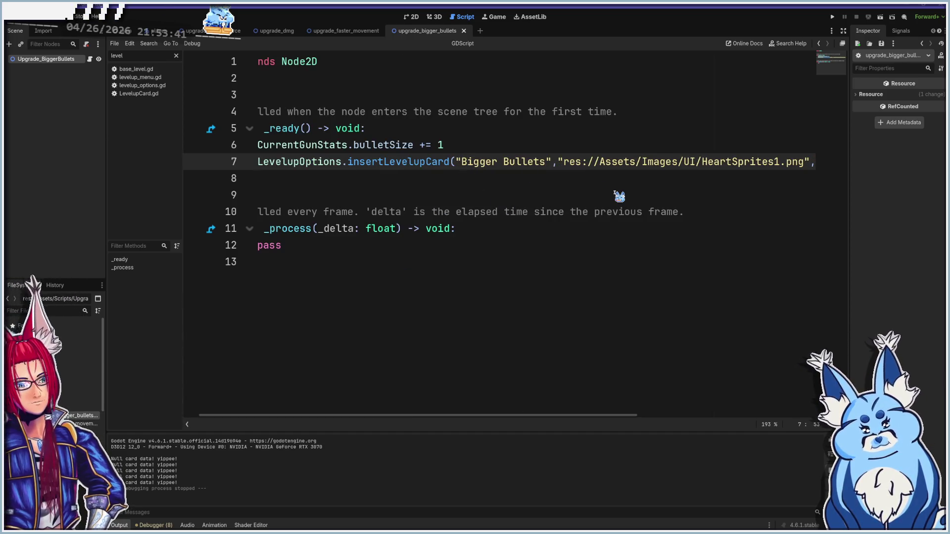
pyautogui.write('(Again)')
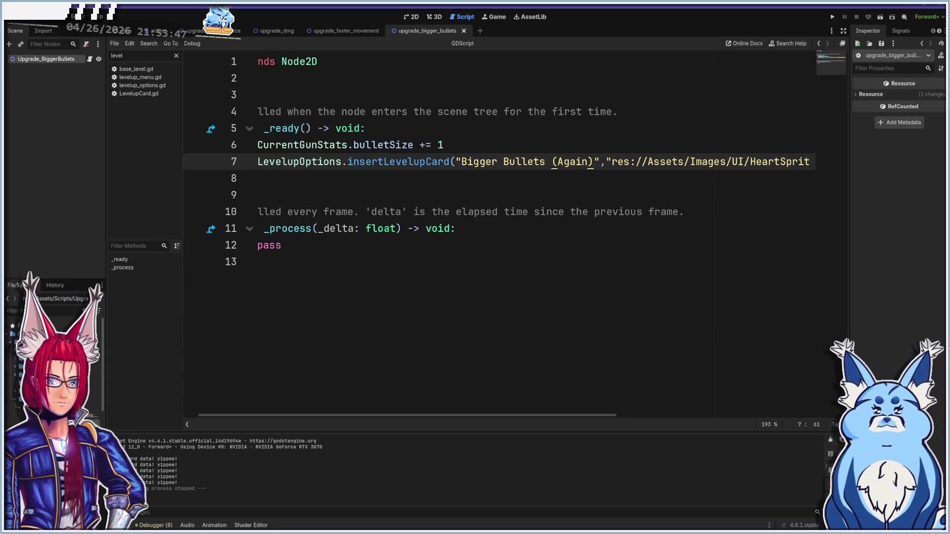
# - In upgrade_faster_movement.gd, change the card title to 'Speed Up (Again)' and save
pyautogui.doubleClick(87, 424)
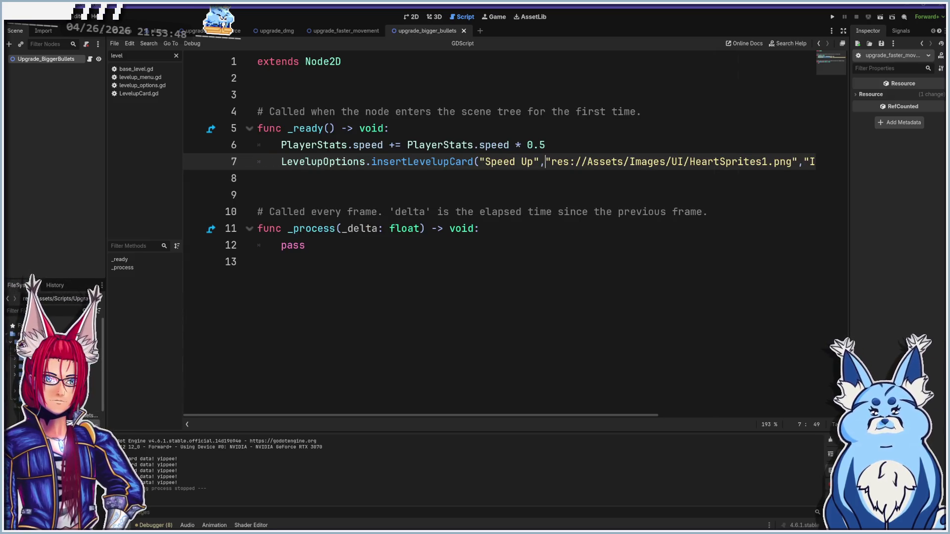
pyautogui.click(537, 165)
pyautogui.write('(Again')
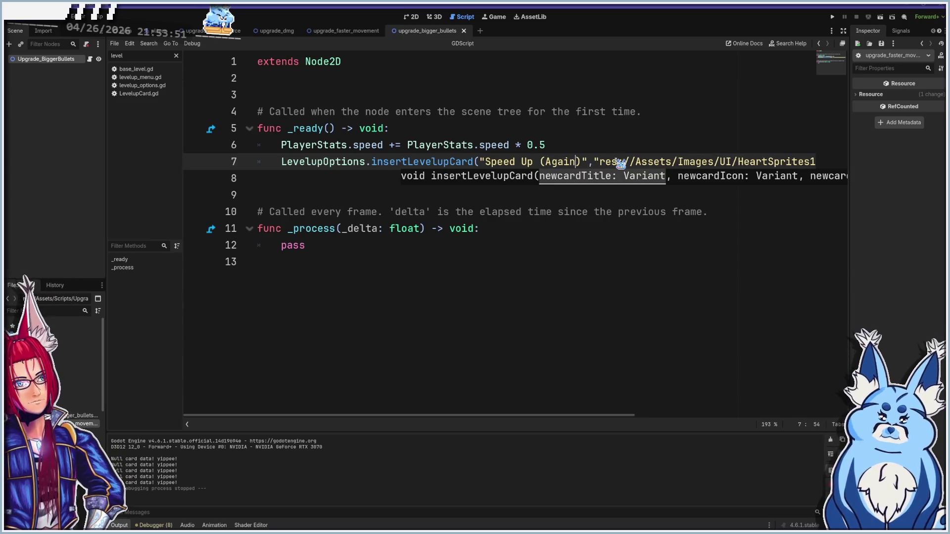
pyautogui.write(')')
pyautogui.hotkey('ctrl', 's')
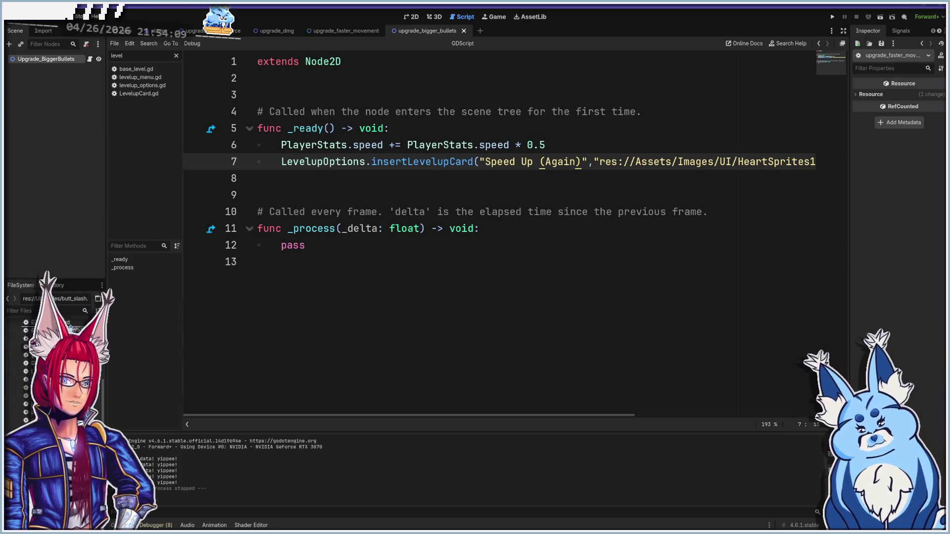
# - Move back_shot.gd and butt_slash.gd into res://Assets/Scripts/Upgrades and confirm the move
pyautogui.scroll(1, 71, 328)
pyautogui.moveTo(92, 367); pyautogui.dragTo(91, 368)
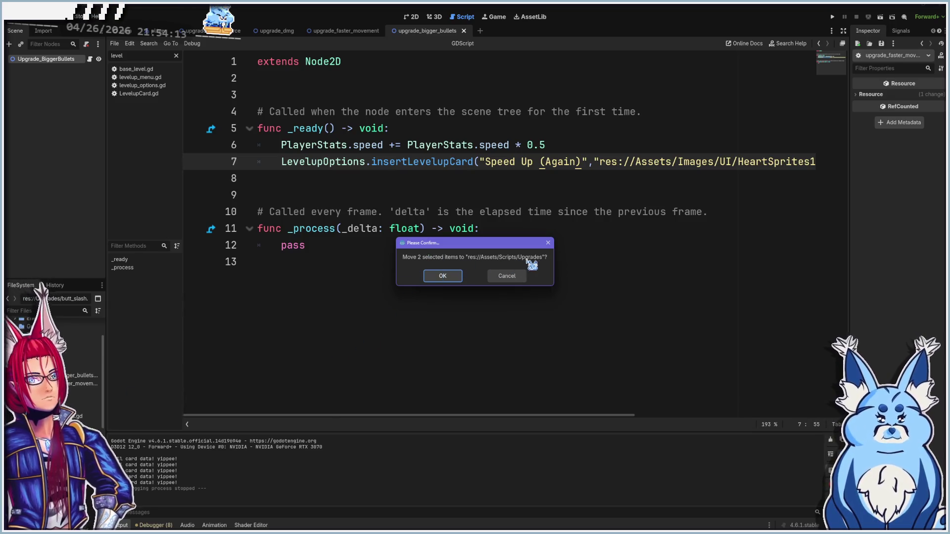
pyautogui.click(444, 275)
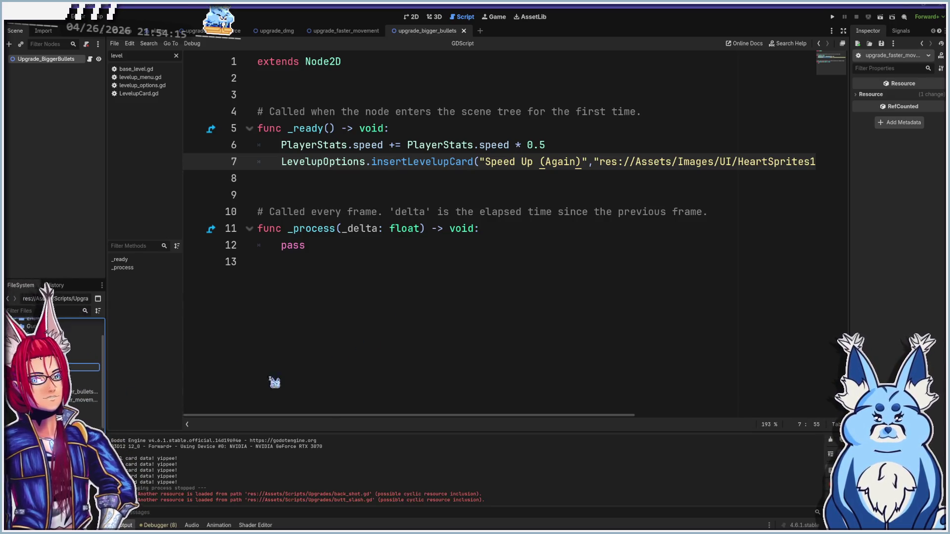
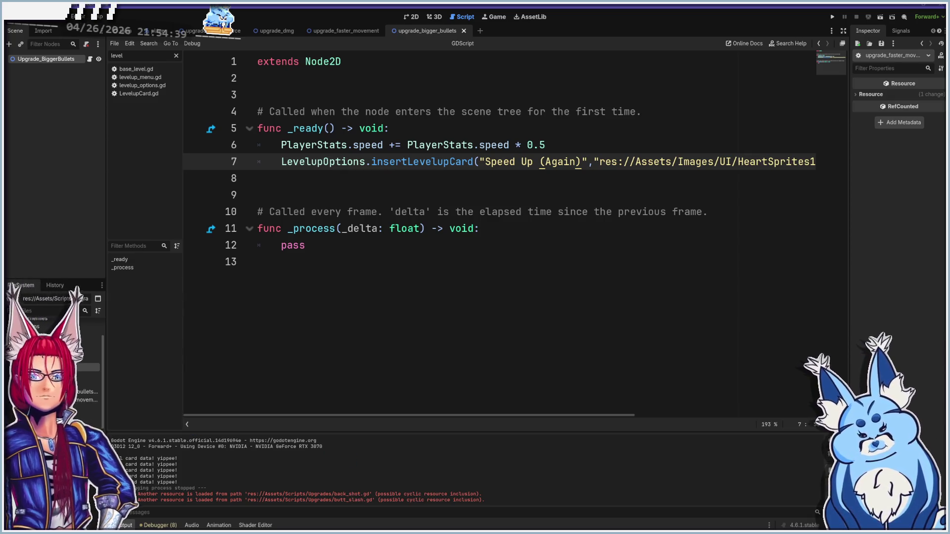
# - Show the Debugger's Errors list and scroll through the script warnings
pyautogui.click(169, 525)
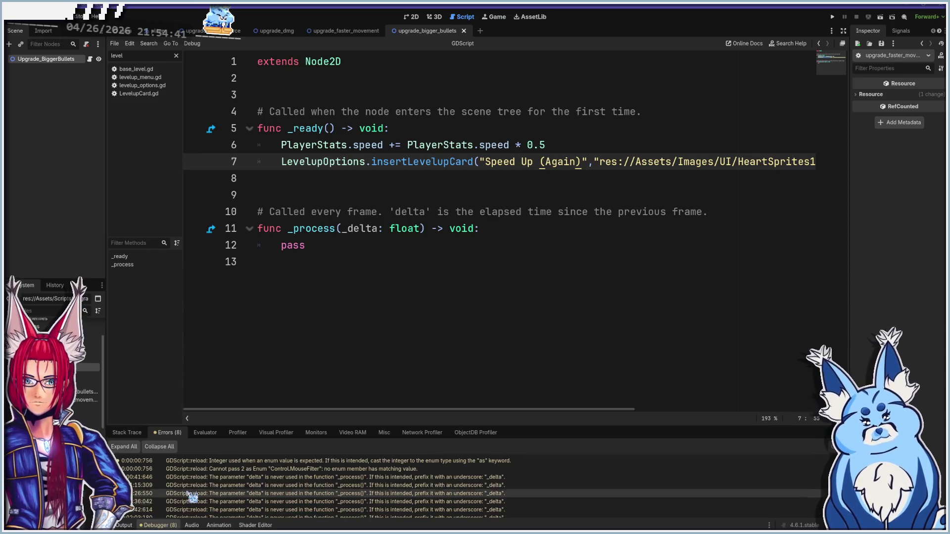
pyautogui.scroll(-1, 194, 489)
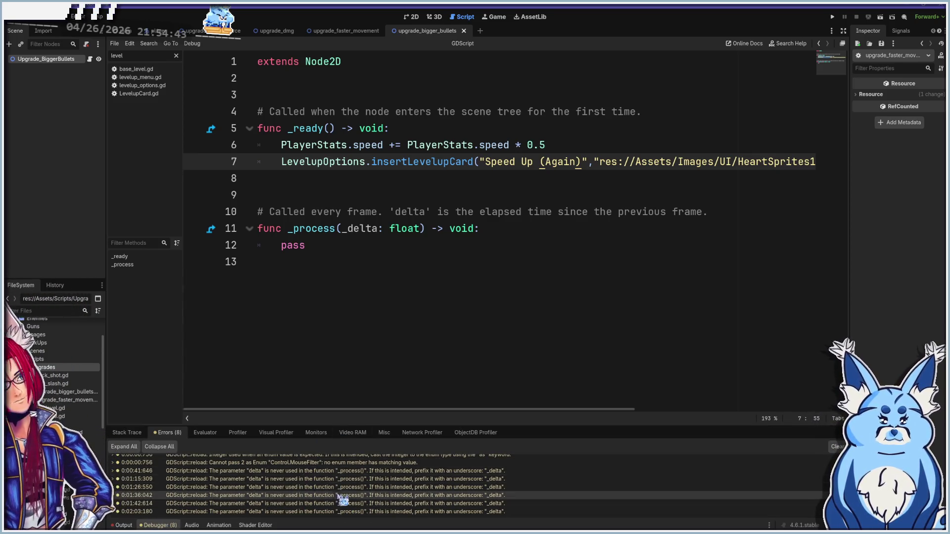
pyautogui.scroll(1, 366, 513)
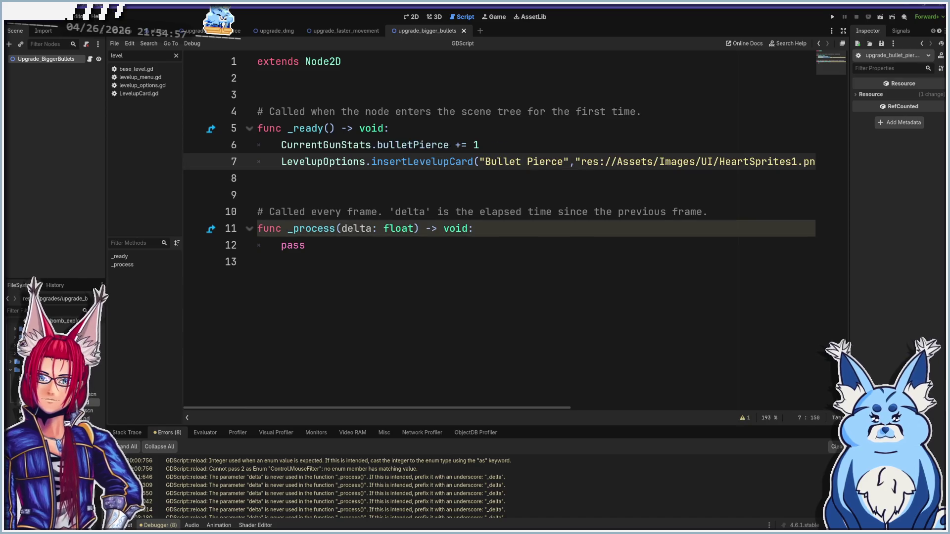
# - Append ' (Again)' to the Bullet Pierce, More Bullets More Spread, Max Ammo Up and Faster Reload card titles
pyautogui.click(563, 162)
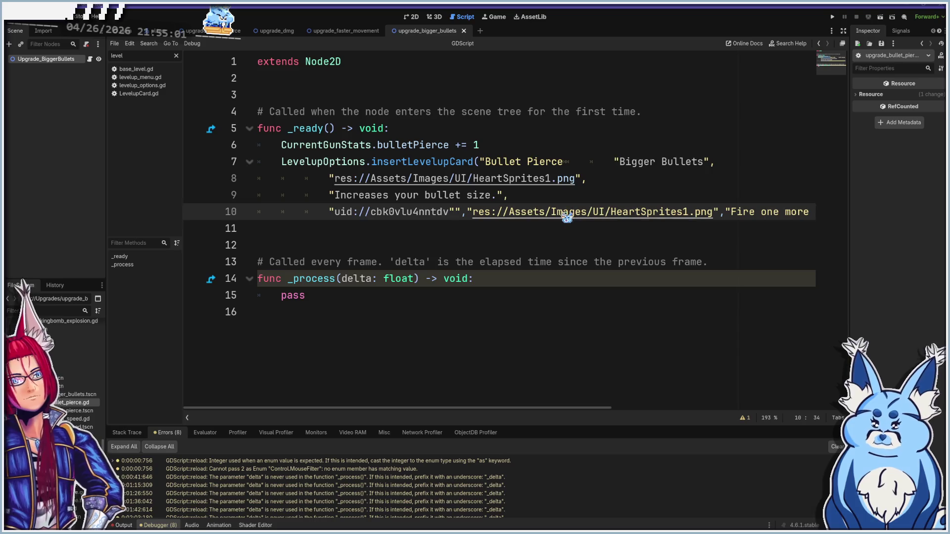
pyautogui.write('(Again')
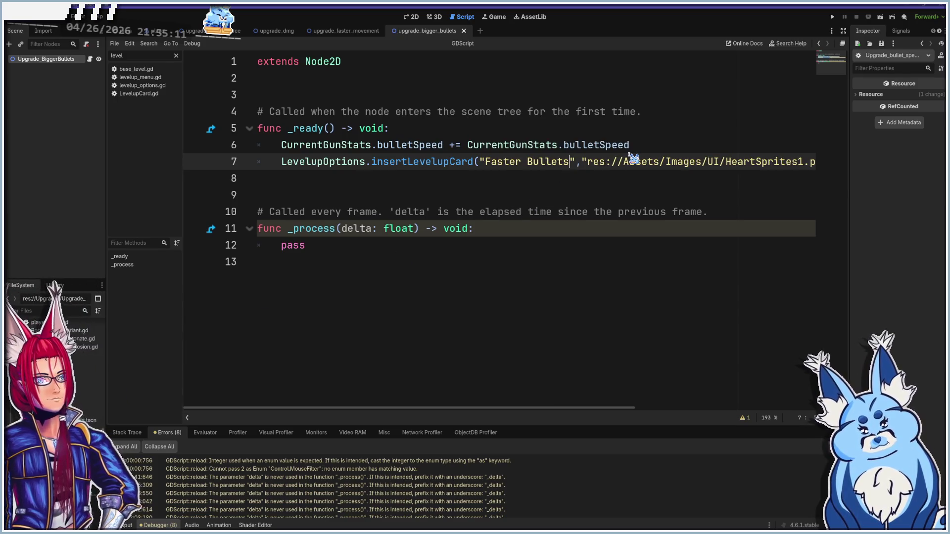
pyautogui.write('(Again')
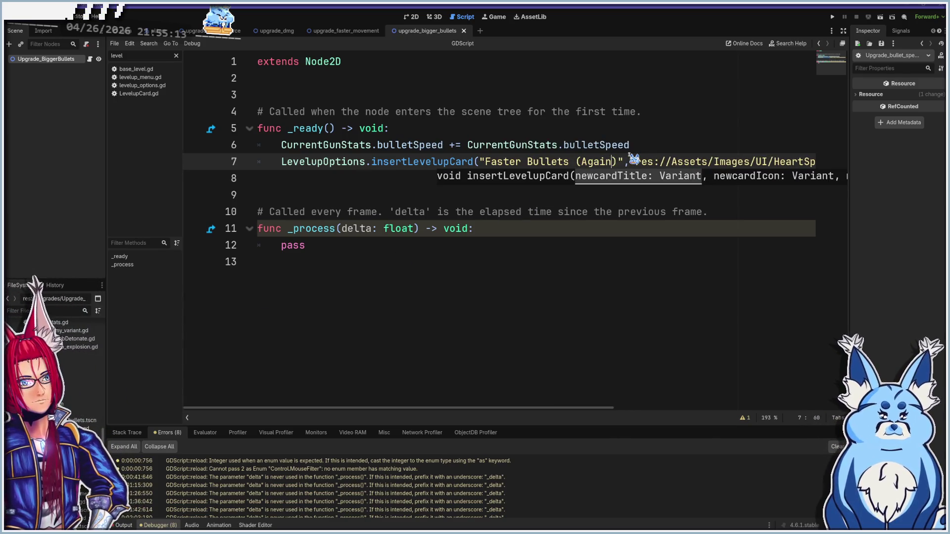
pyautogui.hotkey('shift', 'Left')
pyautogui.hotkey('shift', 'Left')
pyautogui.hotkey('shift', 'Left')
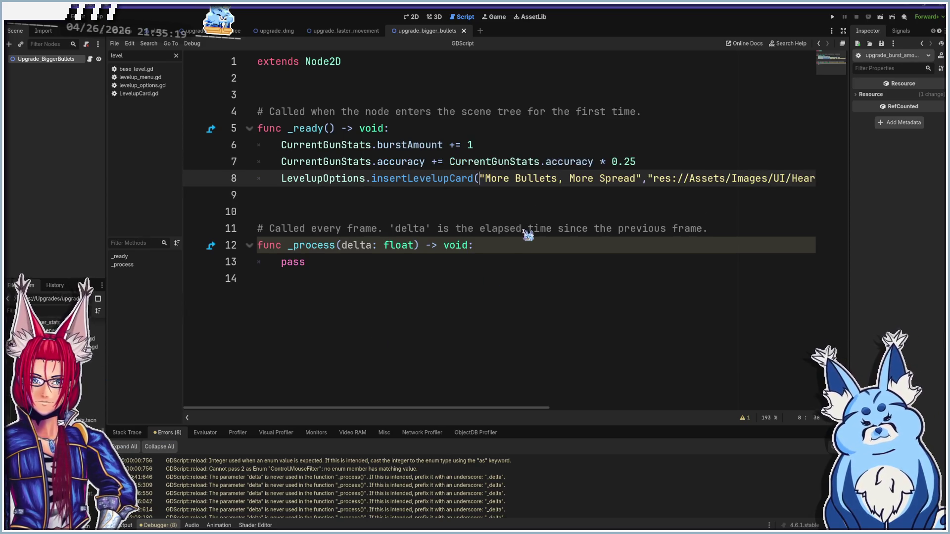
pyautogui.click(642, 179)
pyautogui.write('(Again)')
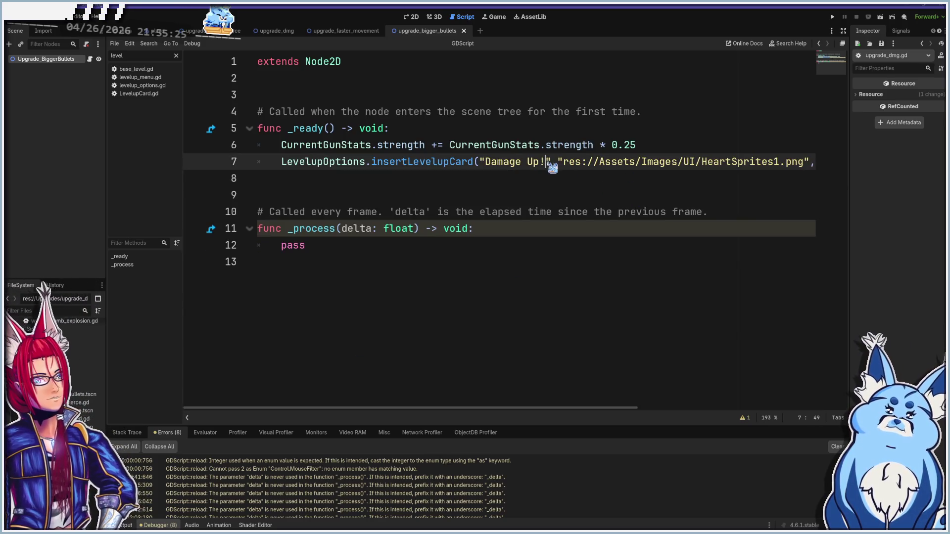
pyautogui.write(' (Again)')
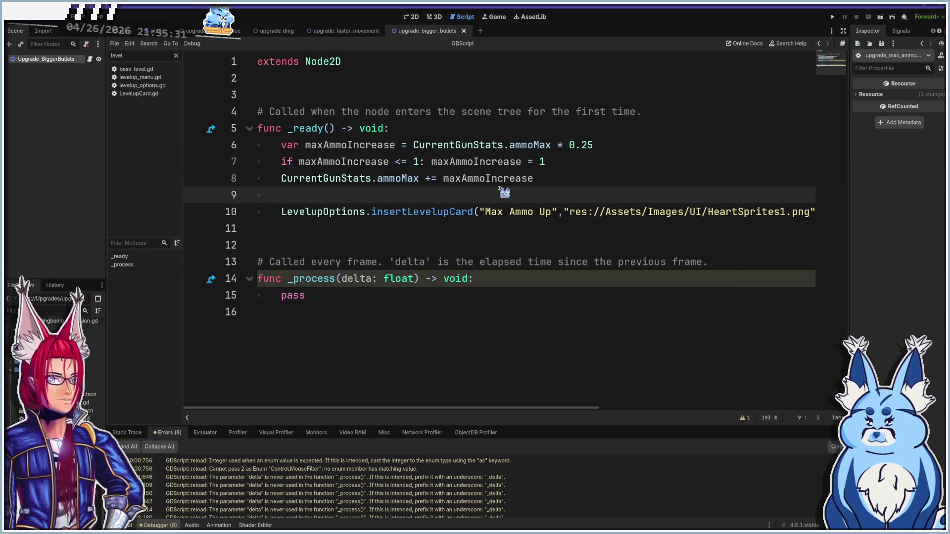
pyautogui.click(557, 211)
pyautogui.write('(Again)')
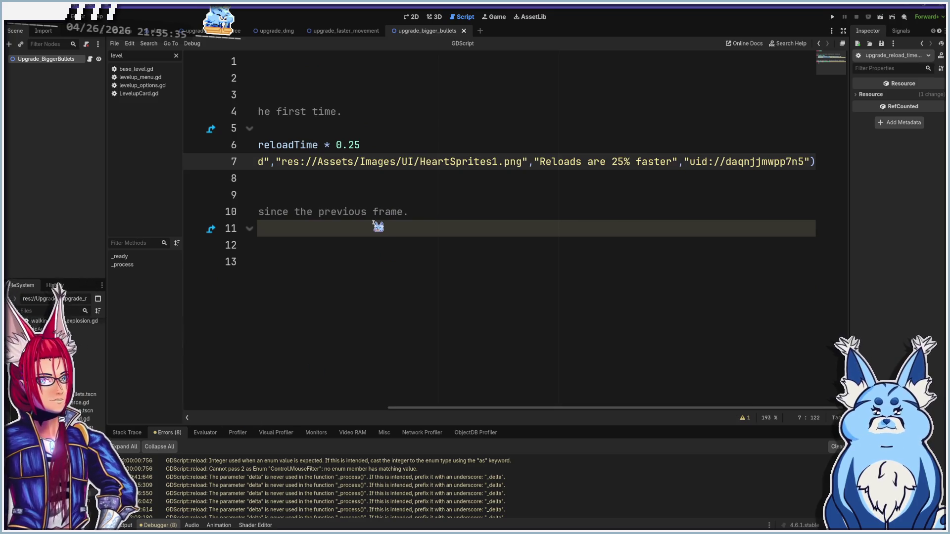
pyautogui.click(264, 162)
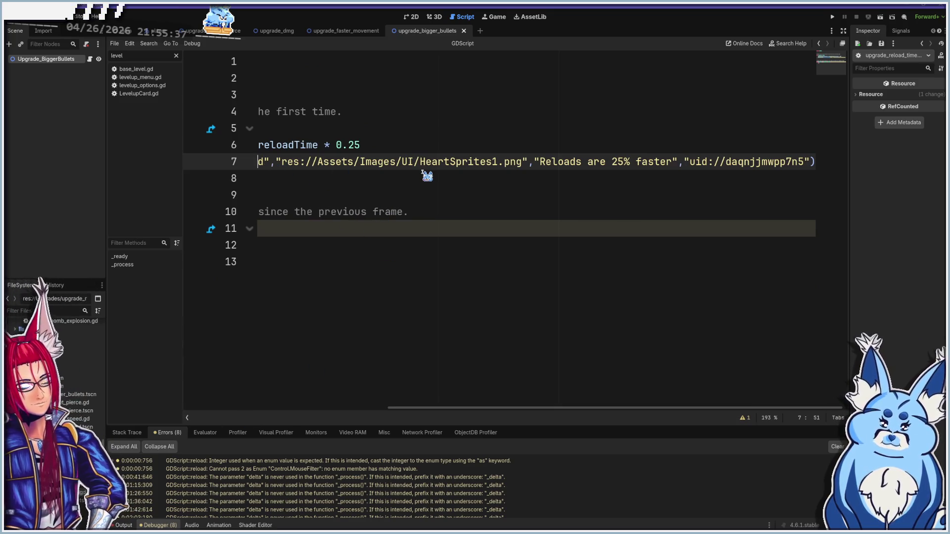
pyautogui.press('Left')
pyautogui.press('Left')
pyautogui.press('Left')
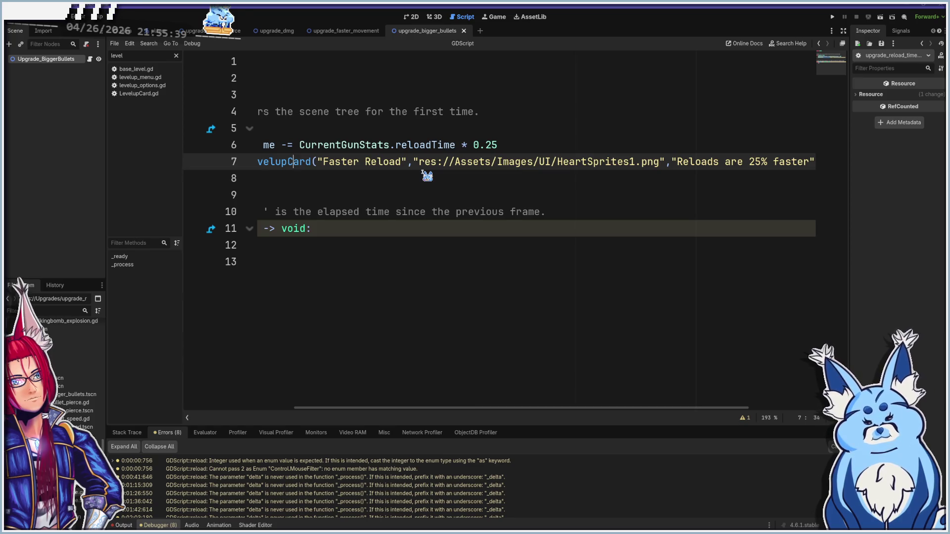
pyautogui.write('(Again)')
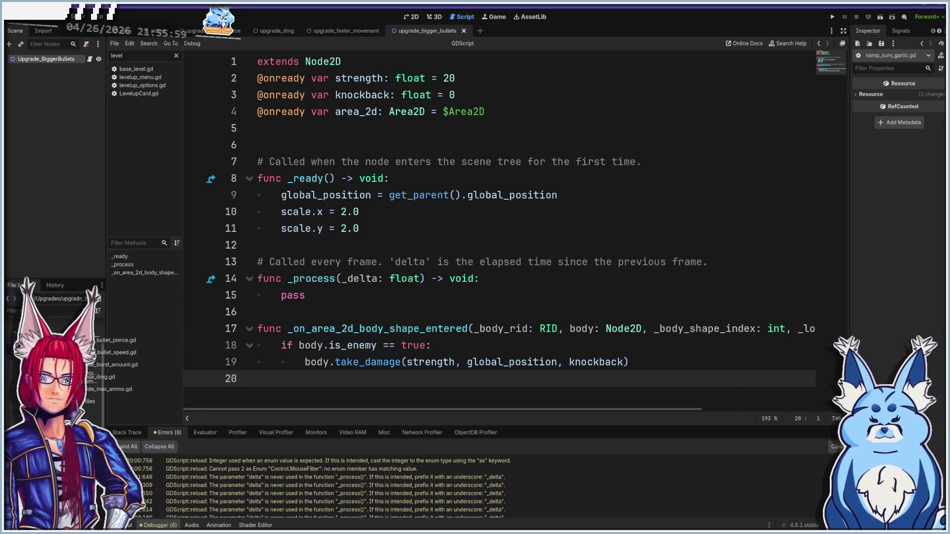
# - Move the seven selected upgrade scripts into res://Assets/Scripts/Upgrades, then show the Output log and 2D view
pyautogui.moveTo(95, 349); pyautogui.dragTo(22, 340)
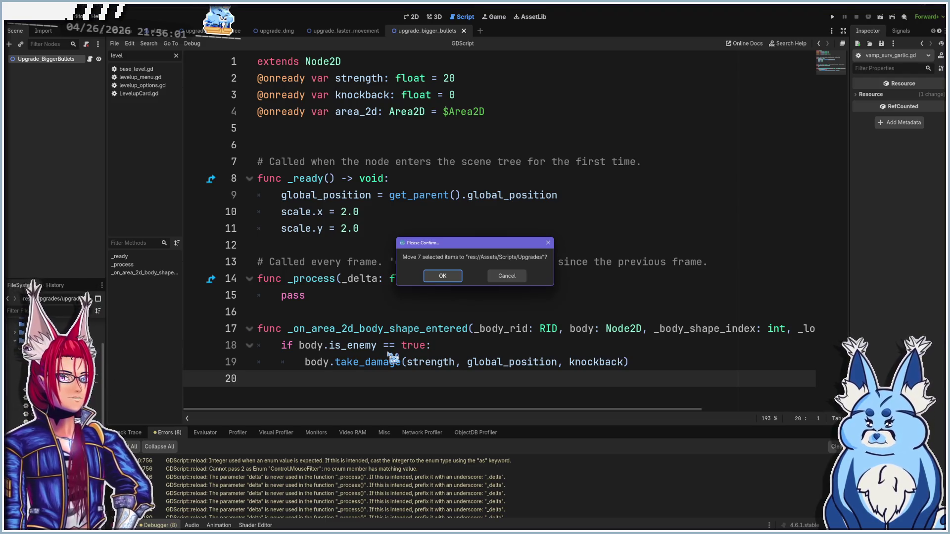
pyautogui.click(442, 276)
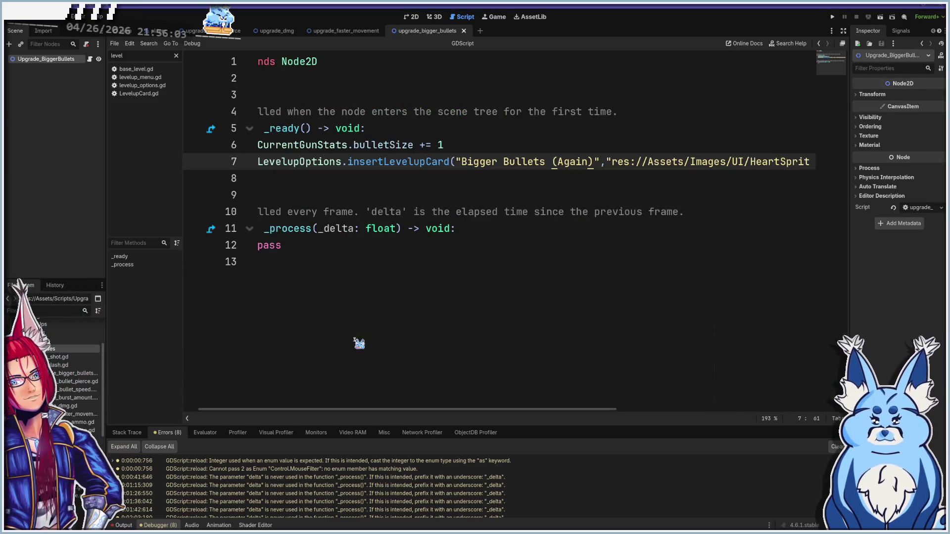
pyautogui.click(124, 526)
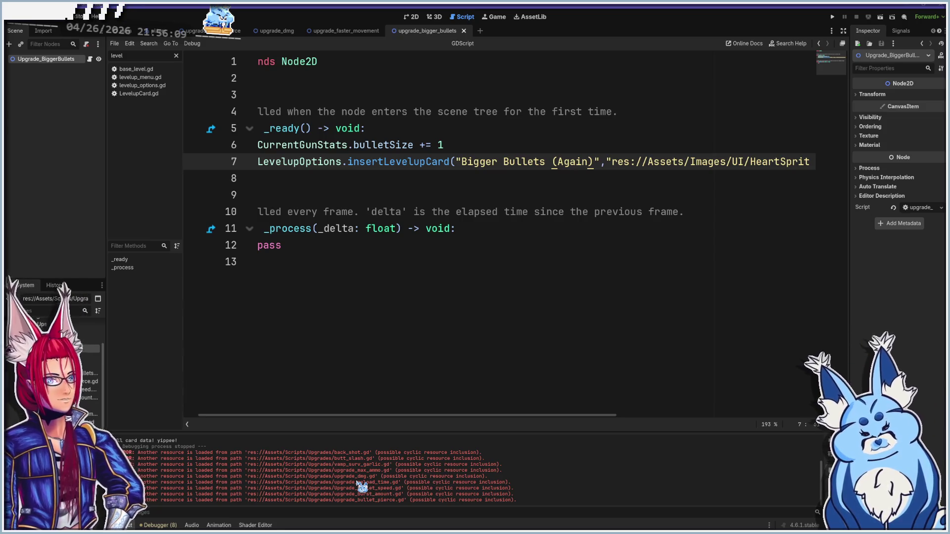
pyautogui.click(415, 18)
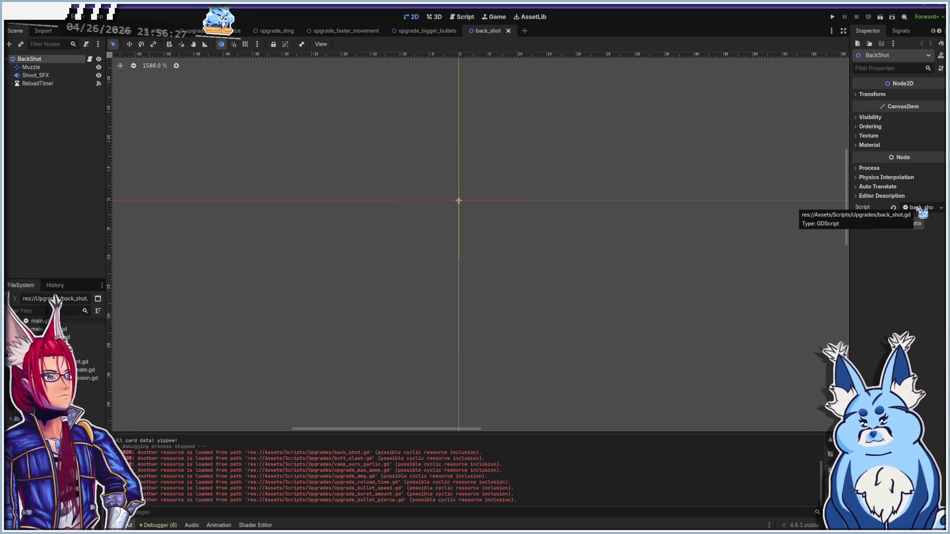
# - Switch scene tabs to upgrade_bullet_speed and run the project with F5
pyautogui.hotkey('ctrl', 'shift', 'Tab')
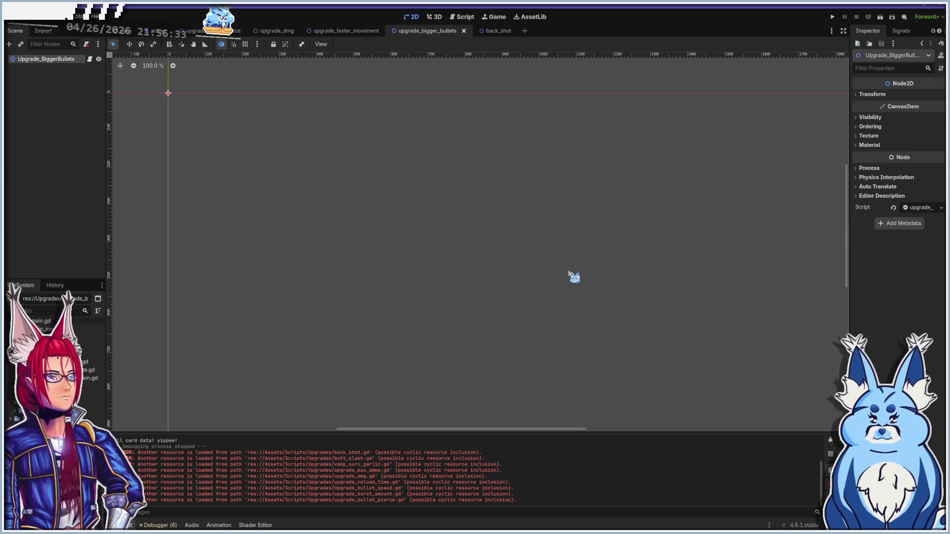
pyautogui.hotkey('ctrl', 'shift', 't')
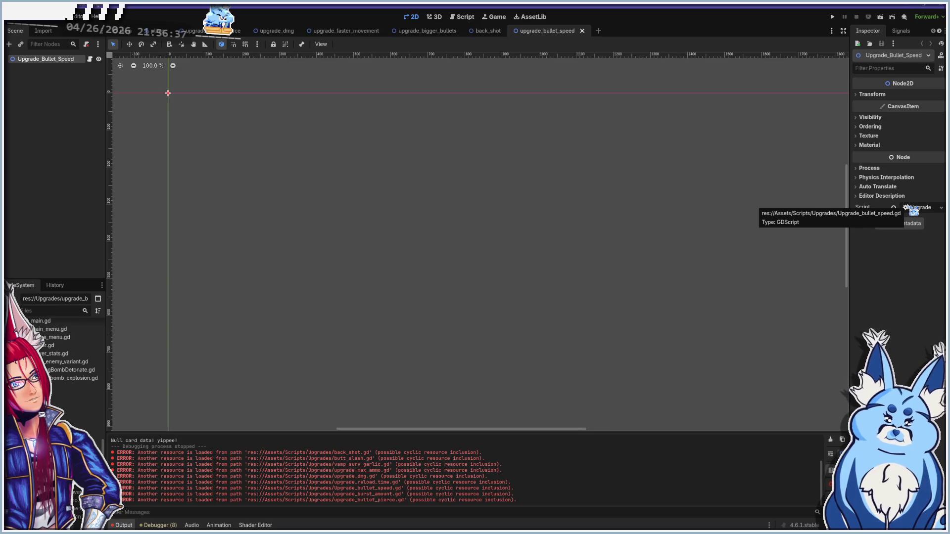
pyautogui.press('F5')
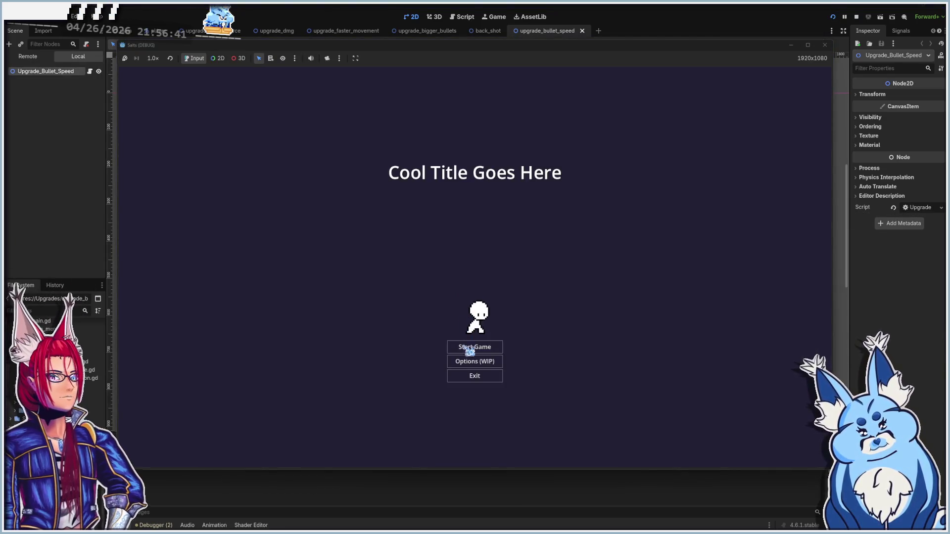
# - Start the game from the title menu, pick a weapon, and run around the arena
pyautogui.click(468, 348)
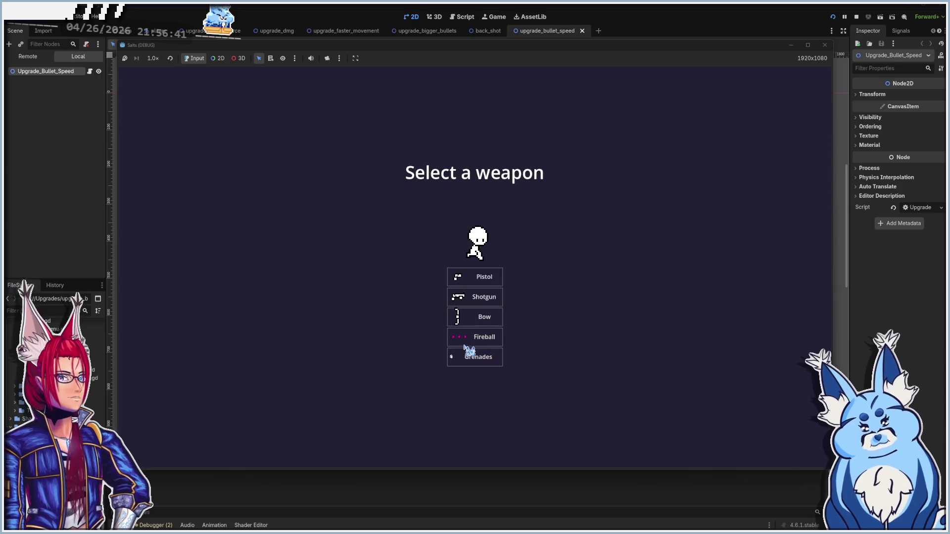
pyautogui.click(479, 292)
pyautogui.press('a')
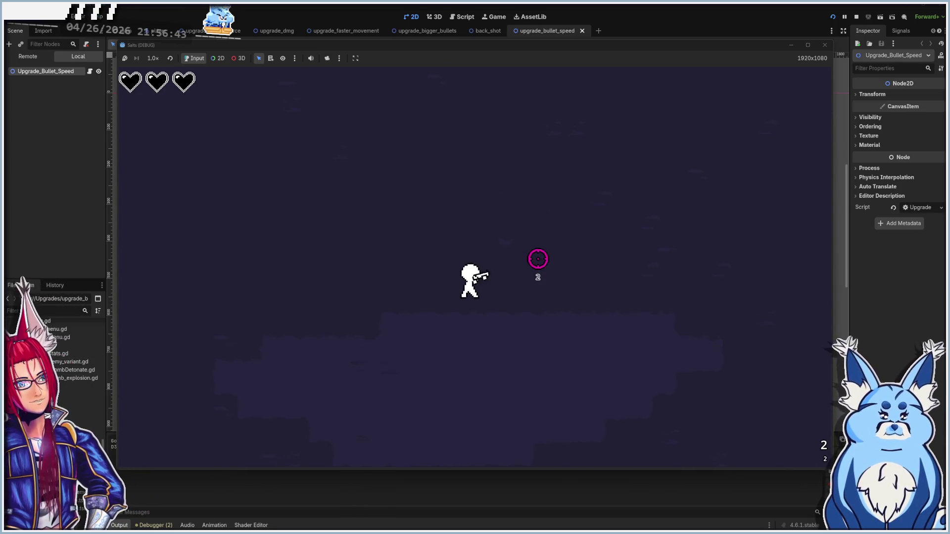
pyautogui.press('d')
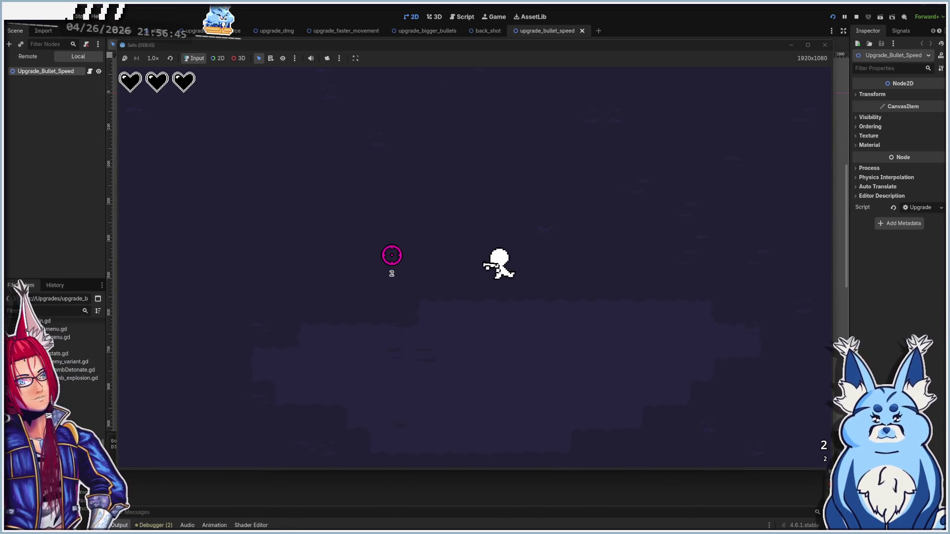
pyautogui.press('a')
pyautogui.press('d')
pyautogui.press('w')
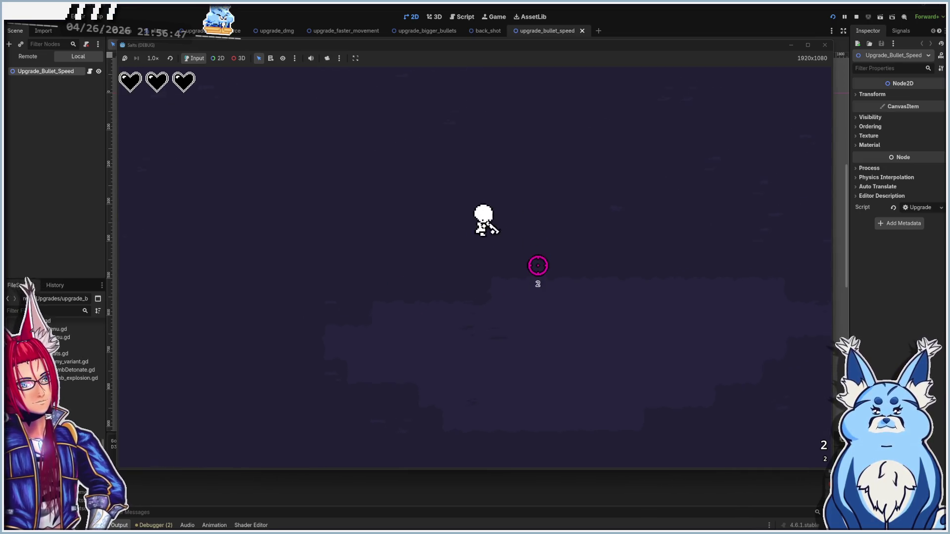
pyautogui.press('a')
pyautogui.press('d')
# - Fire at the enemies while moving away from them around the arena
pyautogui.press('d')
pyautogui.press('w')
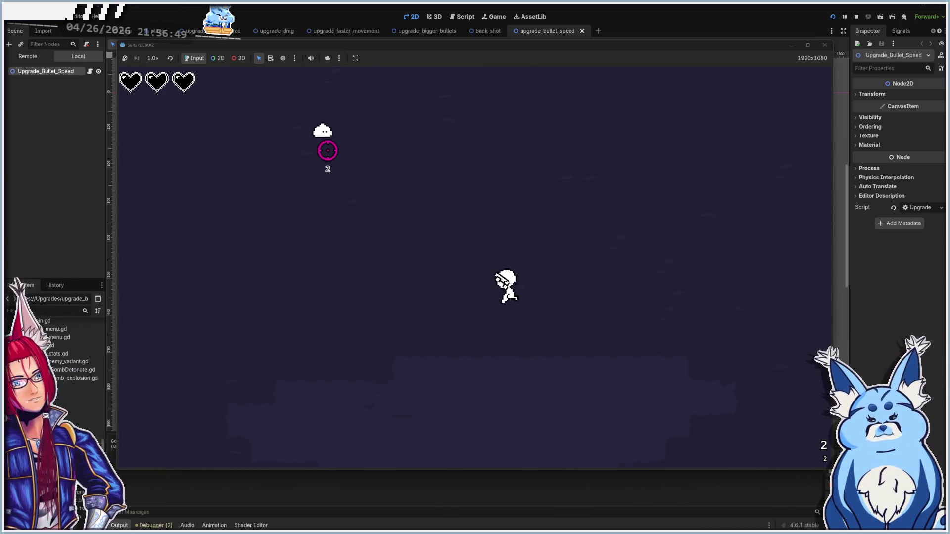
pyautogui.press('a')
pyautogui.click(386, 184)
pyautogui.press('s')
pyautogui.press('a')
pyautogui.press('w')
pyautogui.press('d')
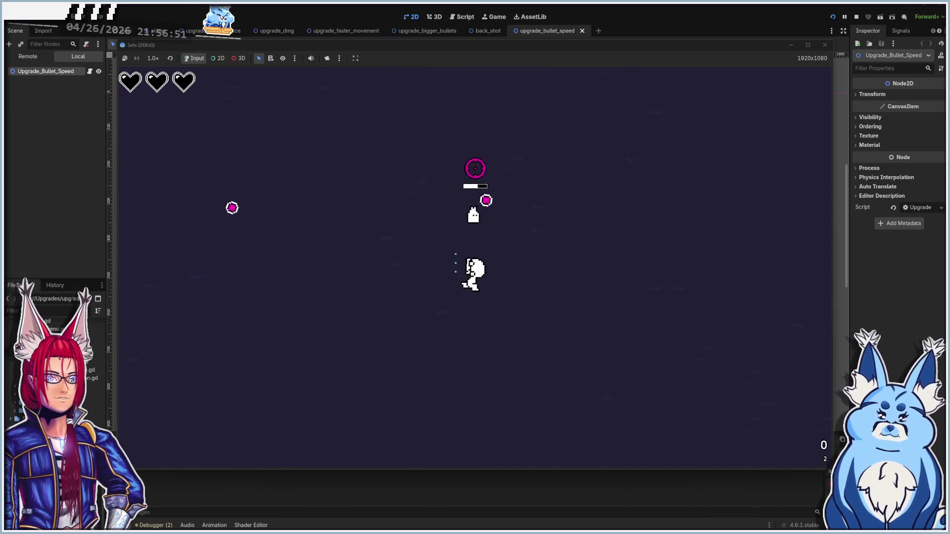
pyautogui.press('d')
pyautogui.press('s')
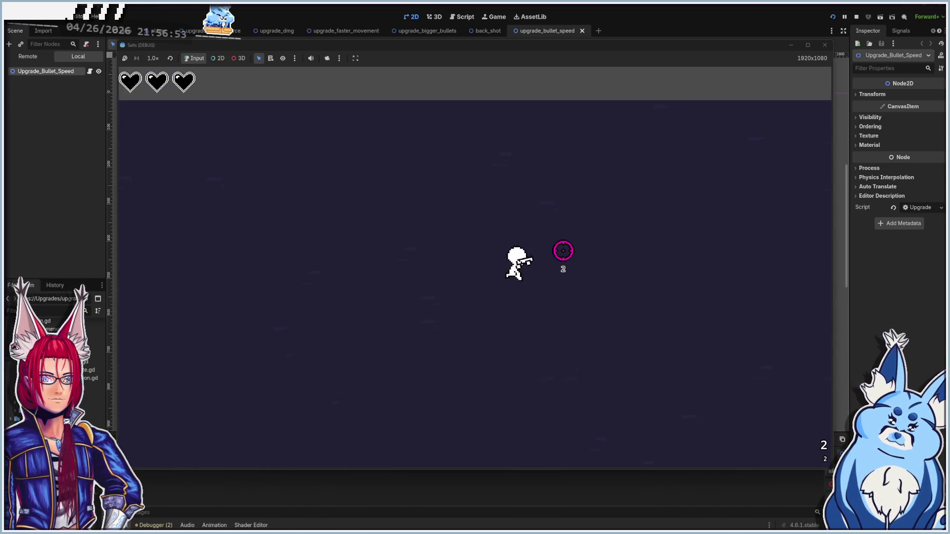
pyautogui.press('a')
pyautogui.press('w')
# - Keep shooting and moving until Level Up offers Uh Oh Stinky, Bigger Bullets and Faster Bullets
pyautogui.click(369, 340)
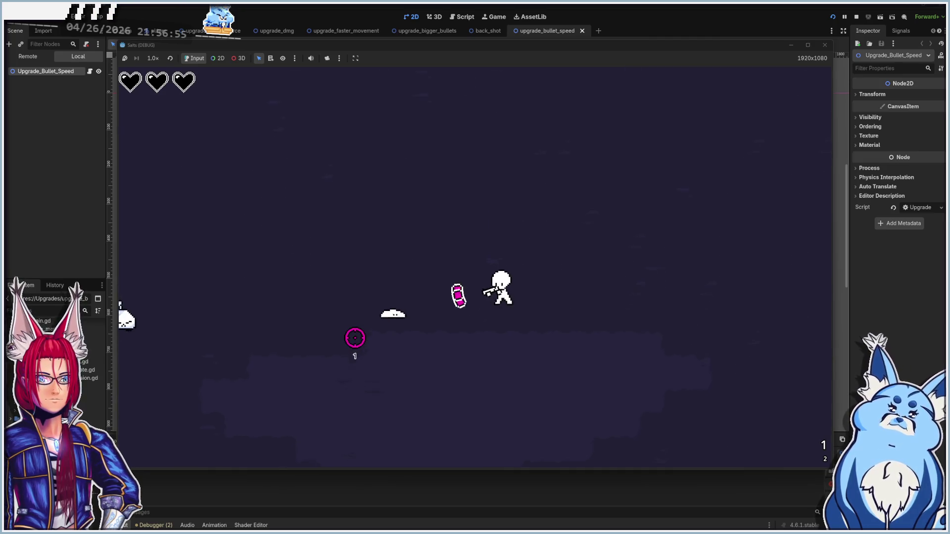
pyautogui.press('a')
pyautogui.press('d')
pyautogui.press('s')
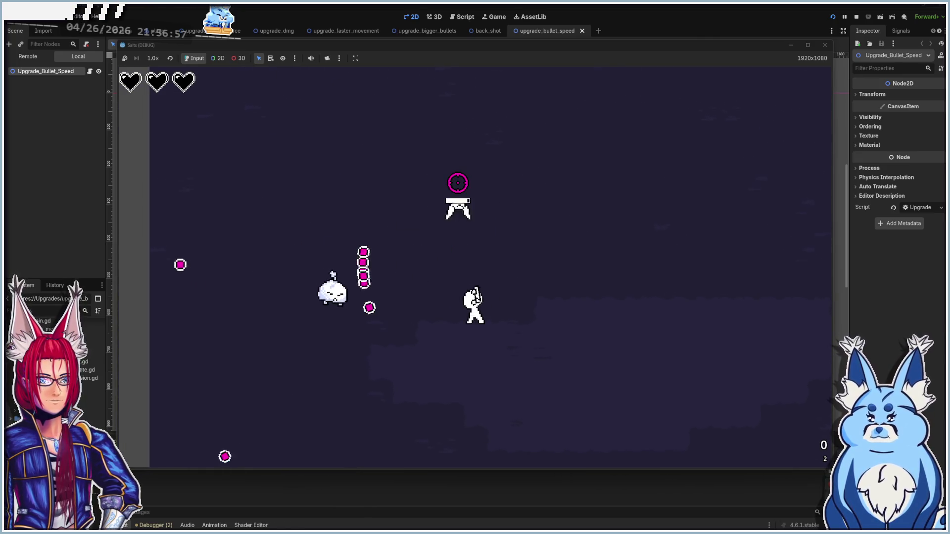
pyautogui.press('w')
pyautogui.click(325, 286)
pyautogui.press('w')
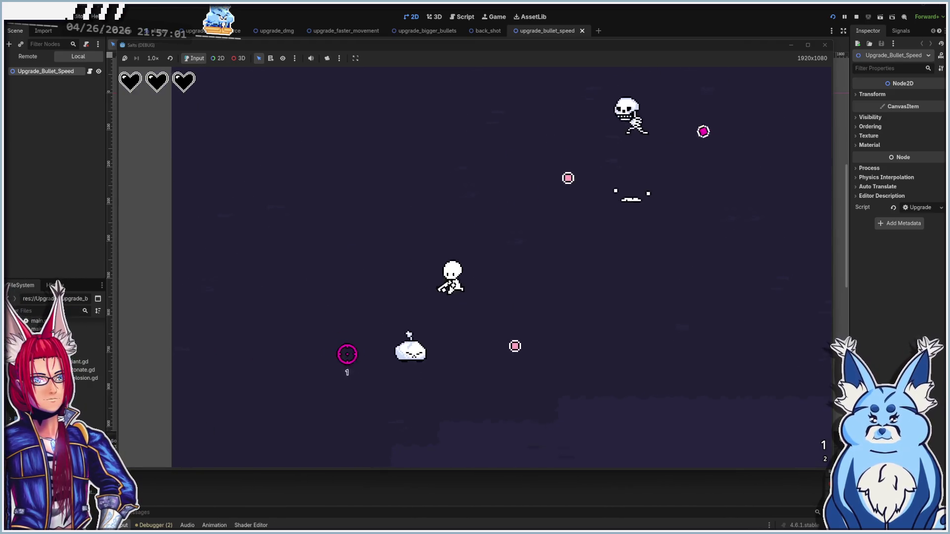
pyautogui.click(426, 329)
pyautogui.press('w')
pyautogui.press('d')
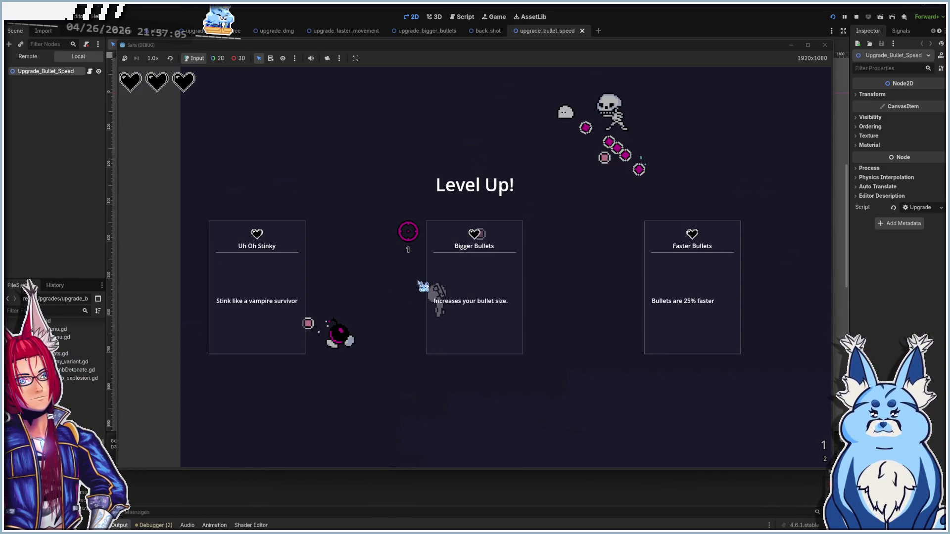
# - Take Uh Oh Stinky, then move around the arena collecting EXP
pyautogui.click(260, 299)
pyautogui.press('d')
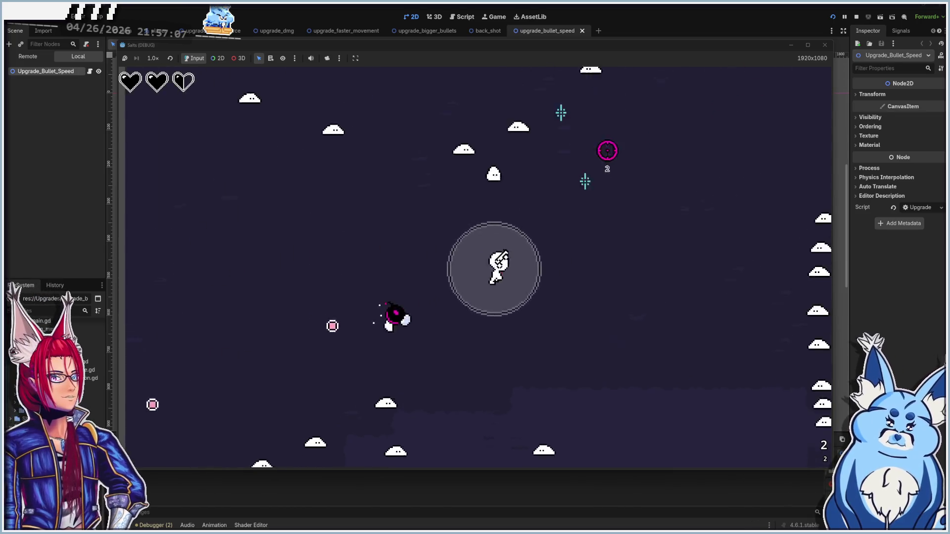
pyautogui.press('w')
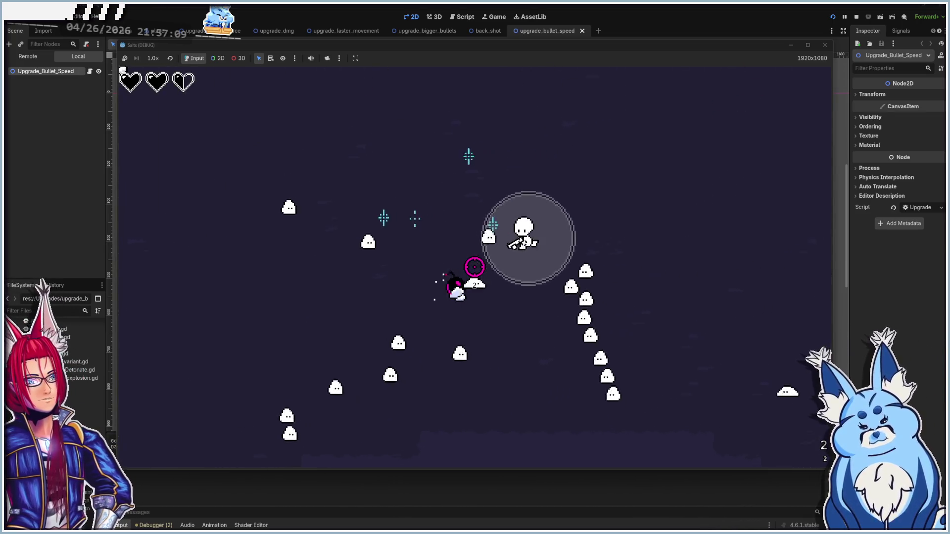
pyautogui.press('a')
pyautogui.press('w')
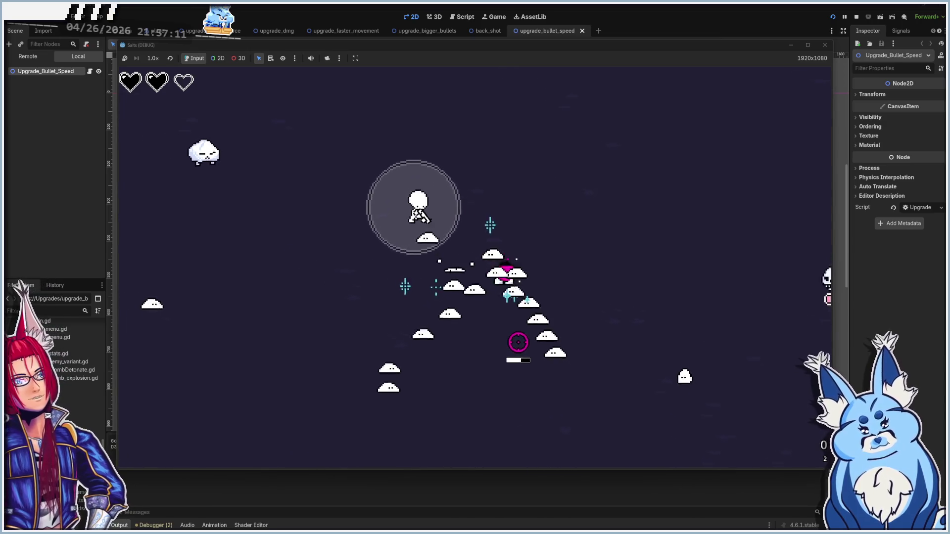
pyautogui.press('a')
pyautogui.press('s')
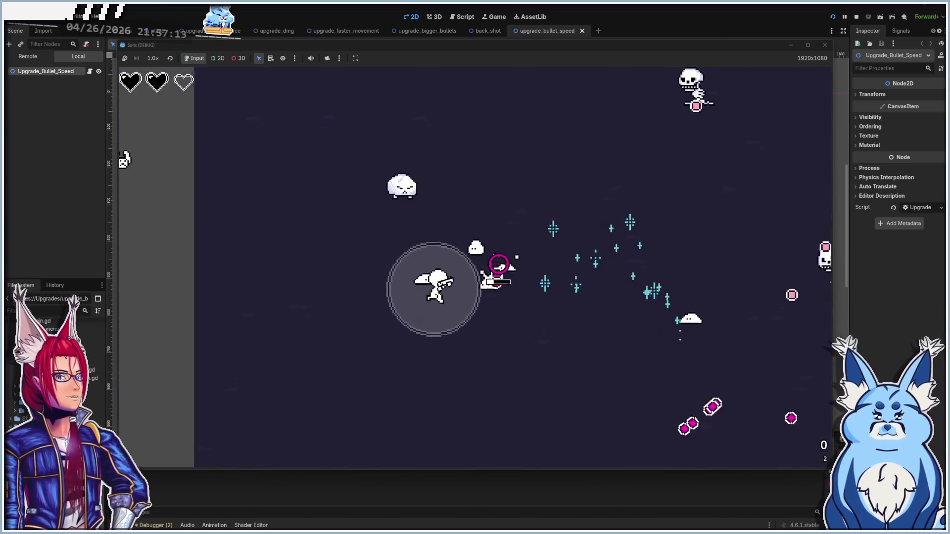
pyautogui.press('d')
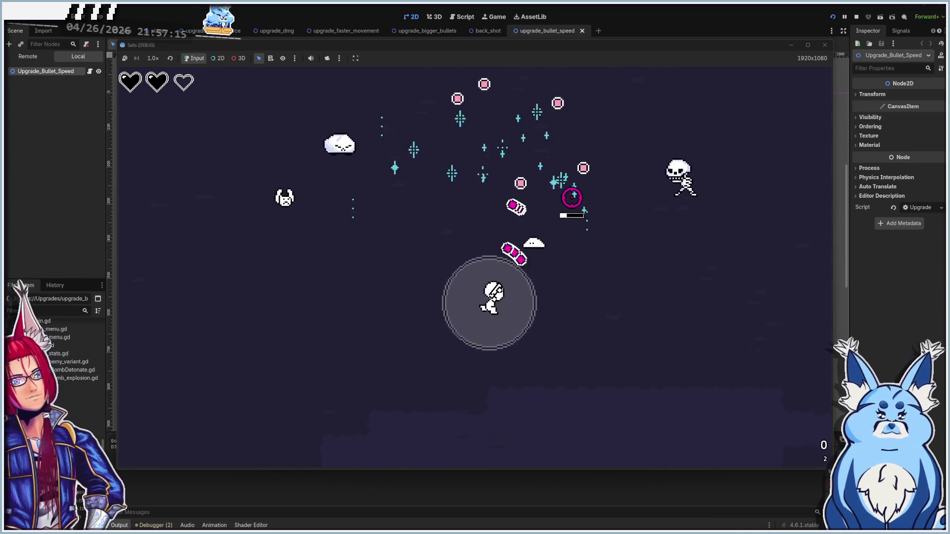
pyautogui.press('w')
pyautogui.press('d')
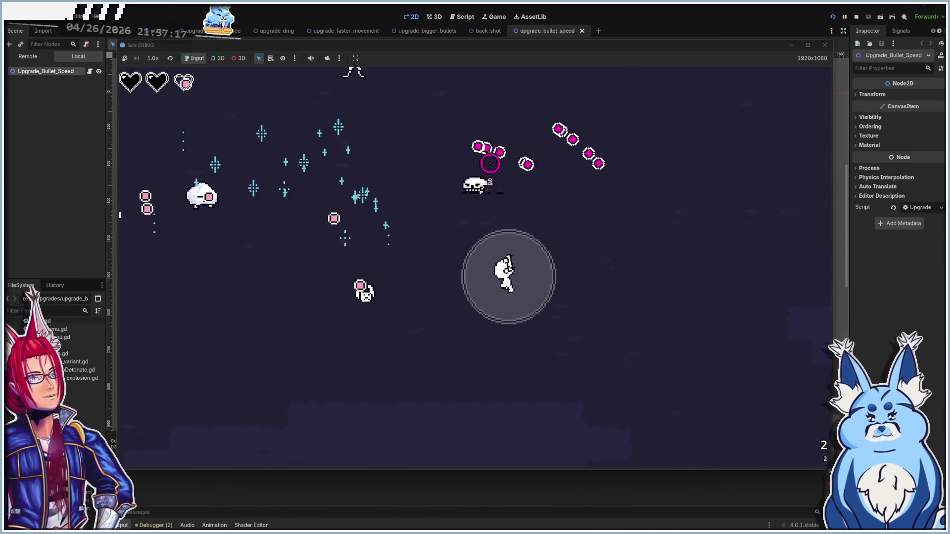
pyautogui.press('w')
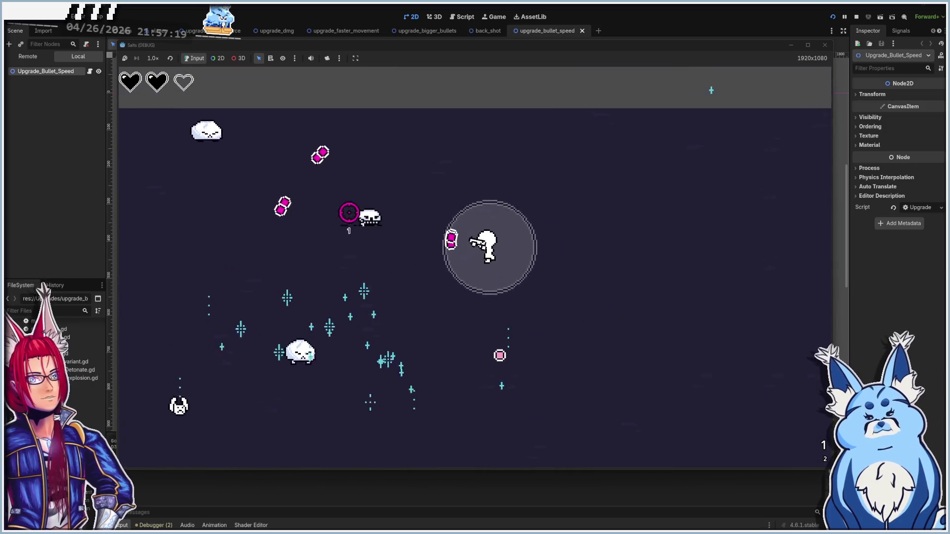
pyautogui.press('a')
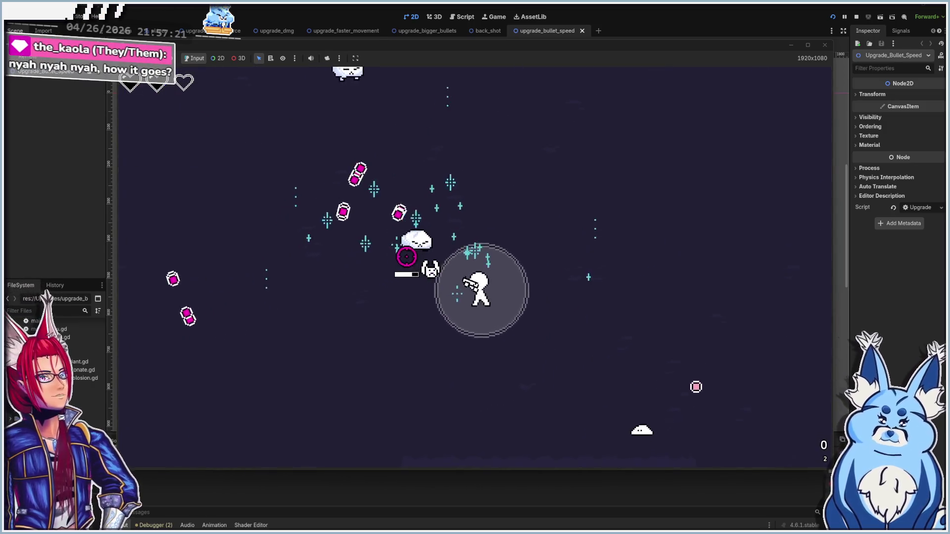
pyautogui.press('w')
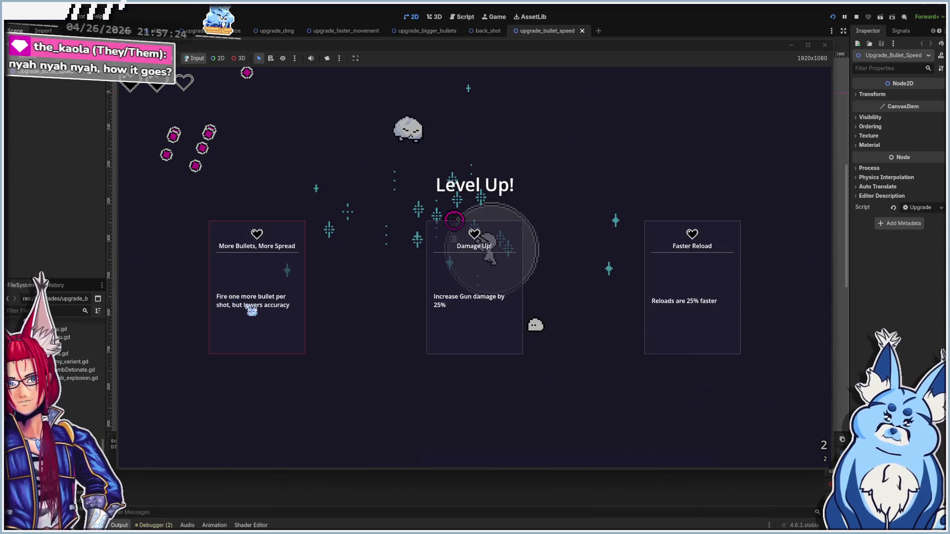
# - Pick upgrades on successive Level Up screens, including Faster Bullets, Butt Slash, Damage Up! and Faster Reload (Again)
pyautogui.click(253, 311)
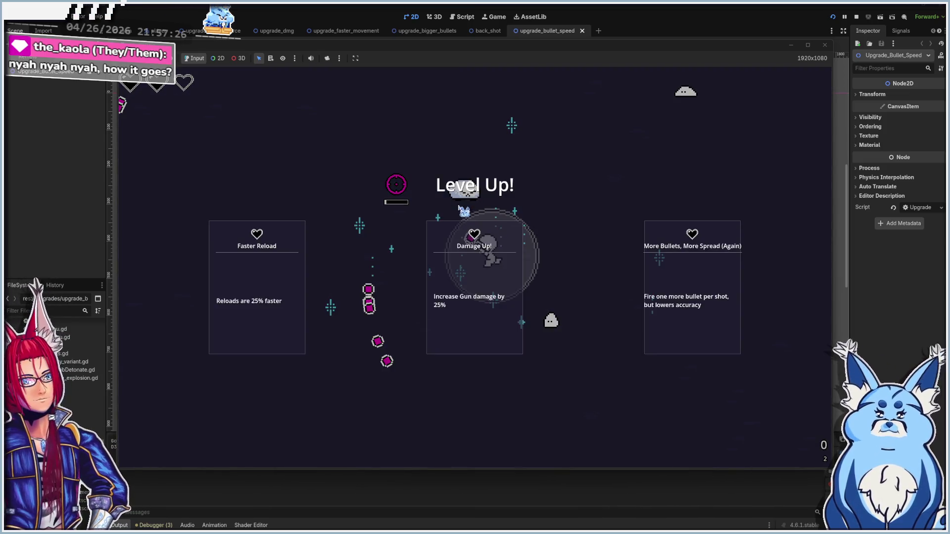
pyautogui.click(235, 279)
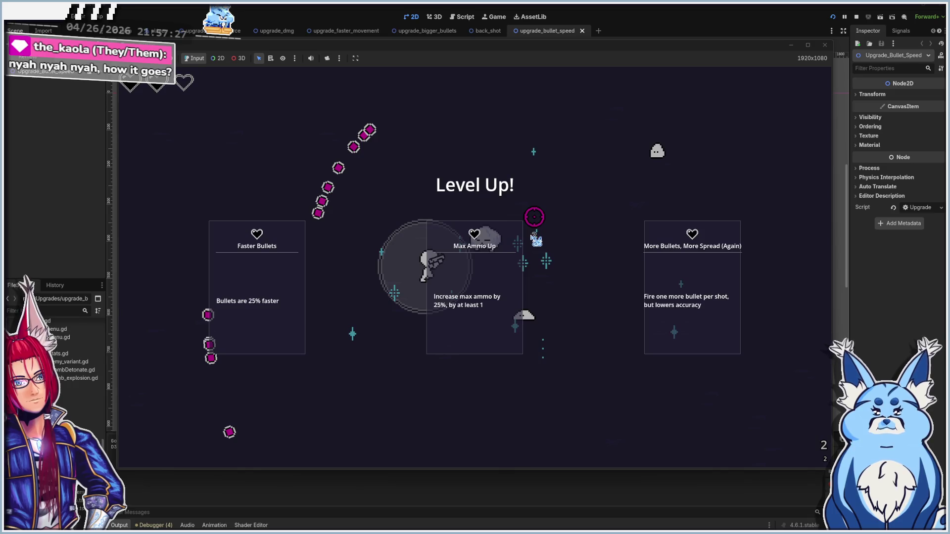
pyautogui.click(535, 226)
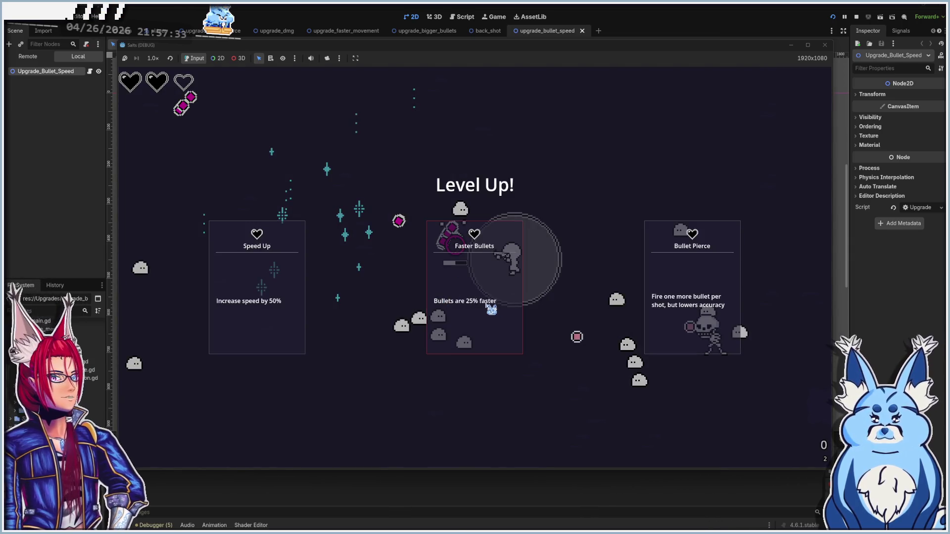
pyautogui.click(471, 313)
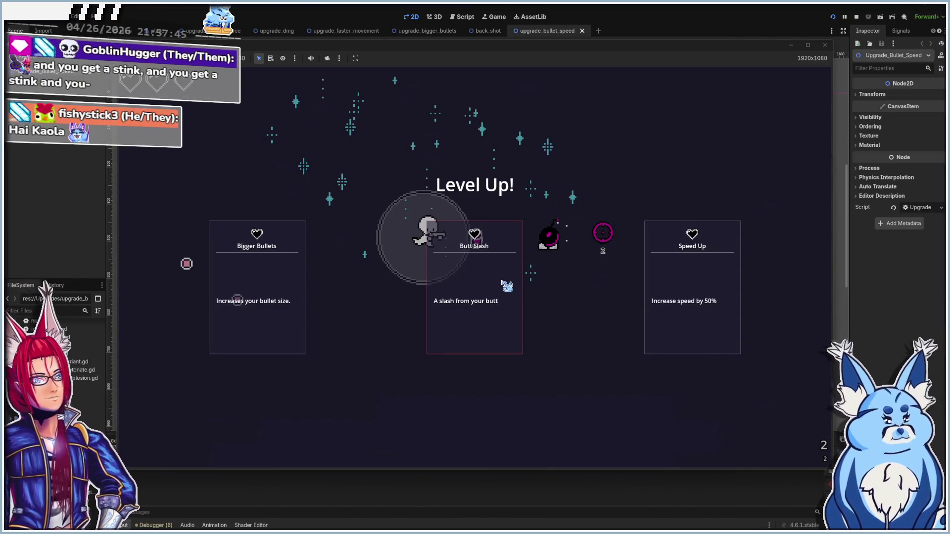
pyautogui.click(507, 282)
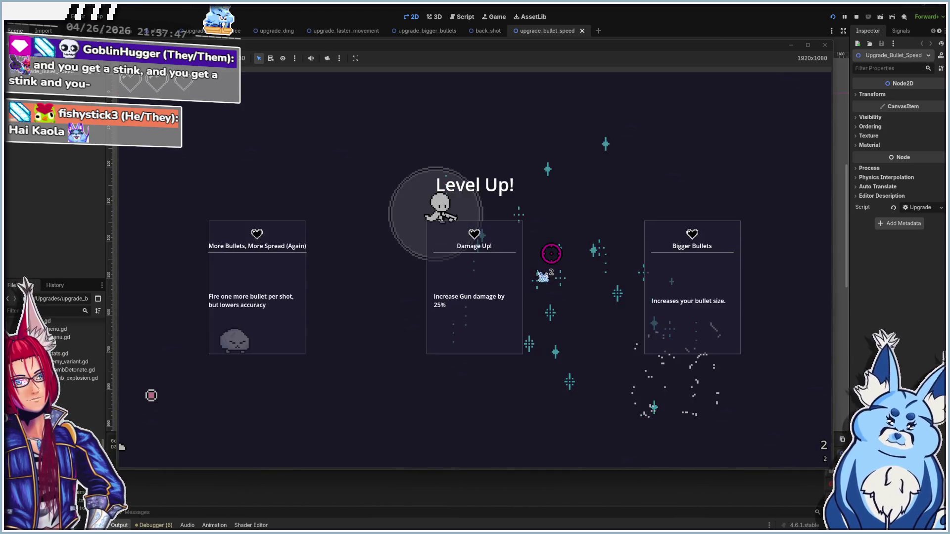
pyautogui.click(492, 282)
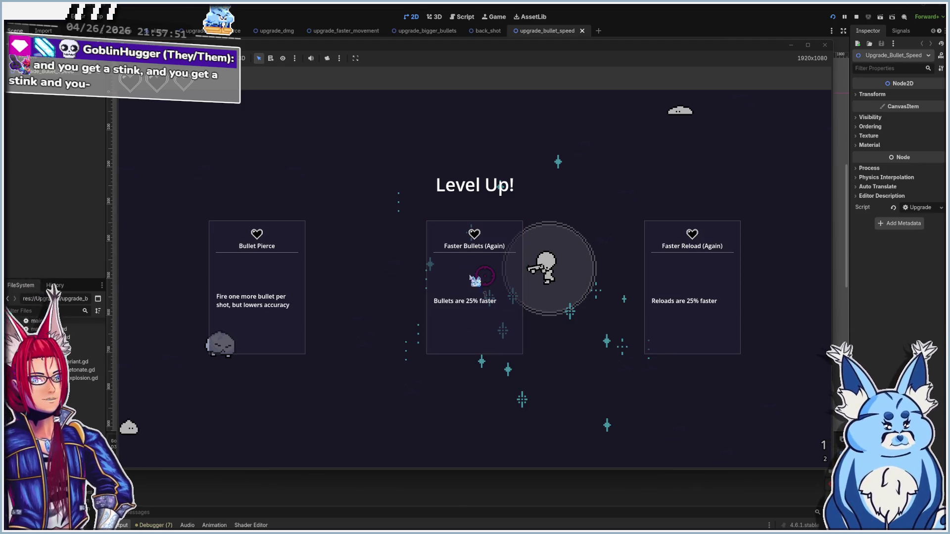
pyautogui.click(683, 299)
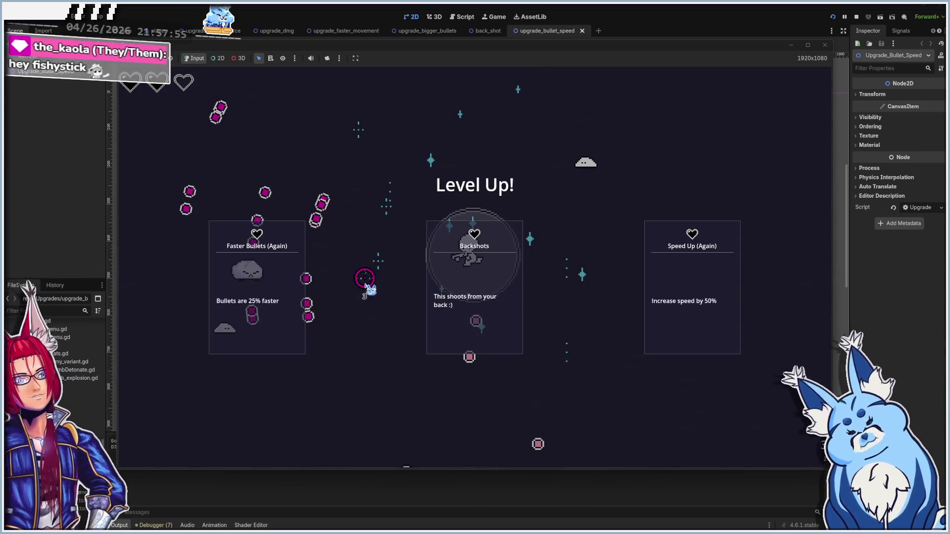
pyautogui.click(246, 283)
# - Steer the player around the arena to gather more EXP
pyautogui.press('a')
pyautogui.press('s')
pyautogui.press('d')
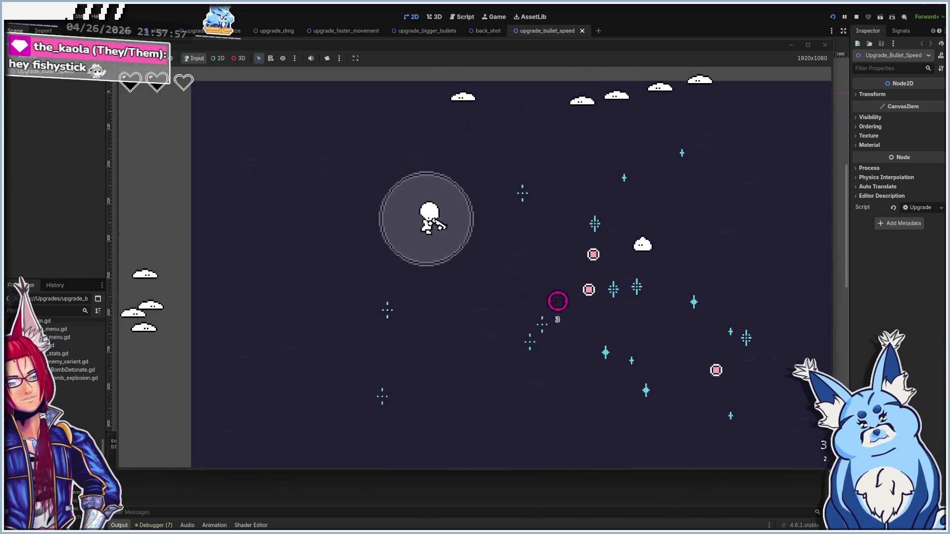
pyautogui.press('a')
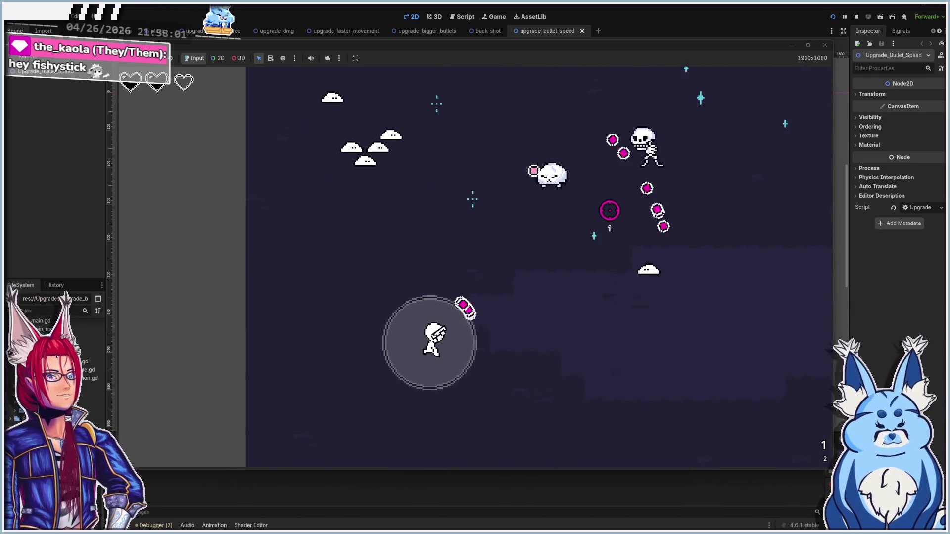
pyautogui.press('d')
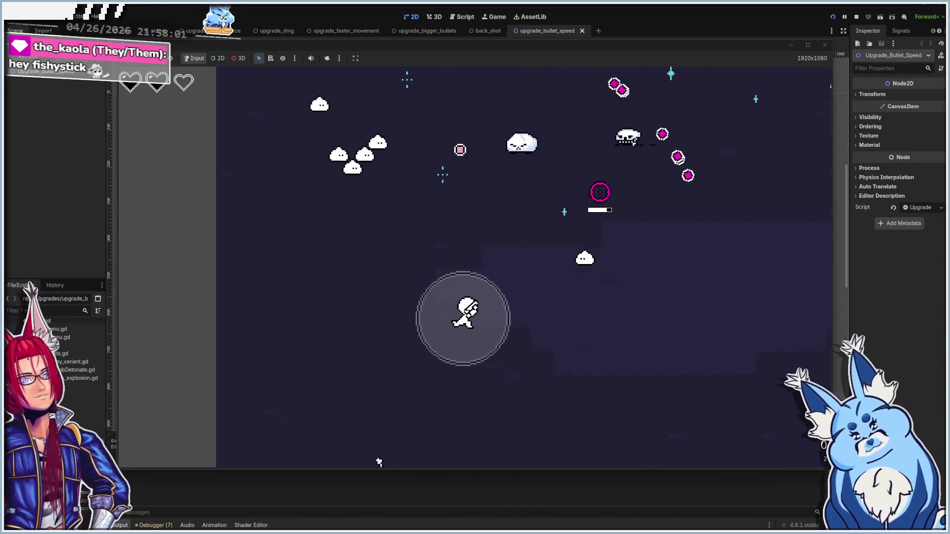
pyautogui.press('w')
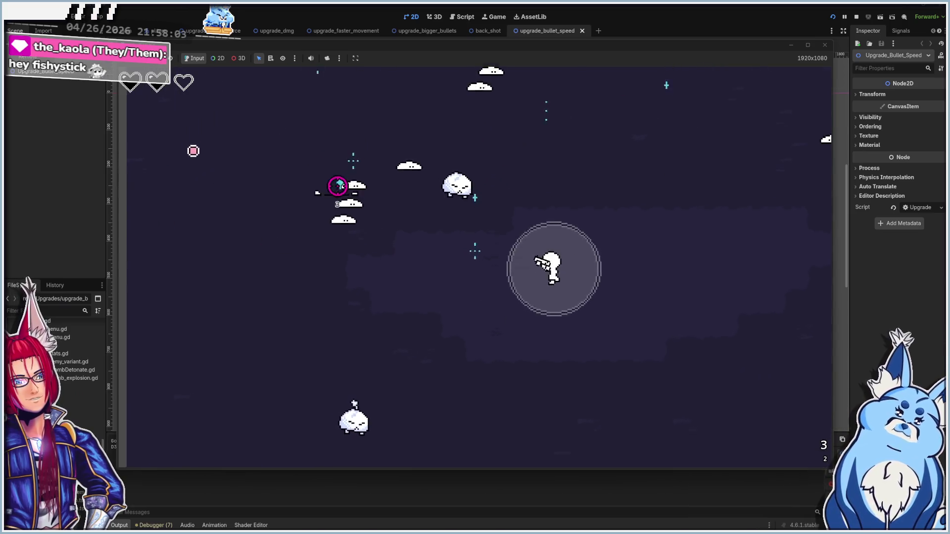
pyautogui.press('a')
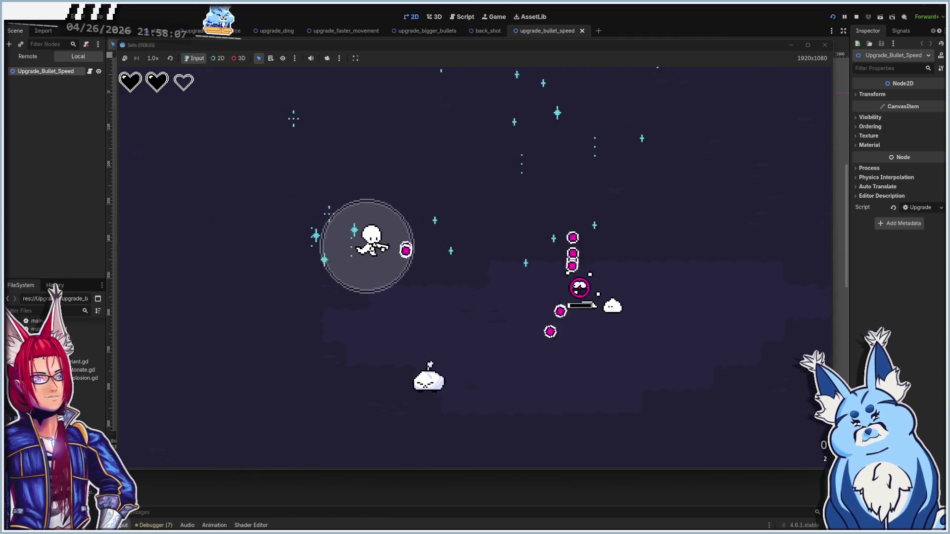
# - Take Backshots, Bigger Bullets, Faster Reload, Damage Up! (Again) and Butt Slash on consecutive level-ups
pyautogui.press('Return')
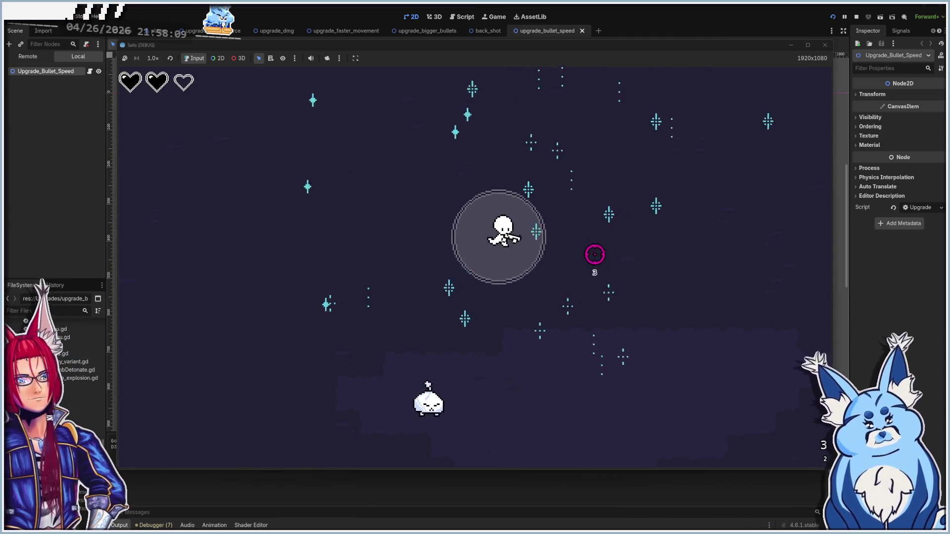
pyautogui.press('Return')
pyautogui.press('s')
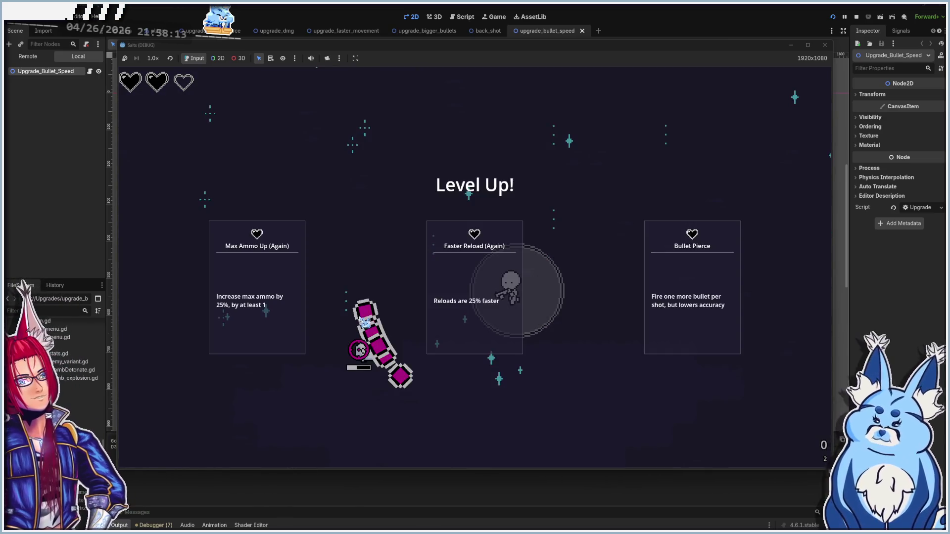
pyautogui.press('Return')
pyautogui.press('a')
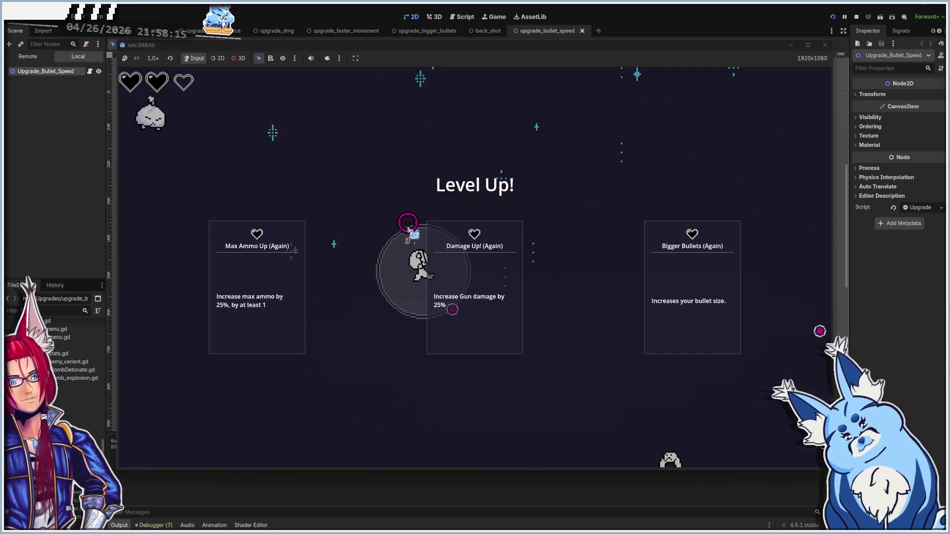
pyautogui.press('Return')
pyautogui.press('a')
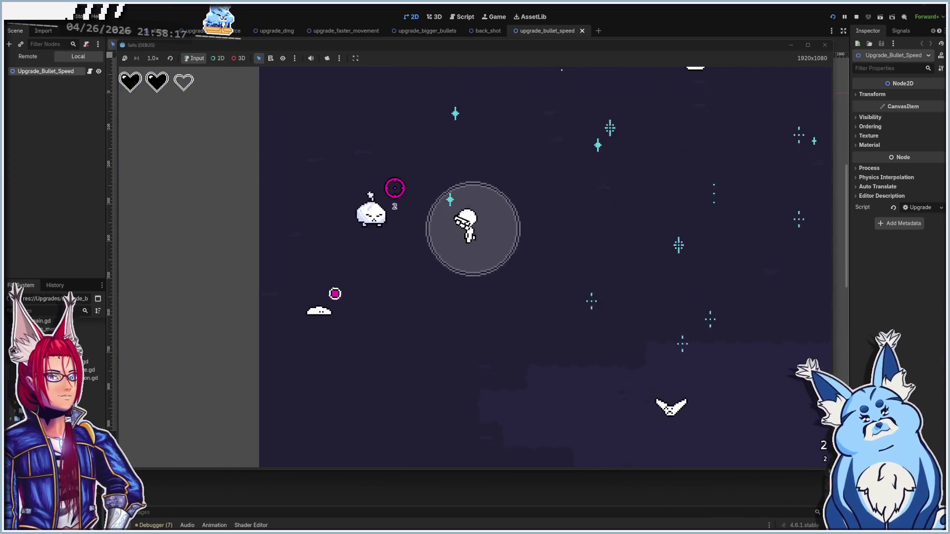
pyautogui.press('Return')
pyautogui.press('d')
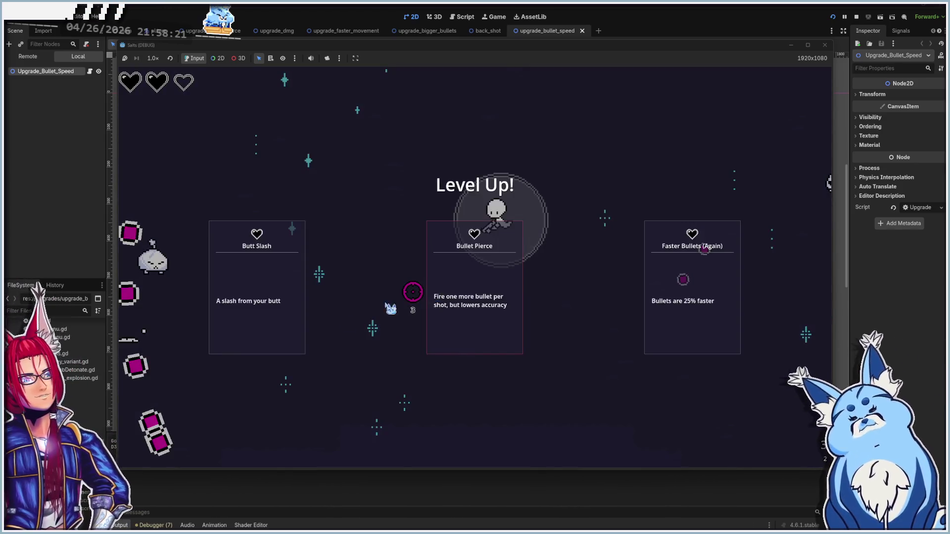
pyautogui.click(266, 295)
pyautogui.press('s')
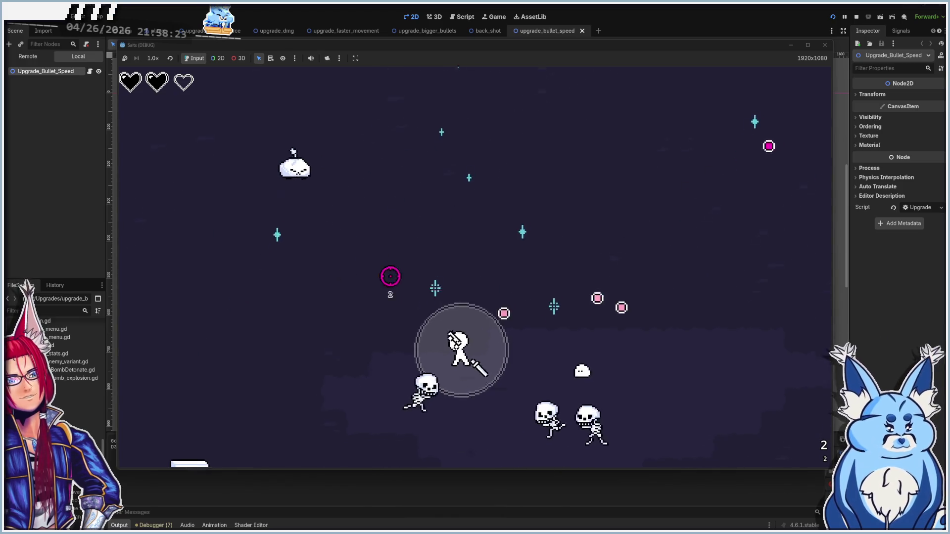
# - Dodge enemies collecting EXP, taking Bigger Bullets and further upgrades as they appear
pyautogui.press('a')
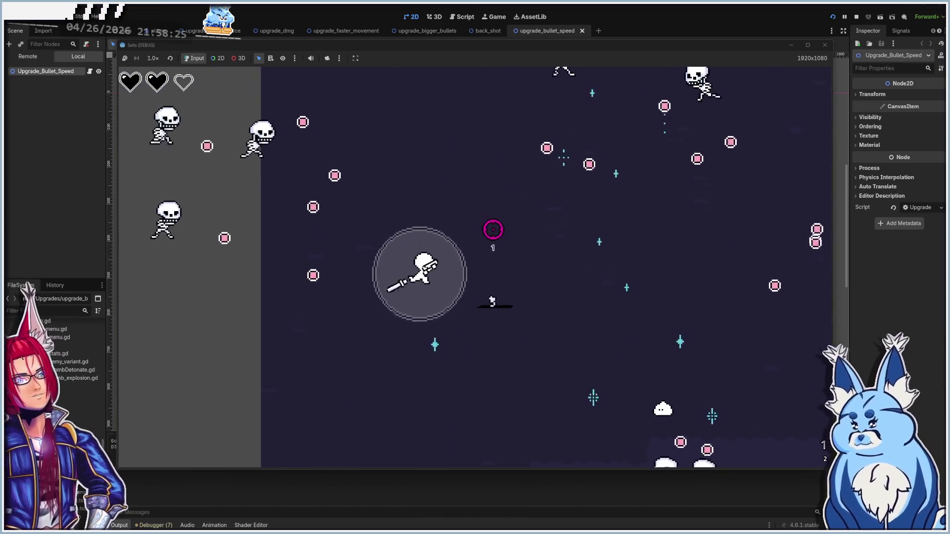
pyautogui.press('d')
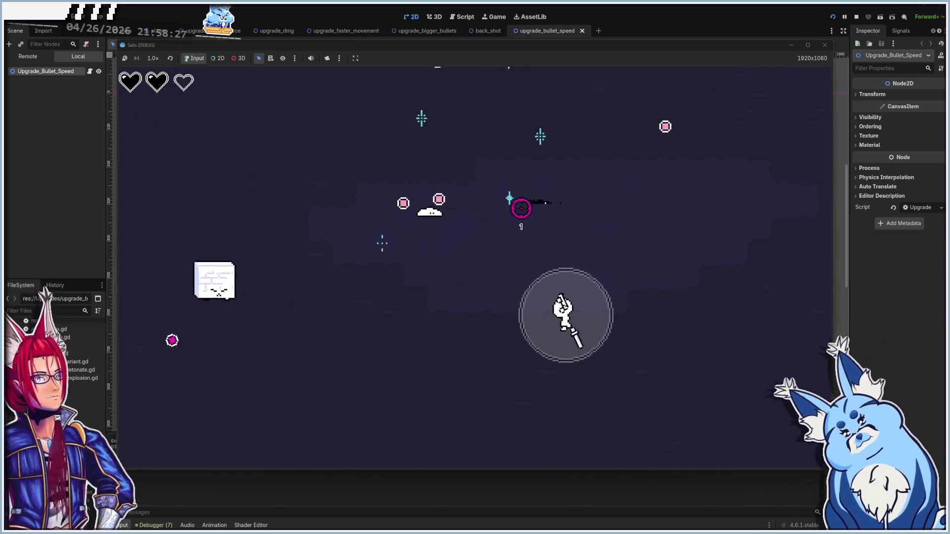
pyautogui.press('a')
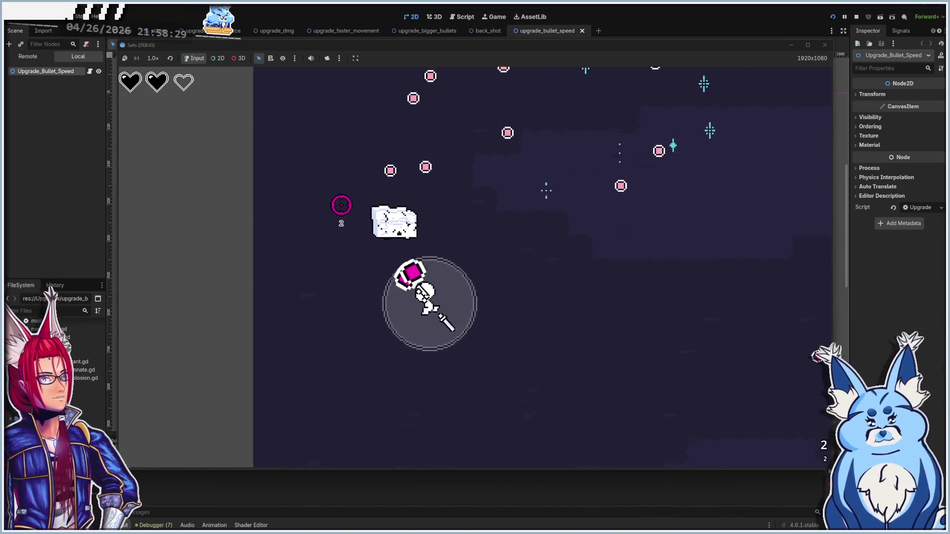
pyautogui.press('d')
pyautogui.press('a')
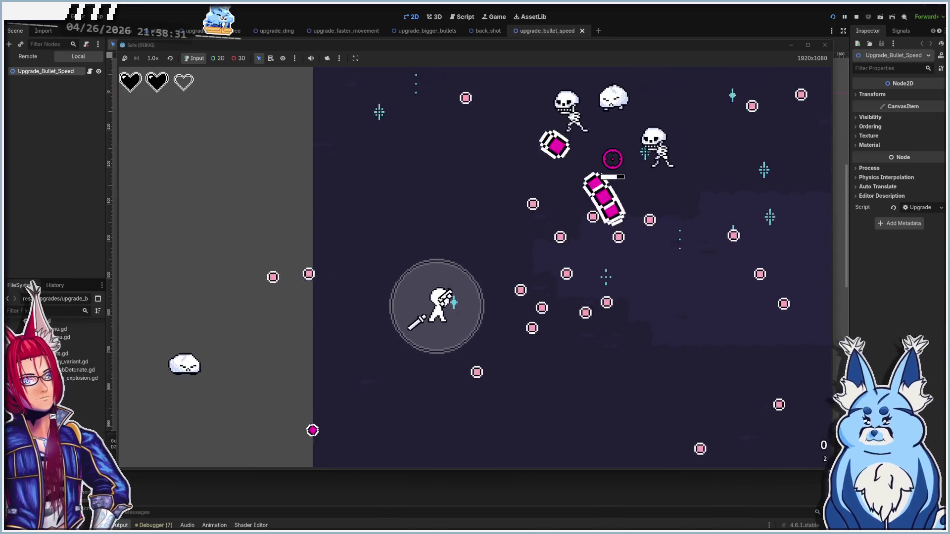
pyautogui.press('a')
pyautogui.press('d')
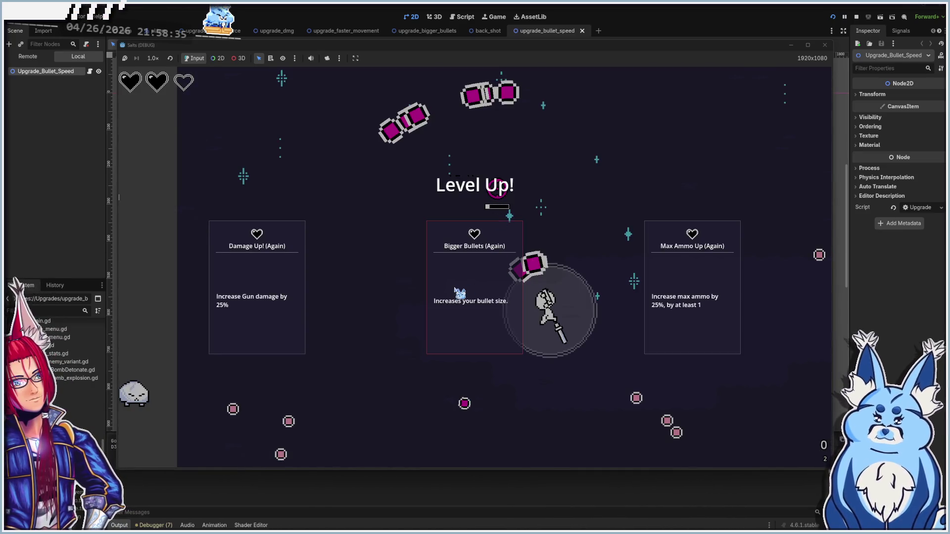
pyautogui.click(455, 291)
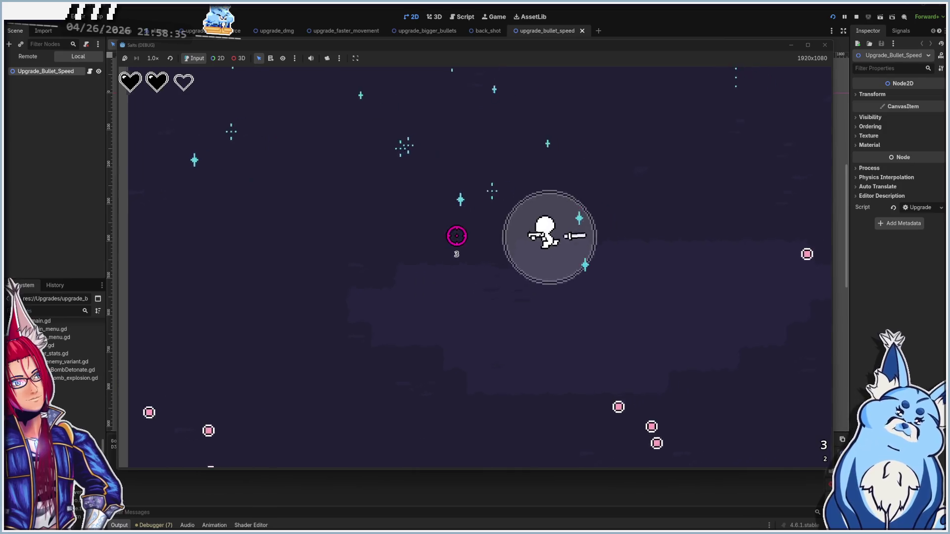
pyautogui.press('a')
pyautogui.press('d')
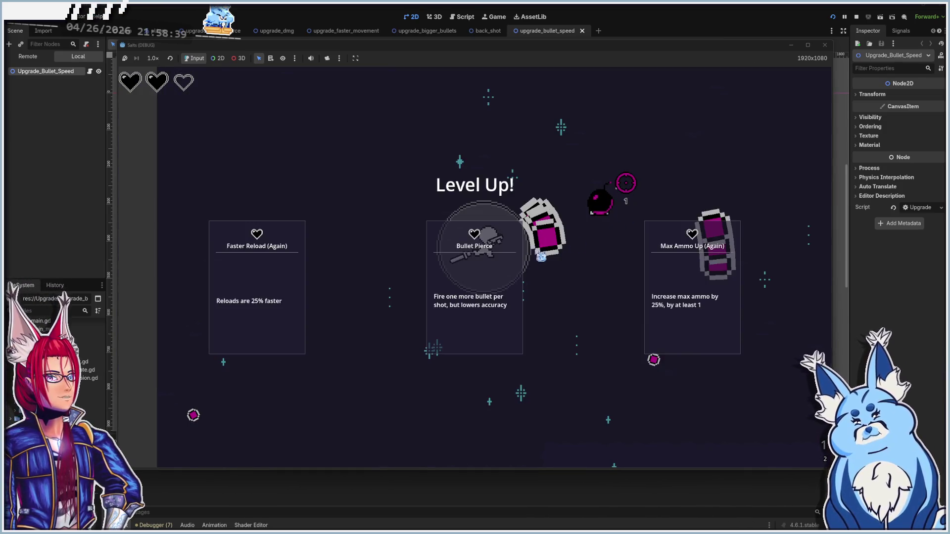
pyautogui.click(522, 253)
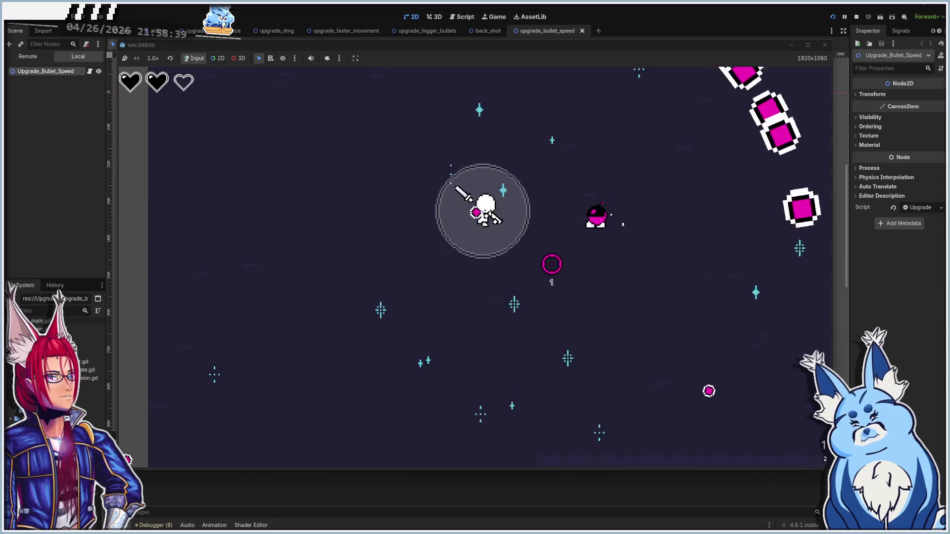
pyautogui.press('w')
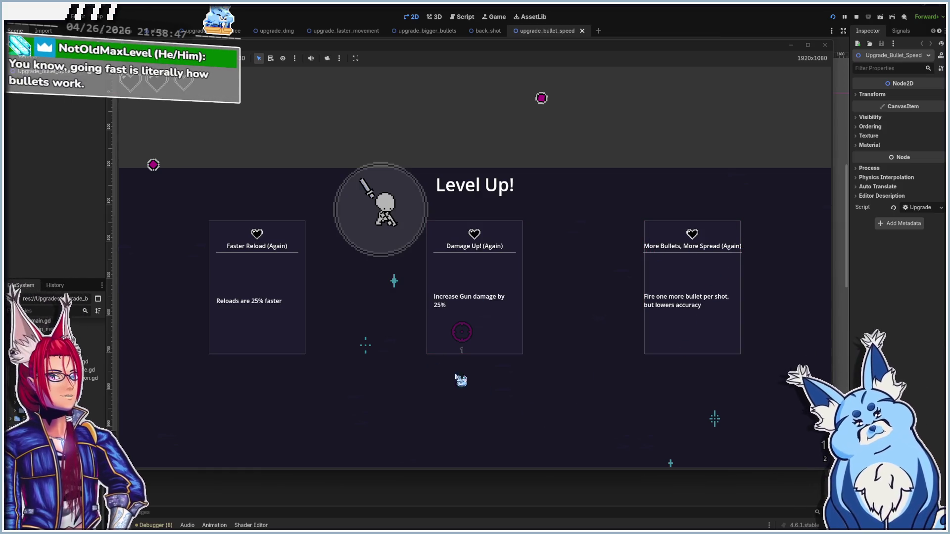
pyautogui.click(271, 313)
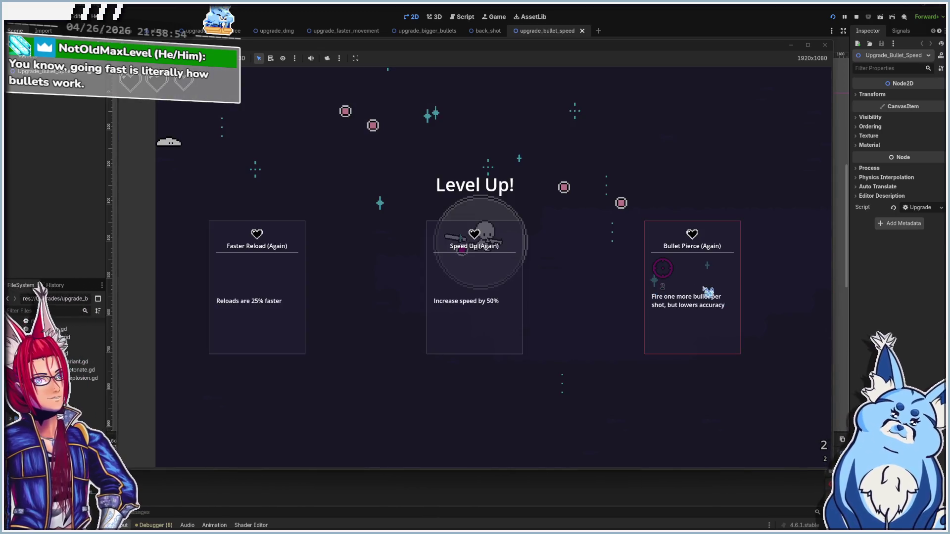
# - Take Bullet Pierce, Damage Up, Bigger Bullets twice and Faster Bullets until the run ends
pyautogui.click(663, 269)
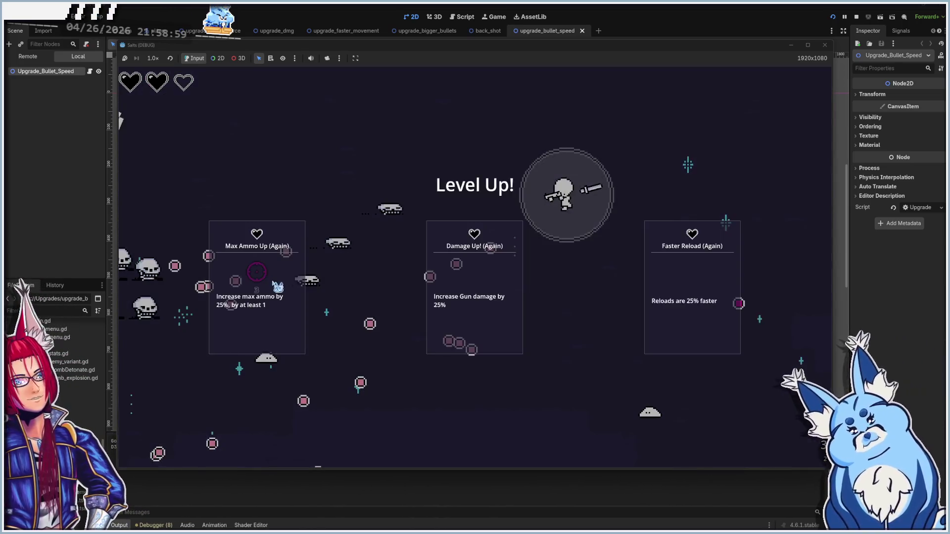
pyautogui.click(452, 296)
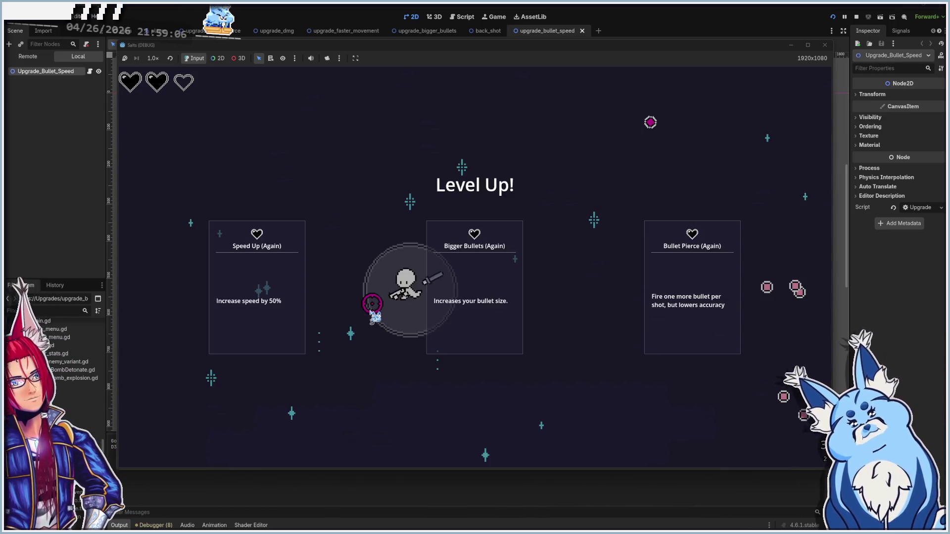
pyautogui.click(371, 314)
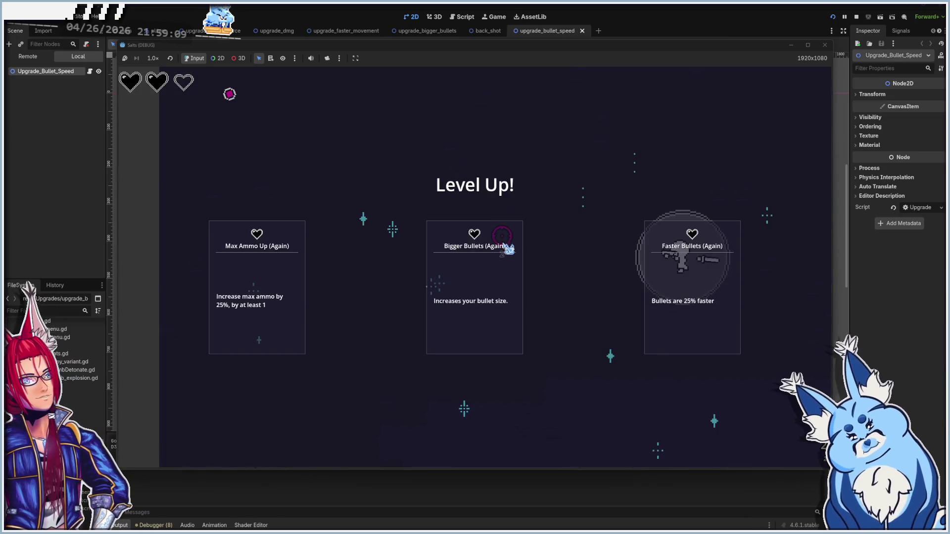
pyautogui.click(502, 236)
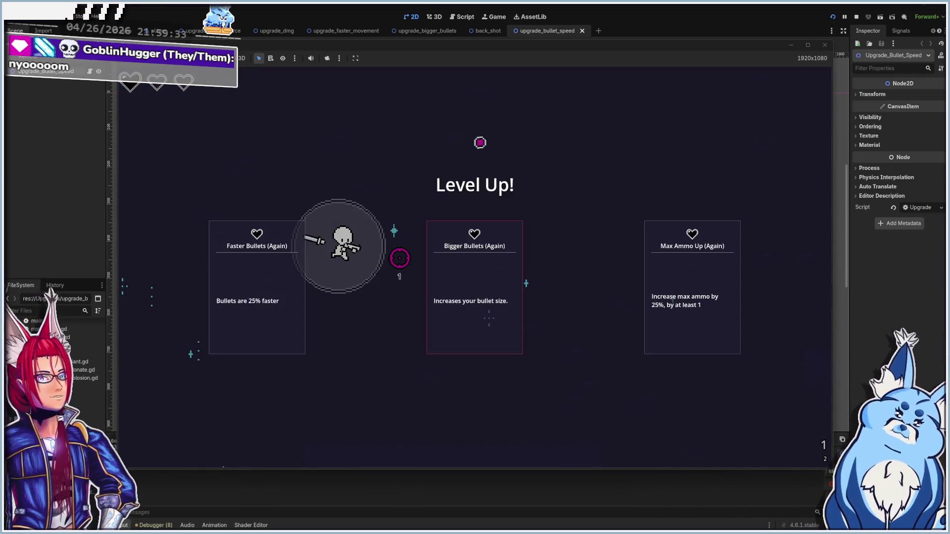
pyautogui.click(429, 259)
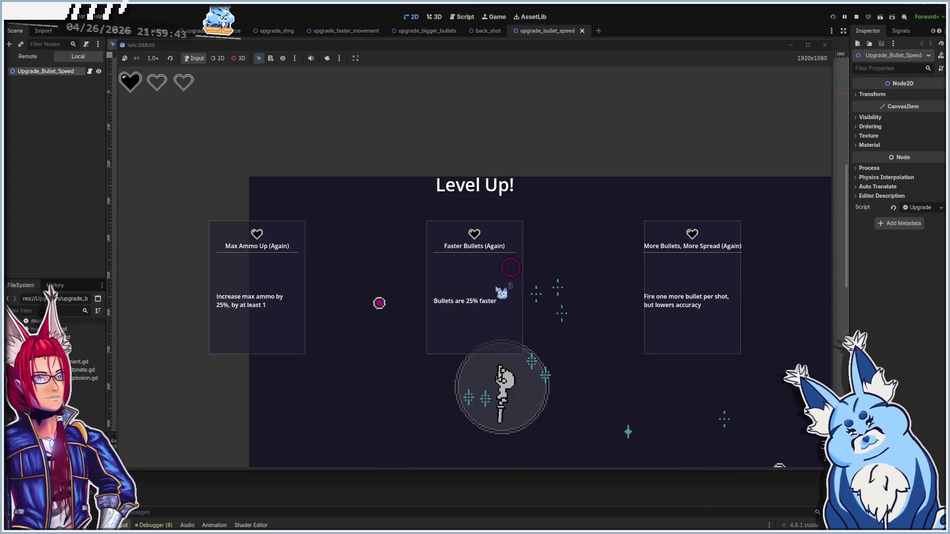
pyautogui.click(510, 268)
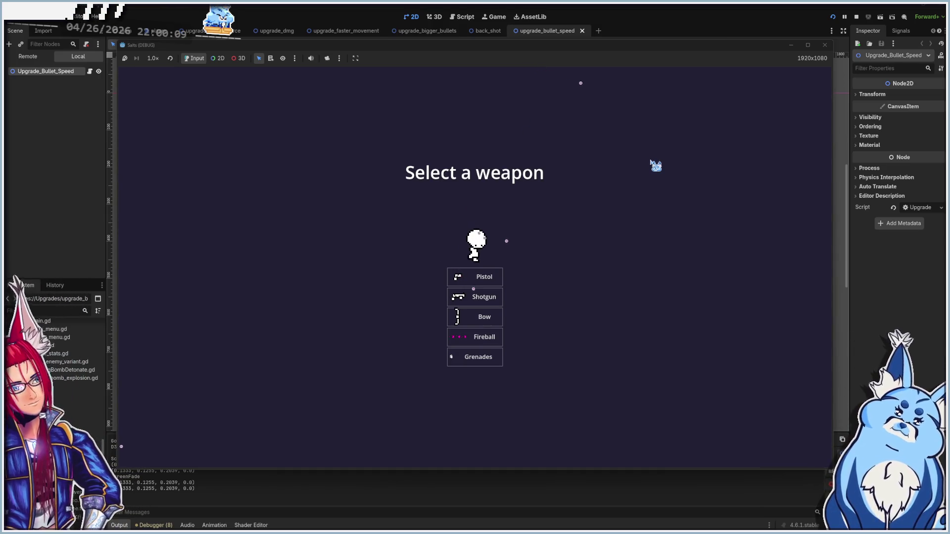
# - Close the game's debug window to end the test run
pyautogui.click(825, 45)
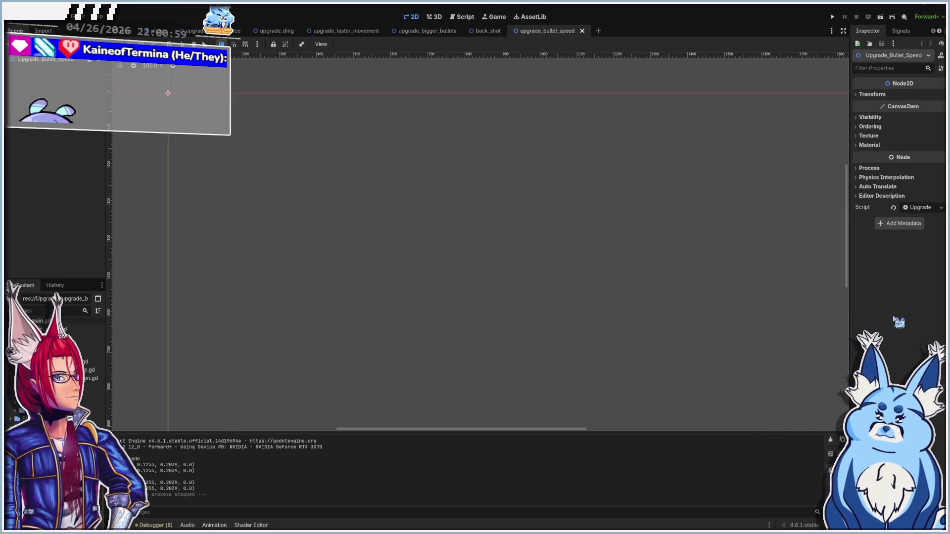
# - Save the scene and close the upgrade_bullet_speed scene tab
pyautogui.hotkey('ctrl', 's')
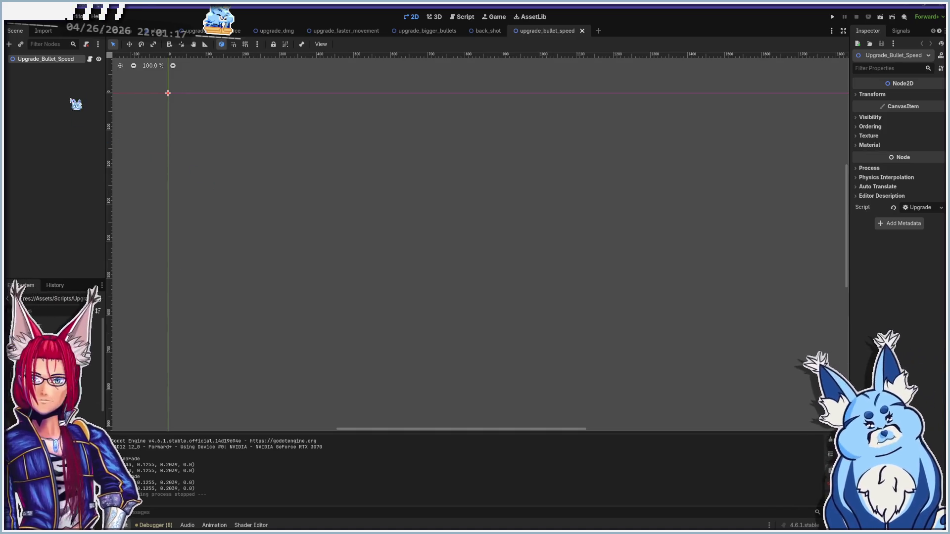
pyautogui.click(158, 32)
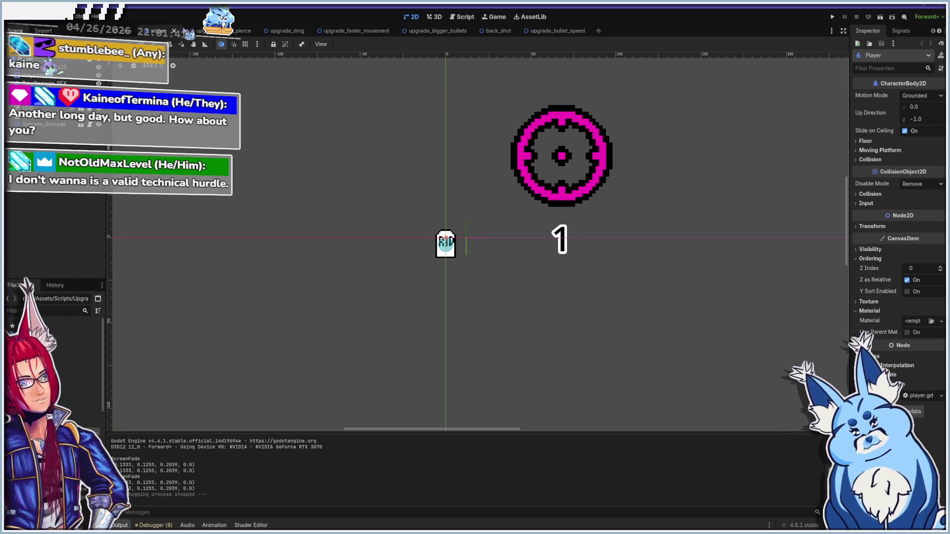
pyautogui.click(575, 31)
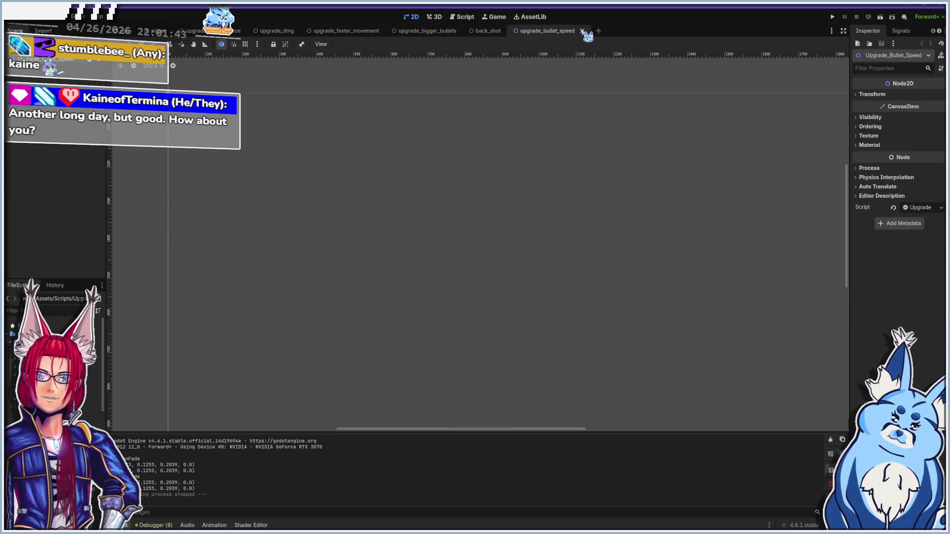
pyautogui.click(582, 31)
# - Close the back_shot, upgrade_bigger_bullets, upgrade_faster_movement, upgrade_dmg and remaining upgrade tabs, then relaunch the game
pyautogui.click(508, 31)
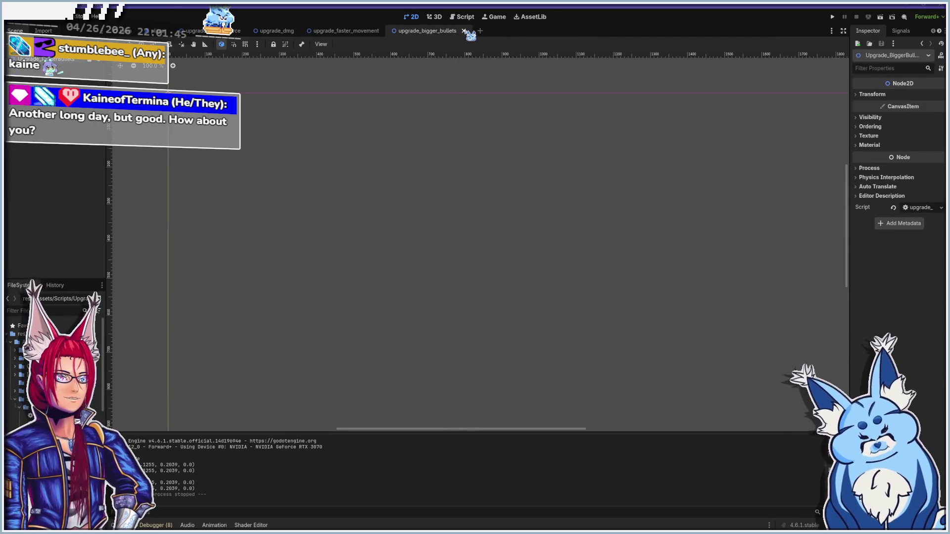
pyautogui.click(465, 31)
pyautogui.click(386, 31)
pyautogui.click(301, 30)
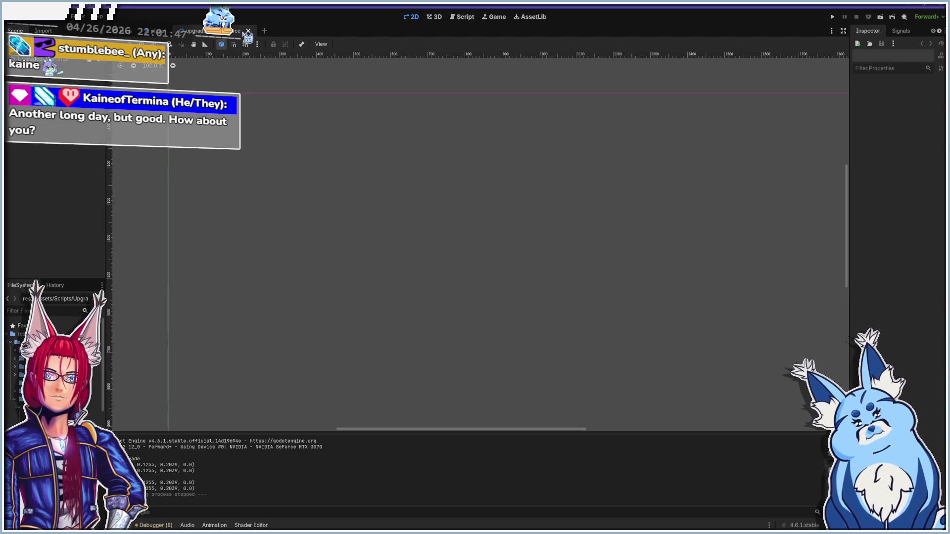
pyautogui.click(248, 31)
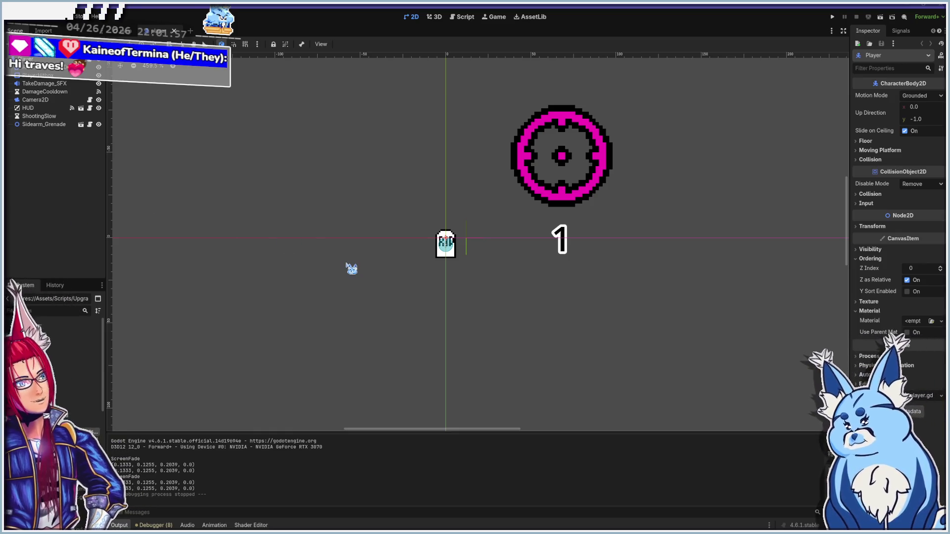
pyautogui.press('F5')
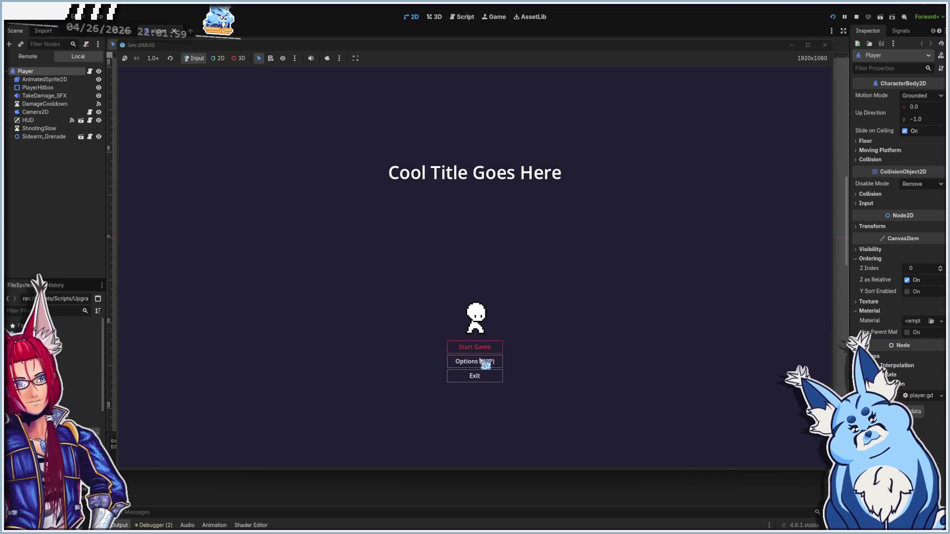
# - Start a new game with the Shotgun and walk the player around with WASD
pyautogui.click(470, 349)
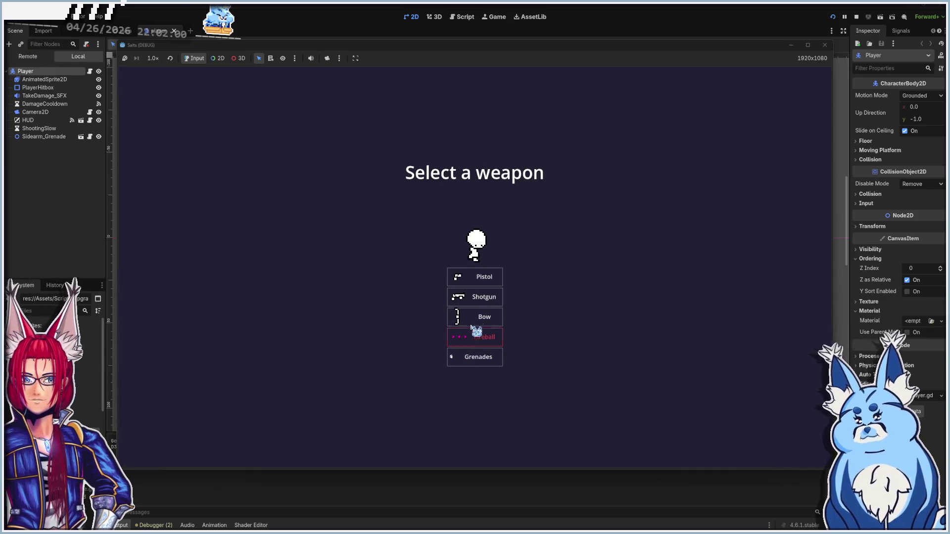
pyautogui.click(486, 279)
pyautogui.press('d')
pyautogui.press('w')
pyautogui.press('a')
pyautogui.press('s')
pyautogui.press('a')
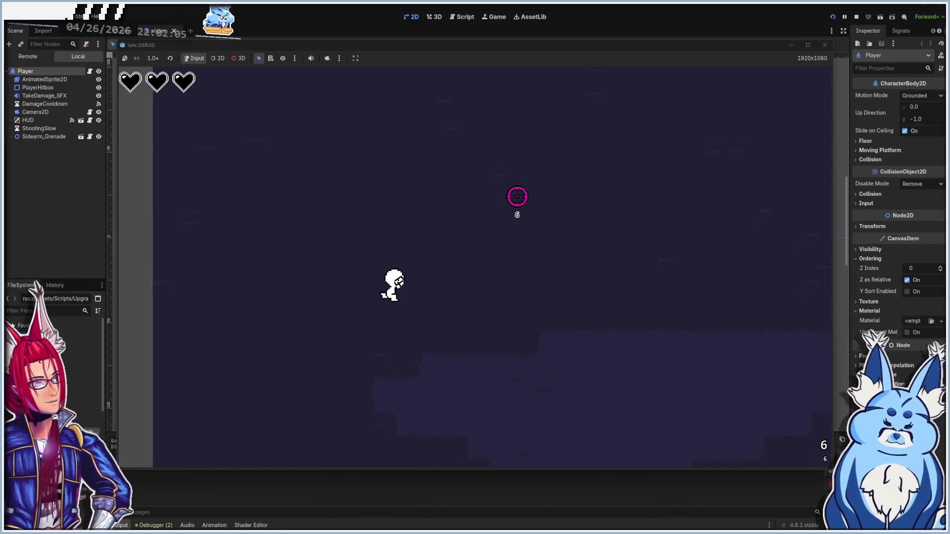
pyautogui.press('w')
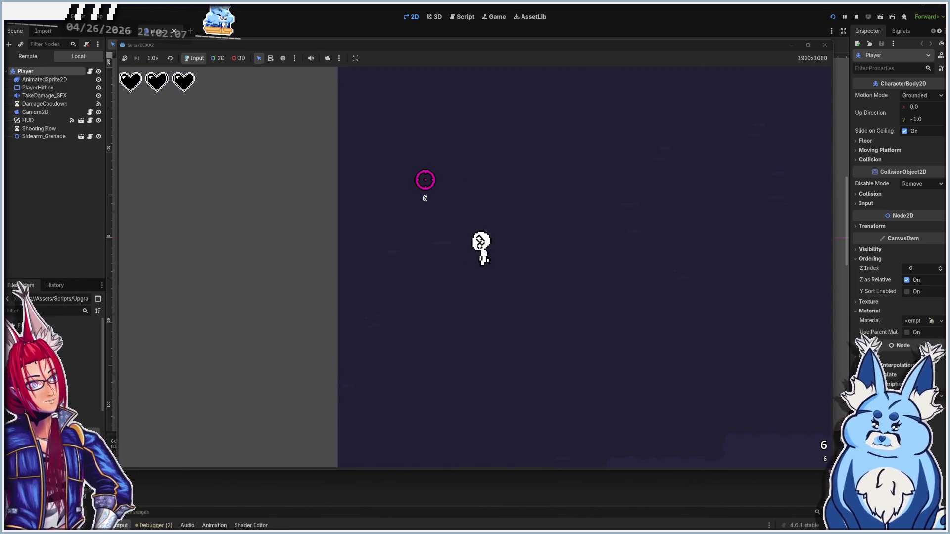
pyautogui.press('d')
pyautogui.press('d')
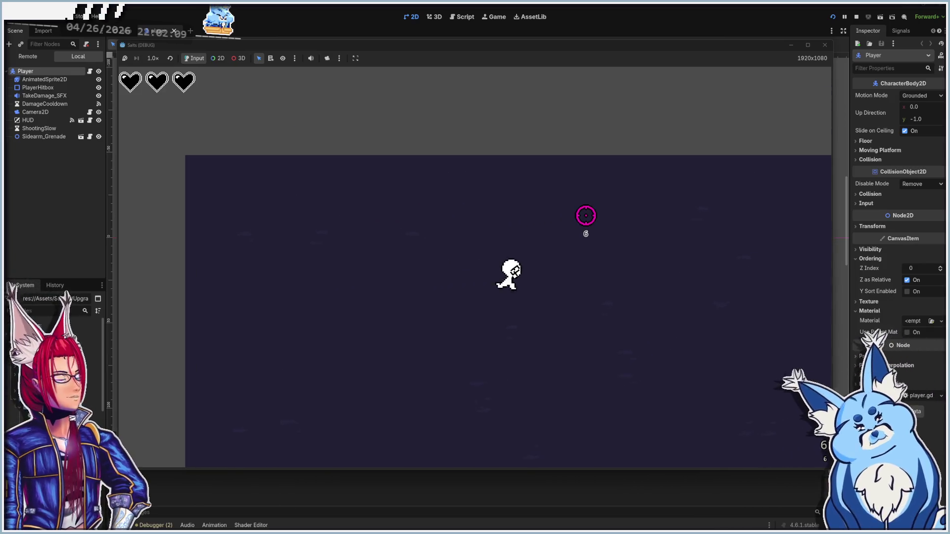
pyautogui.press('w')
# - Fight the approaching enemies, moving and firing until the magazine is empty
pyautogui.click(399, 165)
pyautogui.click(401, 166)
pyautogui.press('a')
pyautogui.press('w')
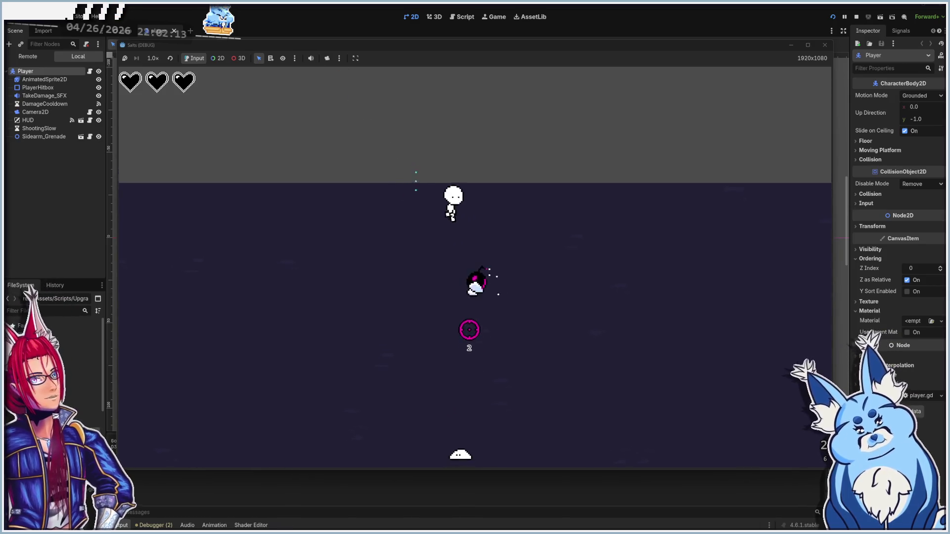
pyautogui.press('a')
pyautogui.click(508, 278)
pyautogui.press('w')
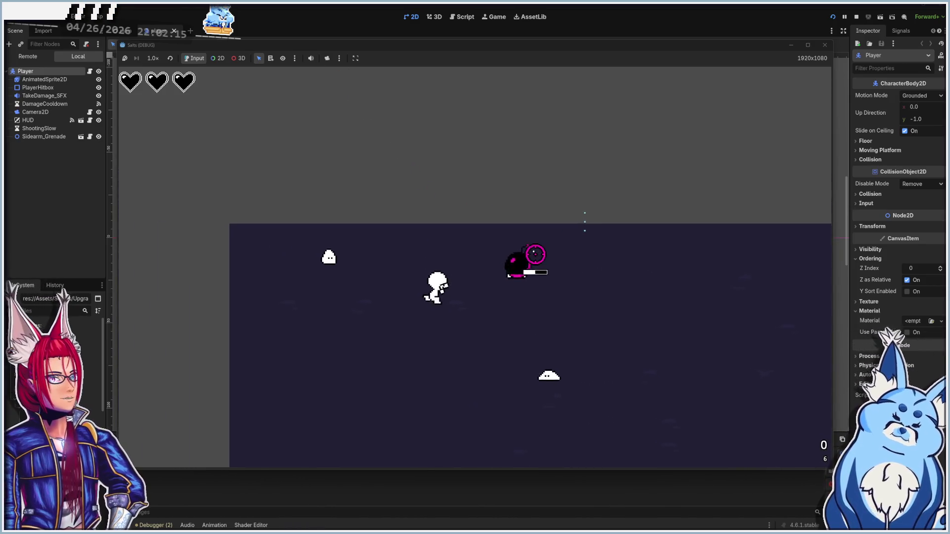
pyautogui.press('d')
pyautogui.click(458, 240)
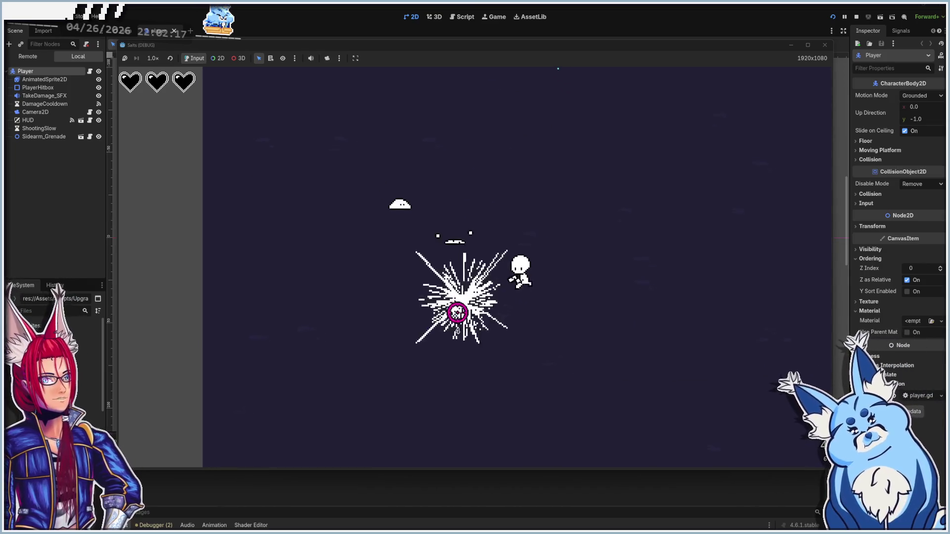
pyautogui.press('w')
pyautogui.press('w')
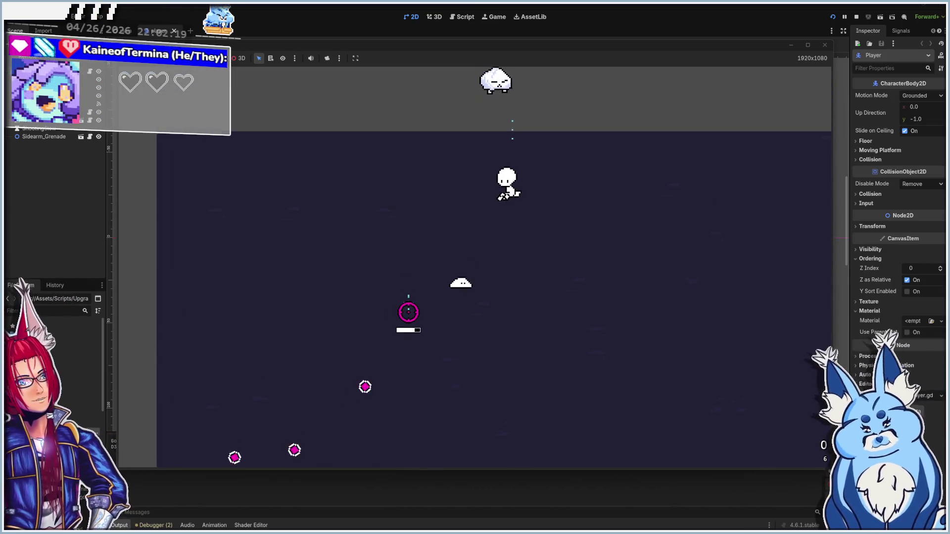
pyautogui.press('s')
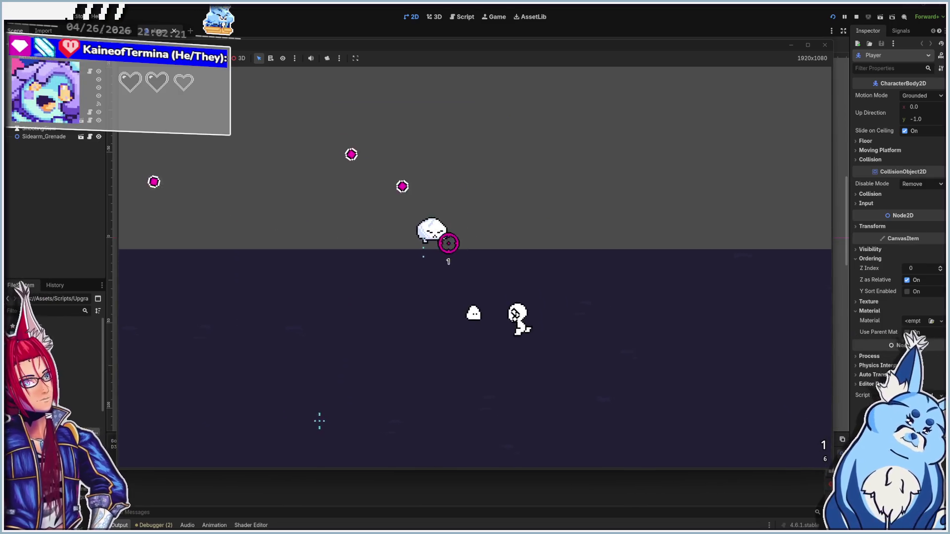
pyautogui.press('w')
pyautogui.click(301, 367)
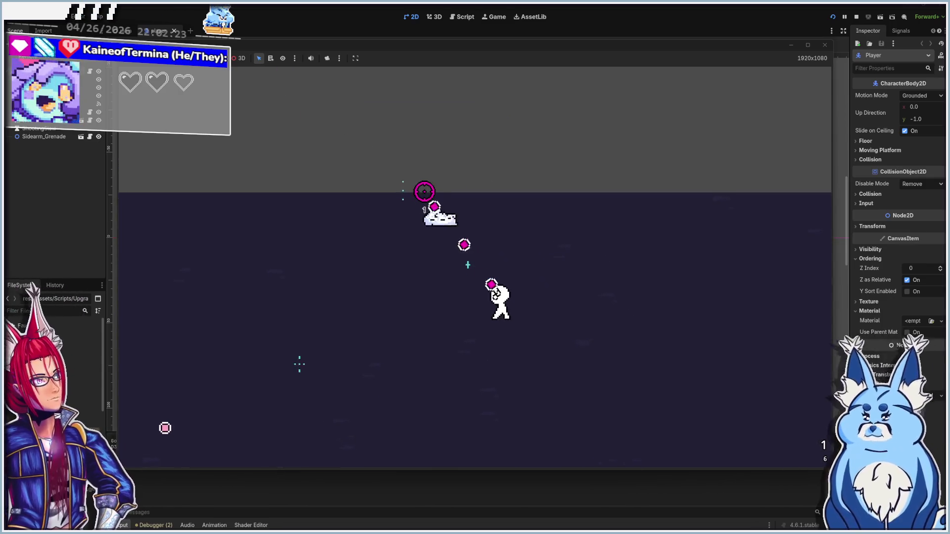
pyautogui.press('d')
pyautogui.press('s')
pyautogui.click(335, 346)
# - Keep dodging and shooting the enemy cluster, then collect EXP until leveling up
pyautogui.press('a')
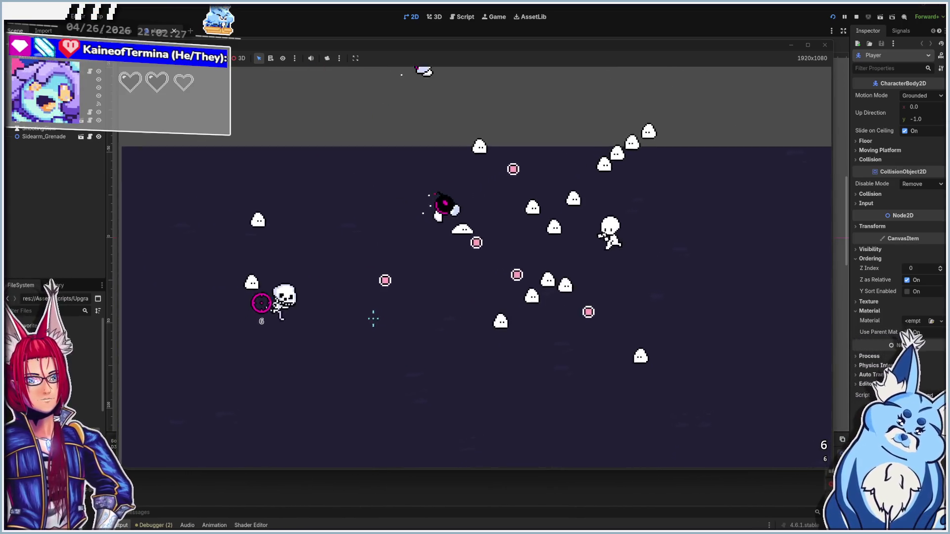
pyautogui.press('s')
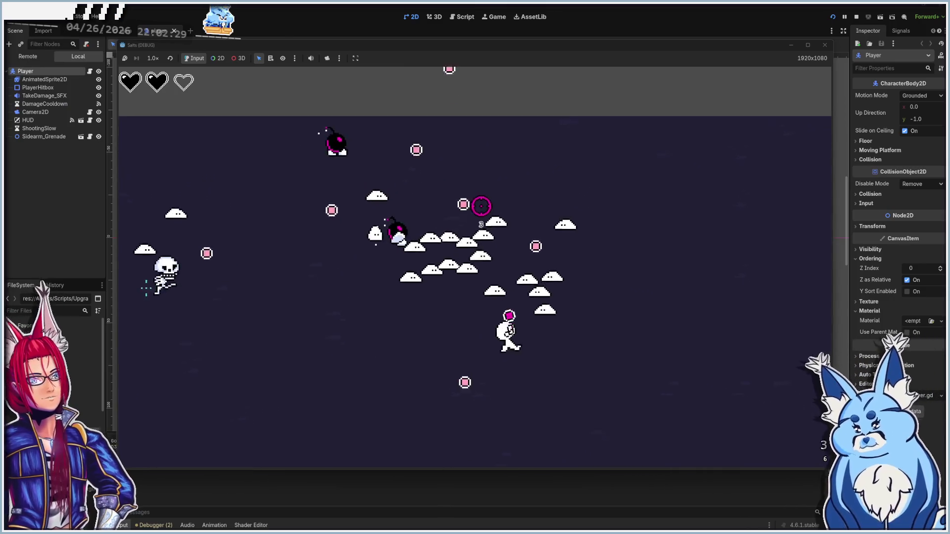
pyautogui.press('d')
pyautogui.press('a')
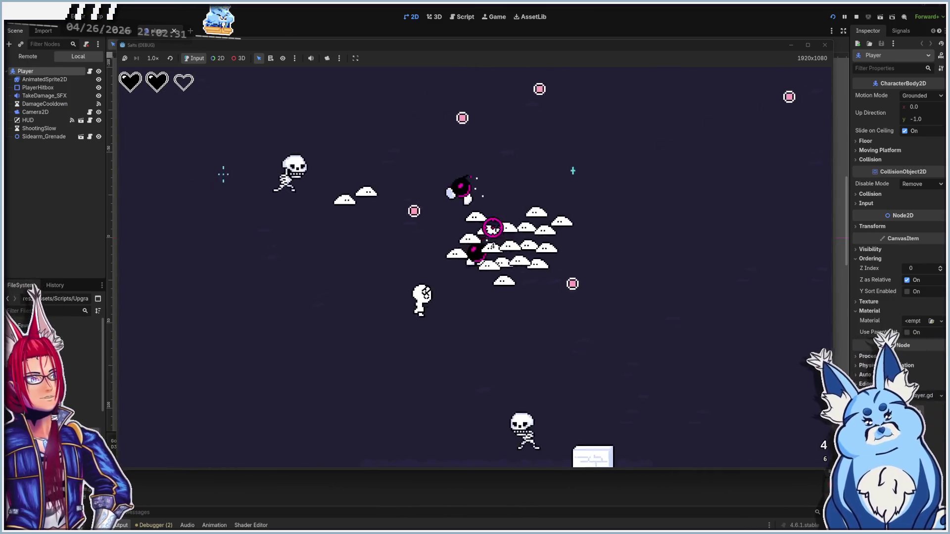
pyautogui.press('w')
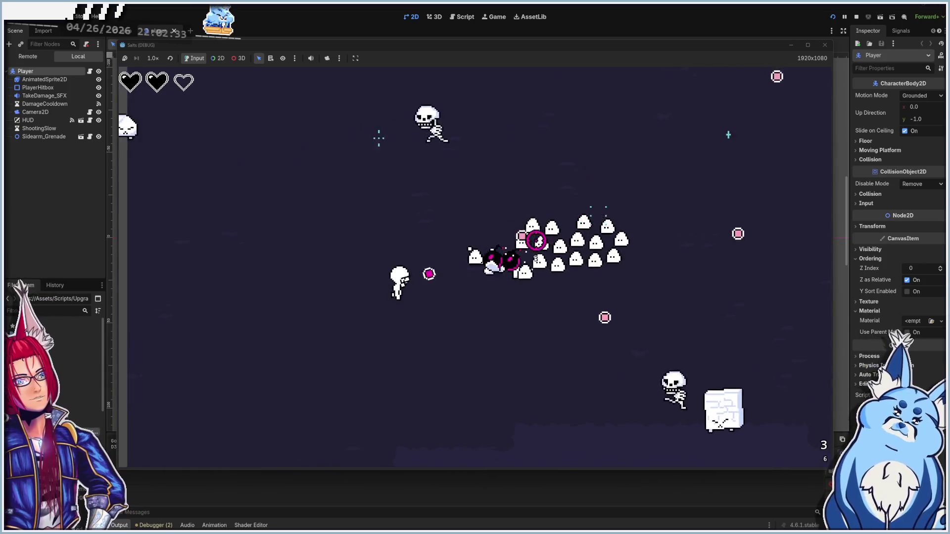
pyautogui.press('w')
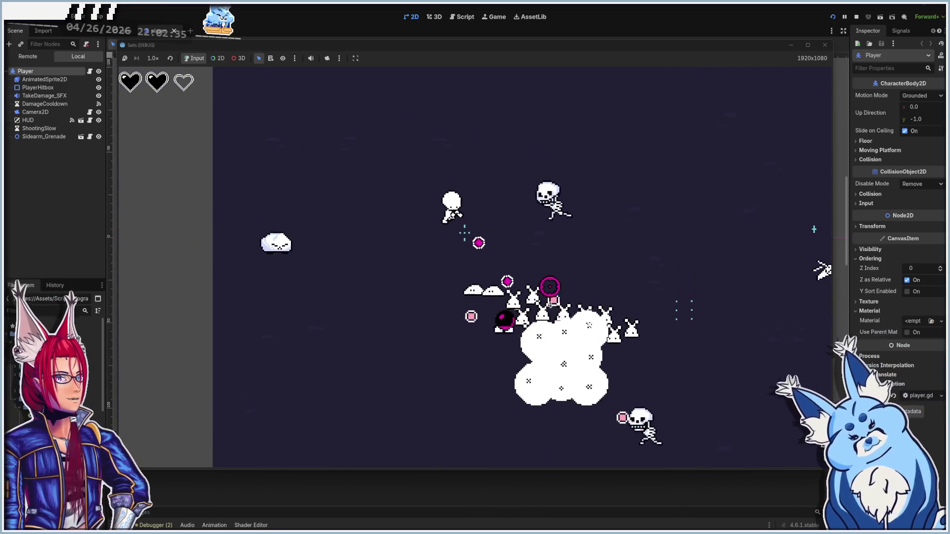
pyautogui.click(513, 329)
pyautogui.press('w')
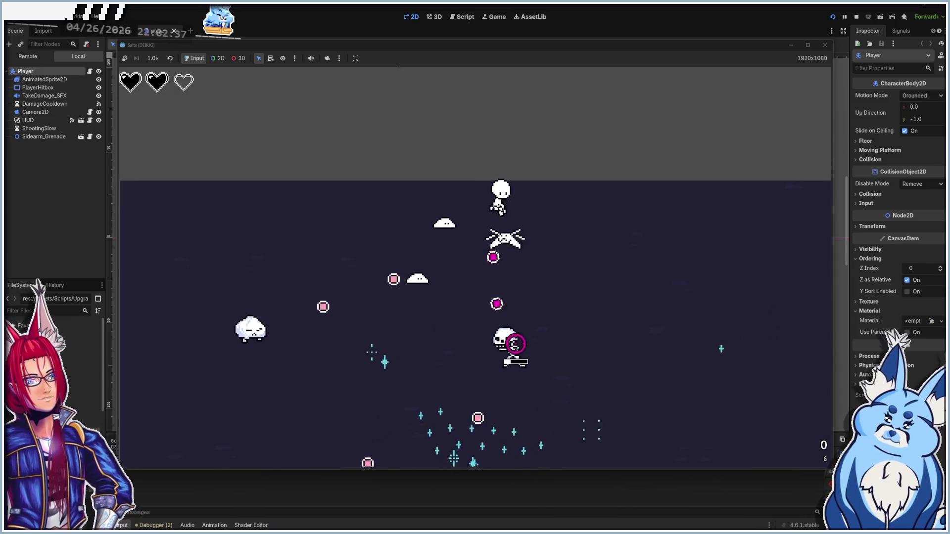
pyautogui.press('s')
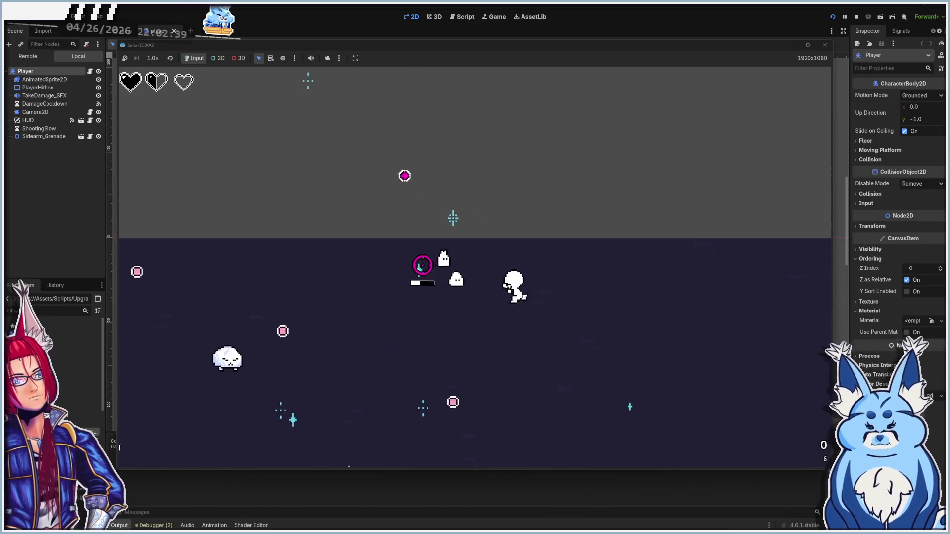
pyautogui.press('s')
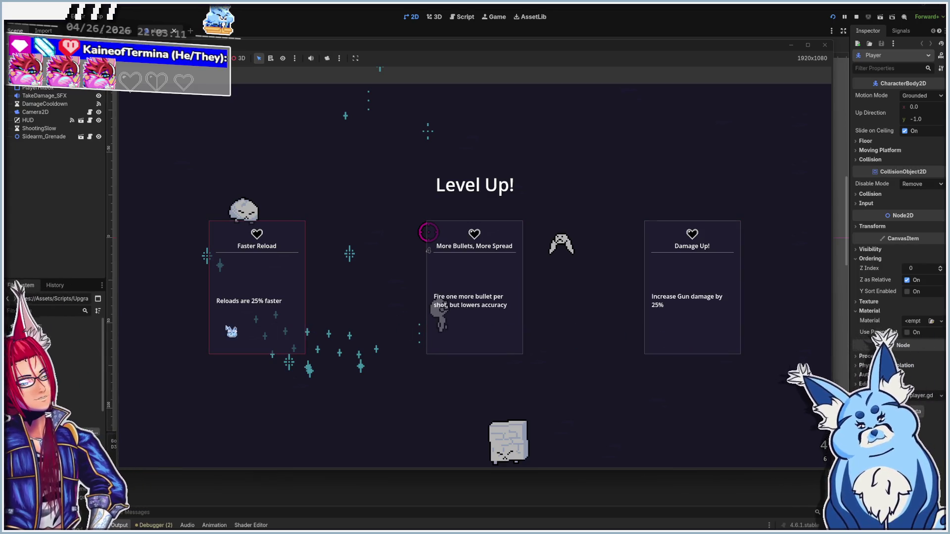
# - Choose More Bullets/More Spread, Faster Reload, and Max Ammo Up across successive Level Up screens
pyautogui.click(485, 300)
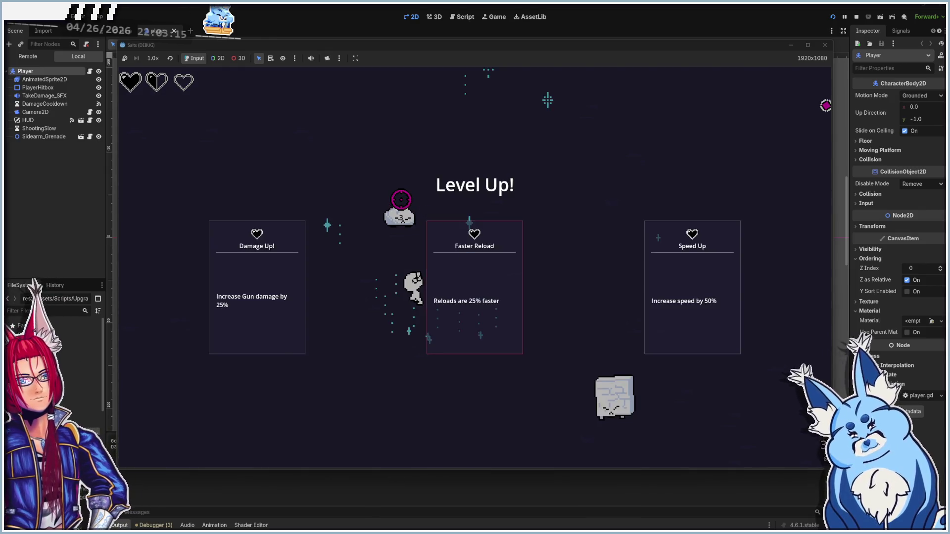
pyautogui.click(475, 287)
pyautogui.click(475, 287)
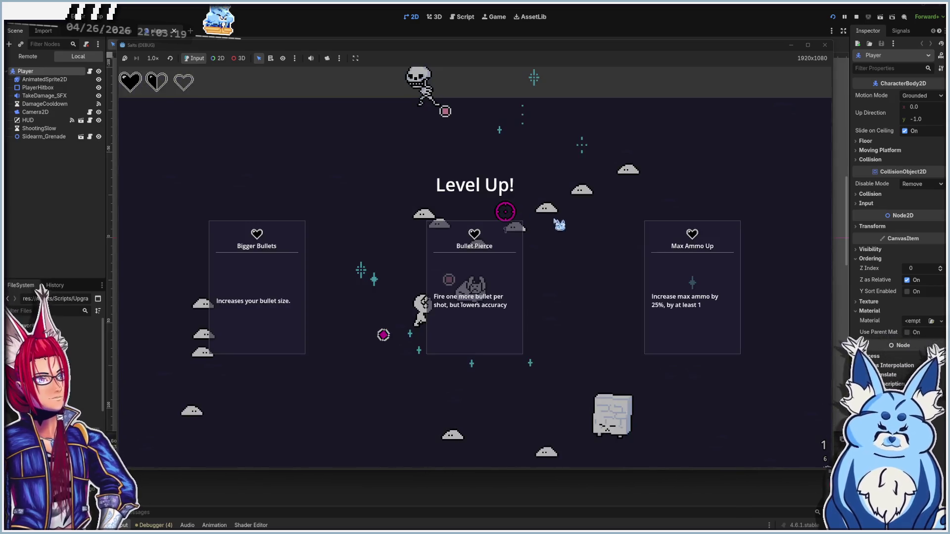
pyautogui.click(679, 289)
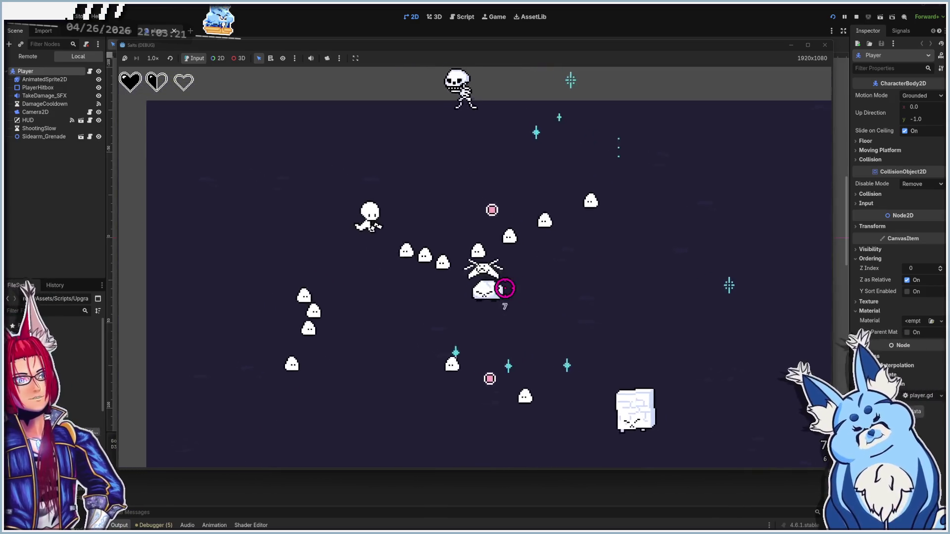
pyautogui.press('w')
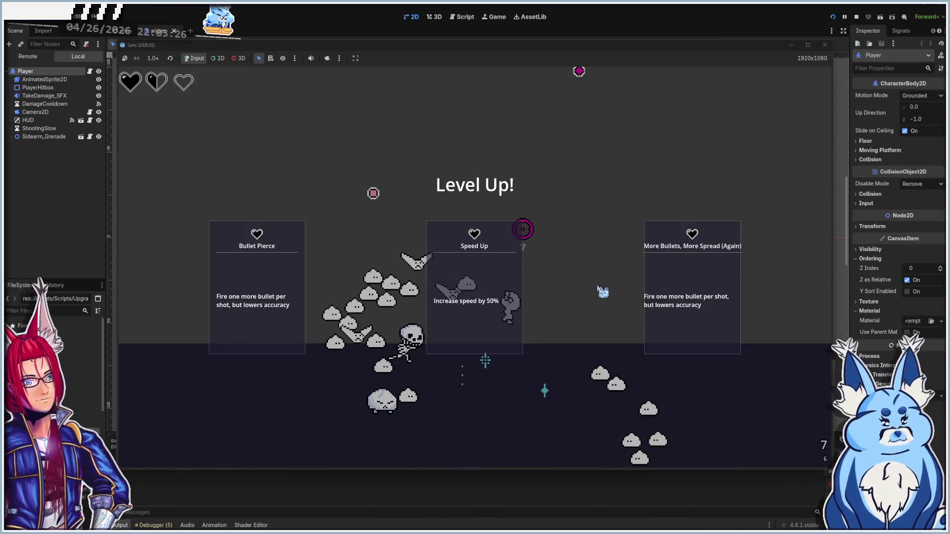
pyautogui.click(684, 296)
# - Keep moving the player around the arena, then stop the running game
pyautogui.press('s')
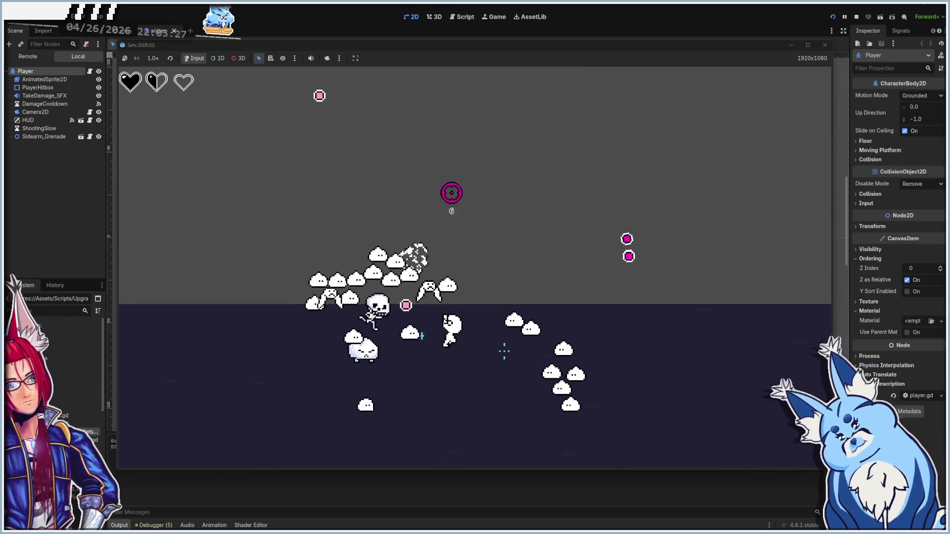
pyautogui.press('a')
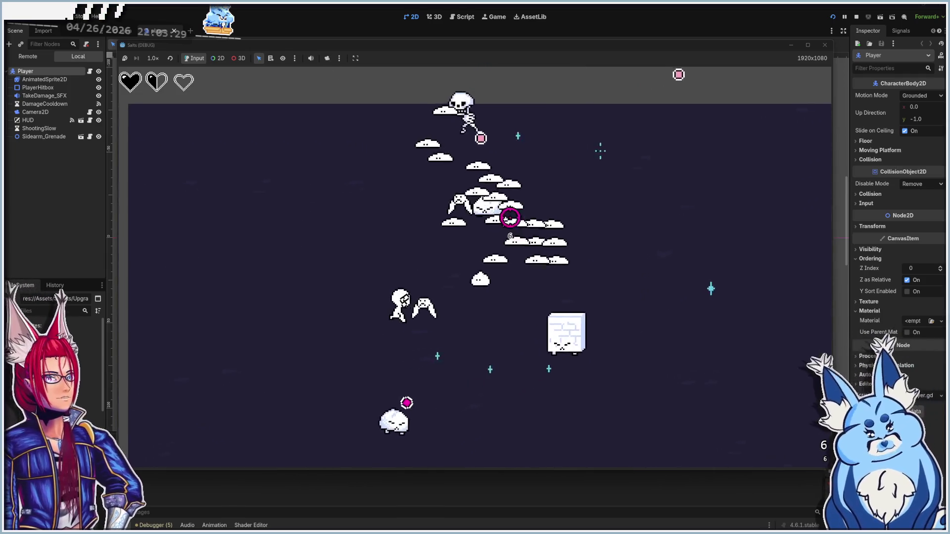
pyautogui.press('s')
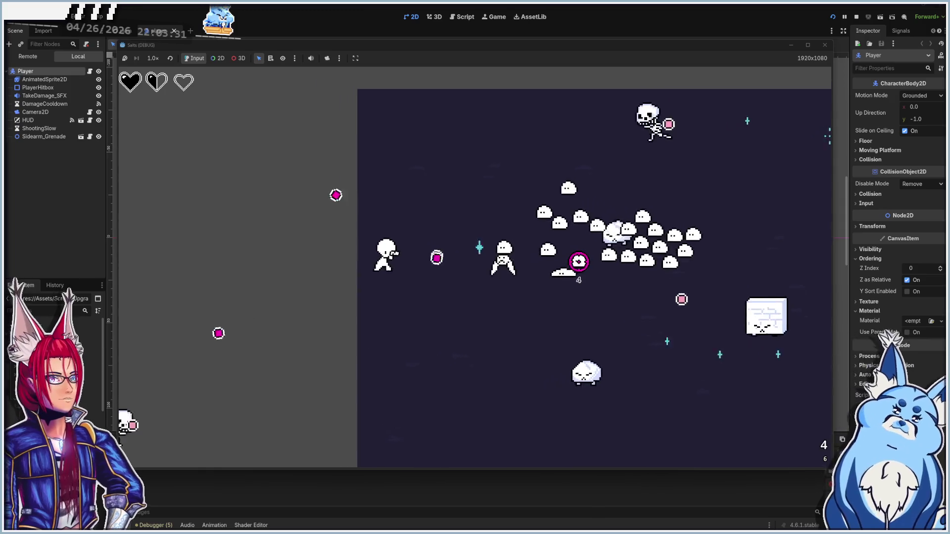
pyautogui.press('s')
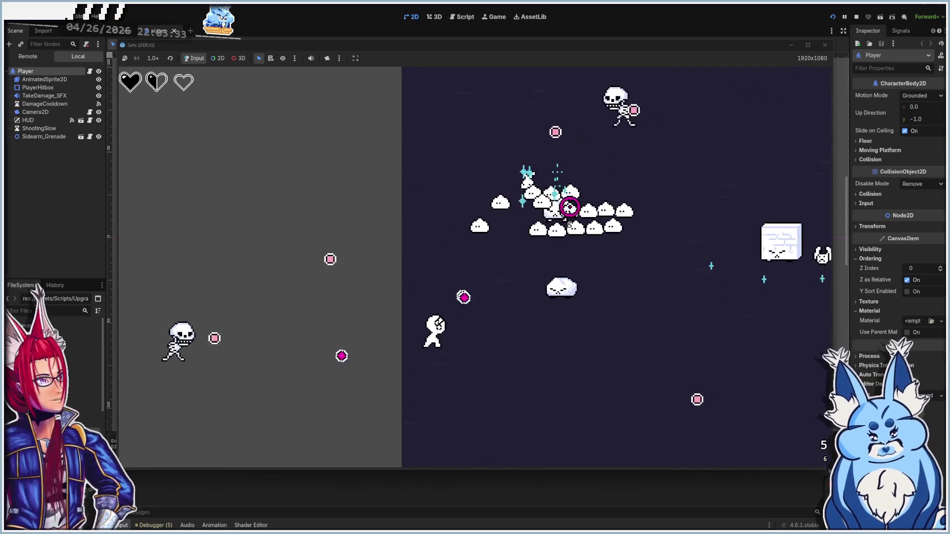
pyautogui.press('d')
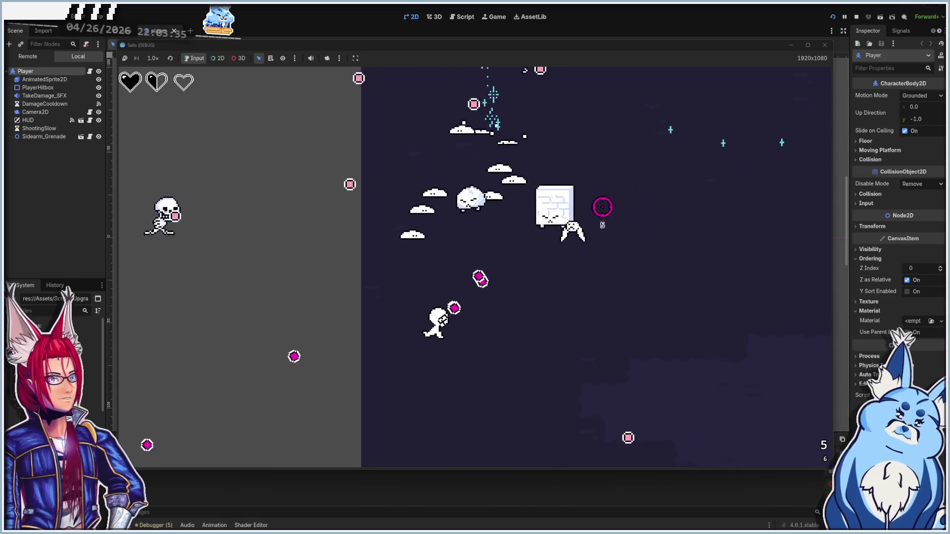
pyautogui.press('d')
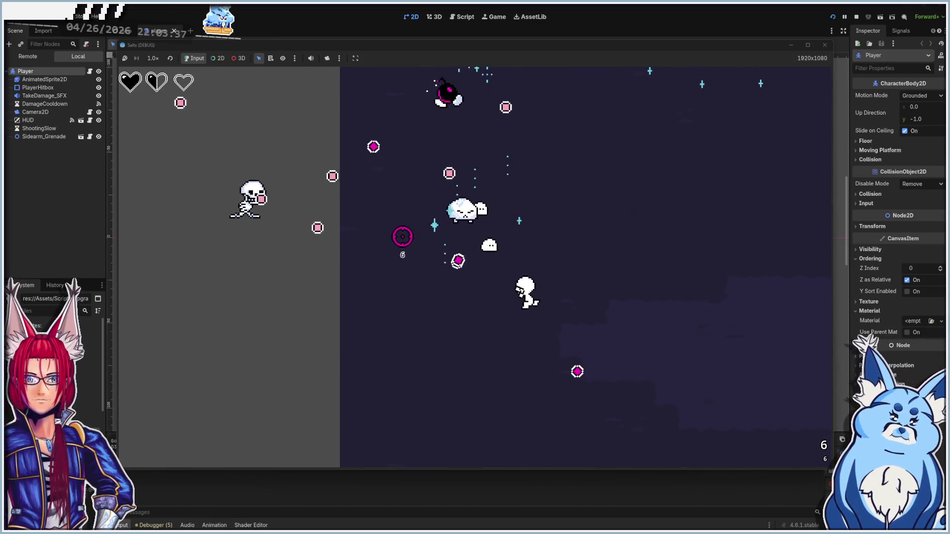
pyautogui.press('d')
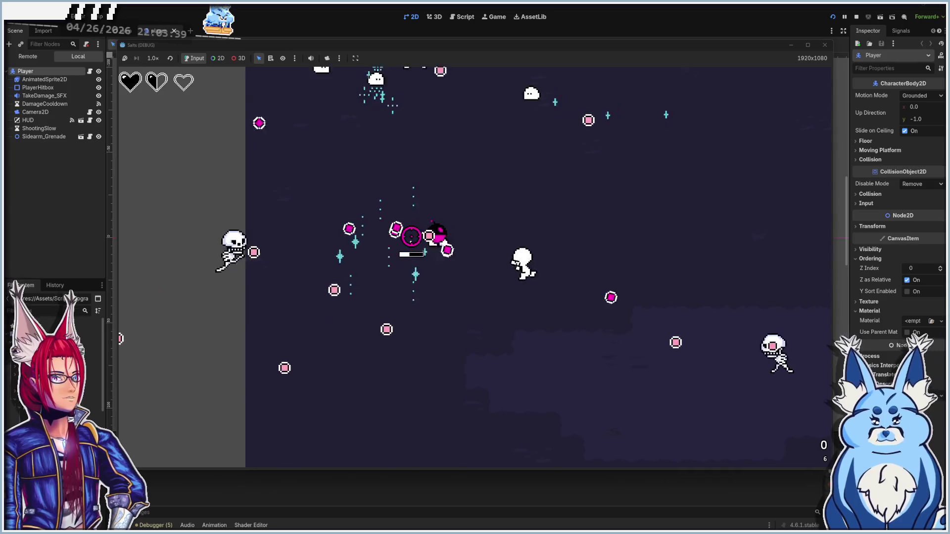
pyautogui.press('d')
pyautogui.press('a')
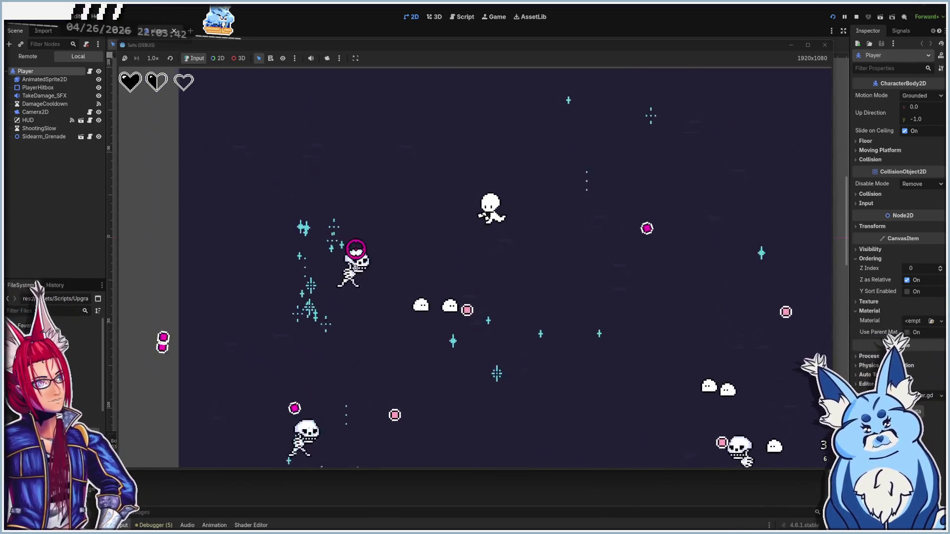
pyautogui.press('a')
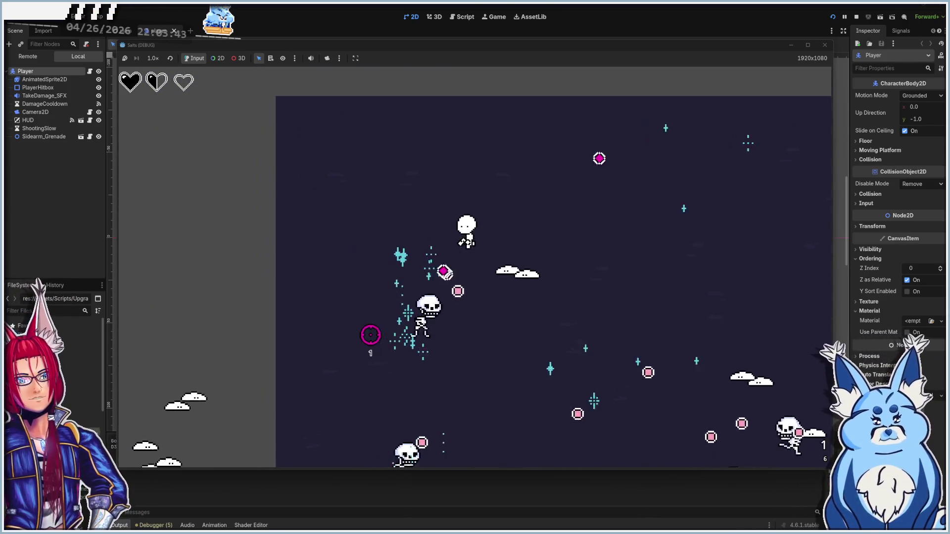
pyautogui.press('a')
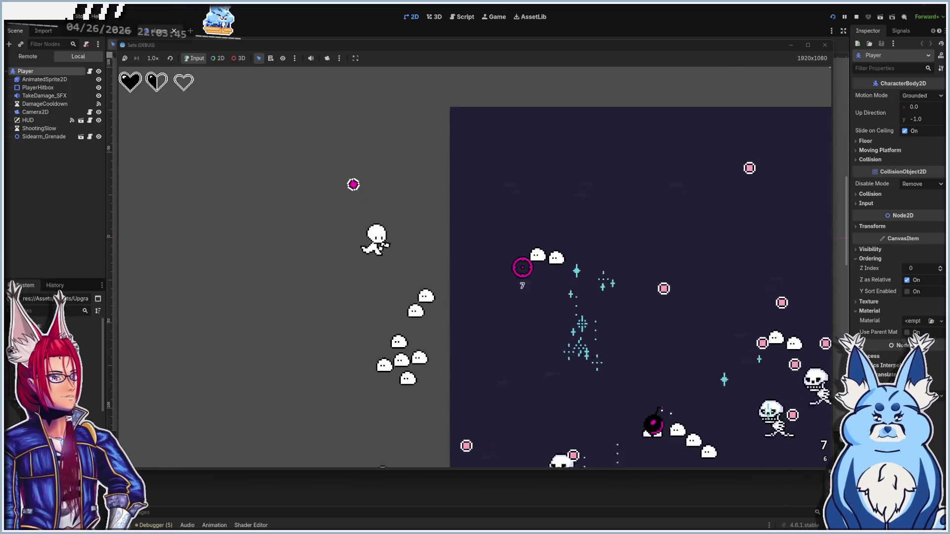
pyautogui.press('w')
pyautogui.click(824, 44)
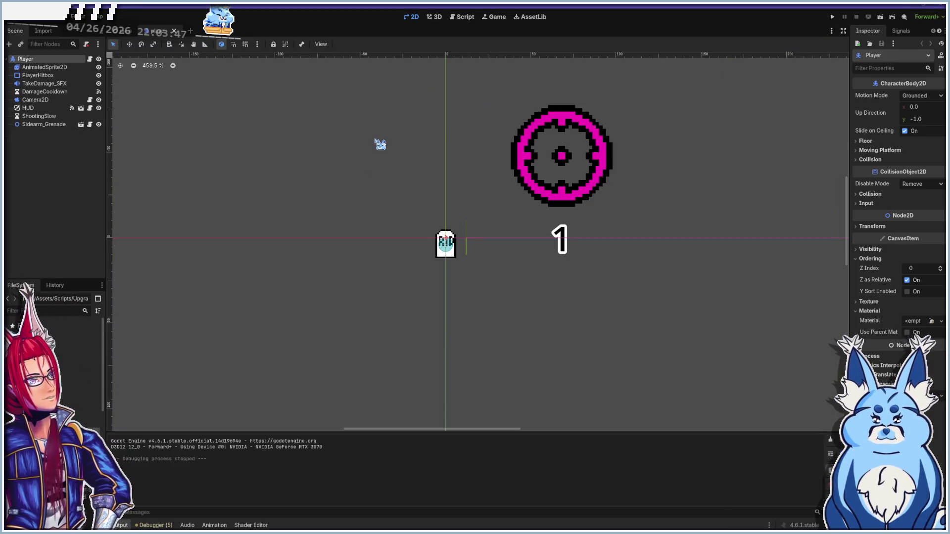
# - Look at the PaletteSwap shader code, then restore the output log below the canvas
pyautogui.scroll(-1, 395, 199)
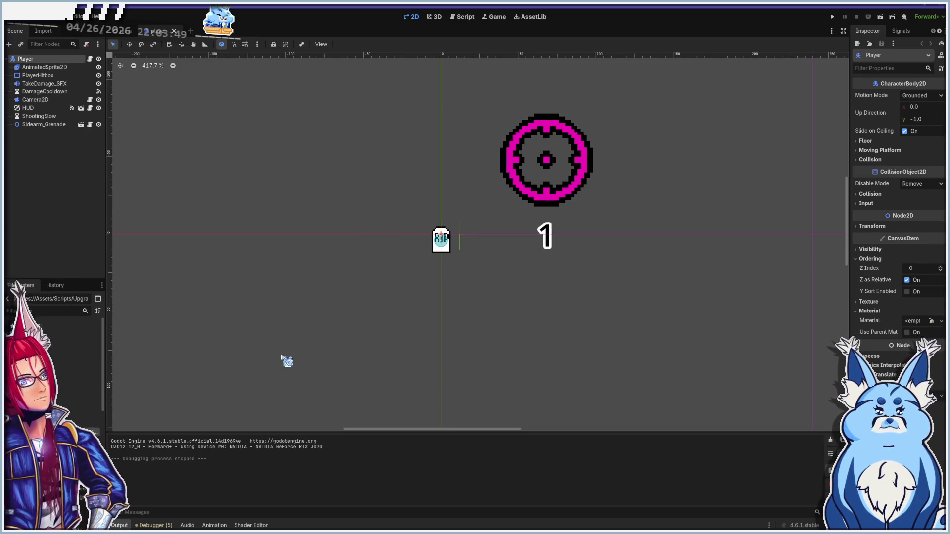
pyautogui.click(257, 527)
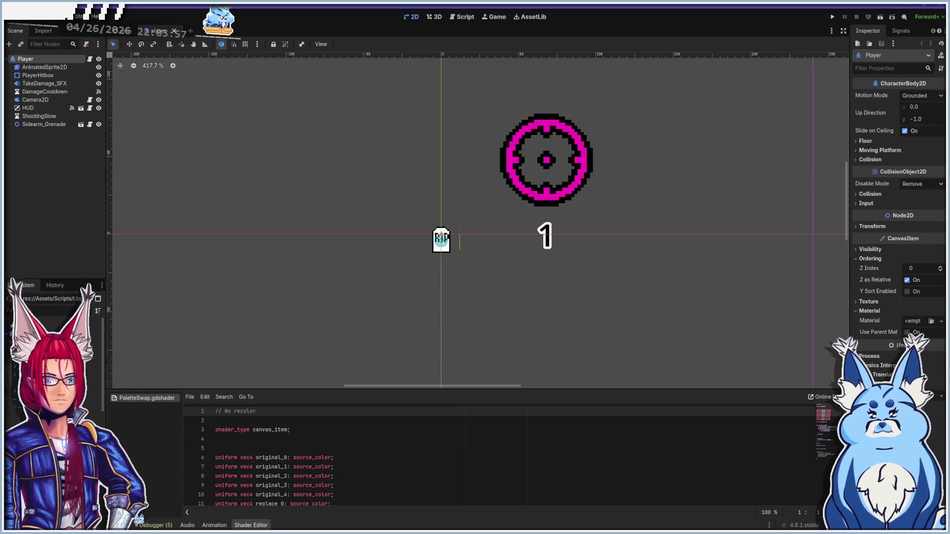
pyautogui.click(123, 525)
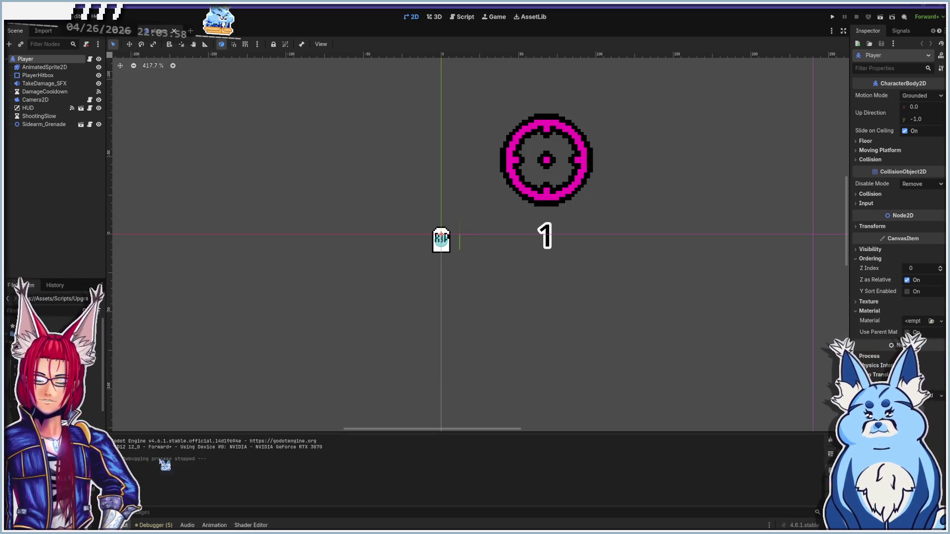
# - Switch the AnimatedSprite2D from Dying to Idle_Down_Right, then begin adding a child under Player
pyautogui.click(40, 67)
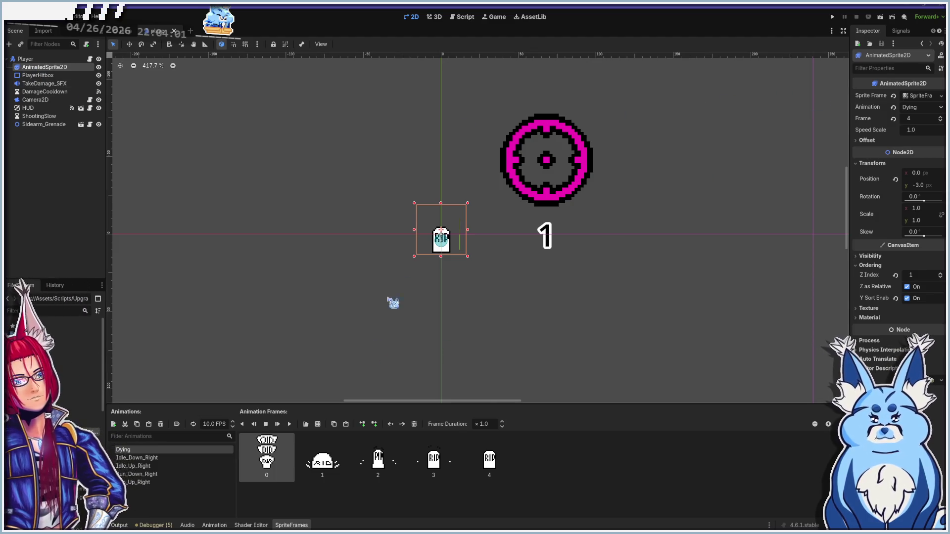
pyautogui.scroll(4, 453, 253)
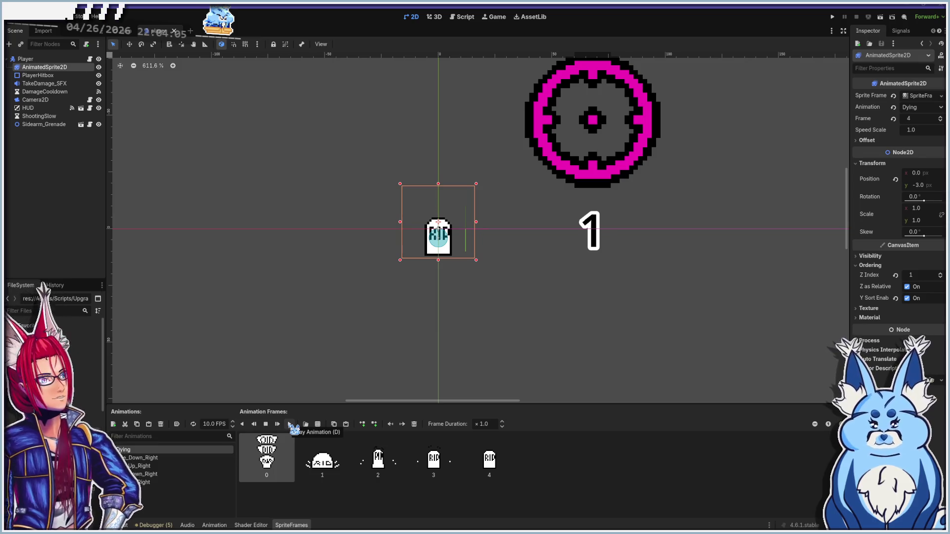
pyautogui.click(292, 428)
pyautogui.click(292, 428)
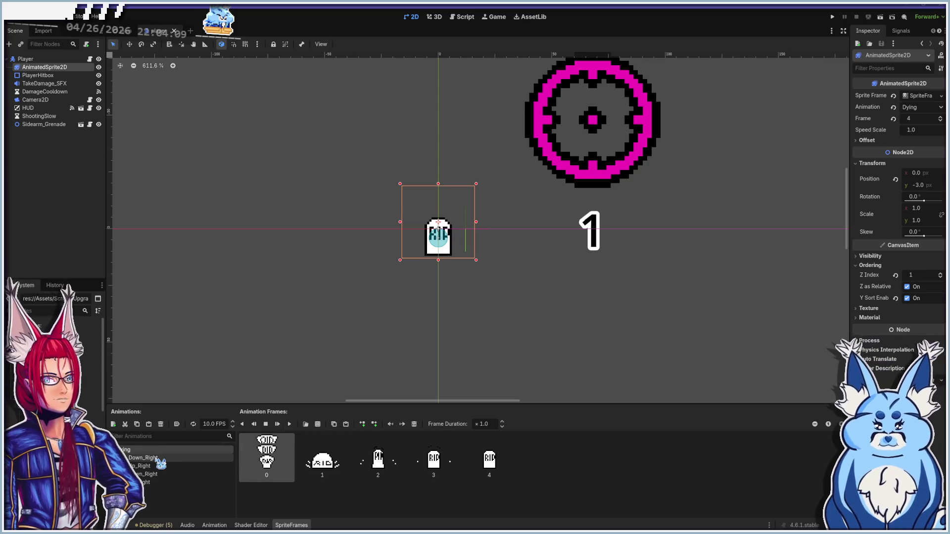
pyautogui.click(149, 458)
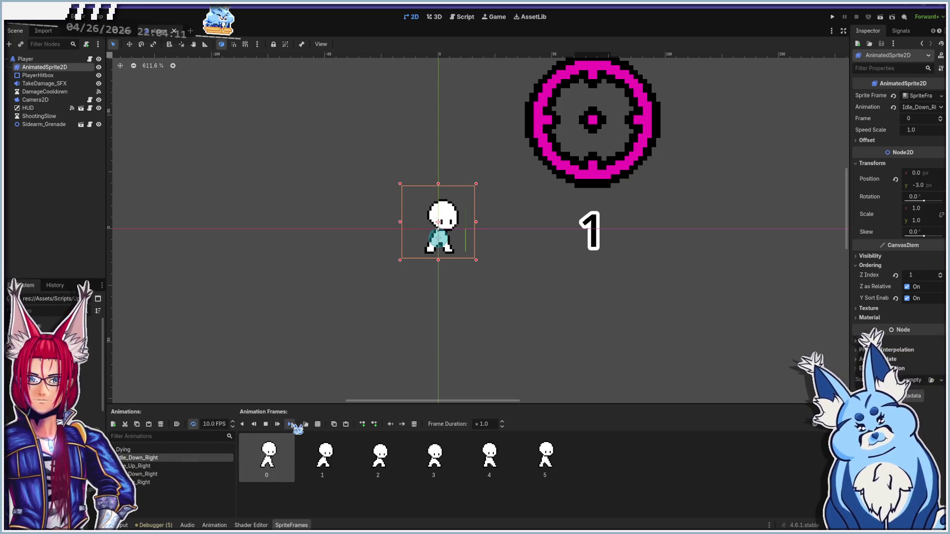
pyautogui.click(353, 311)
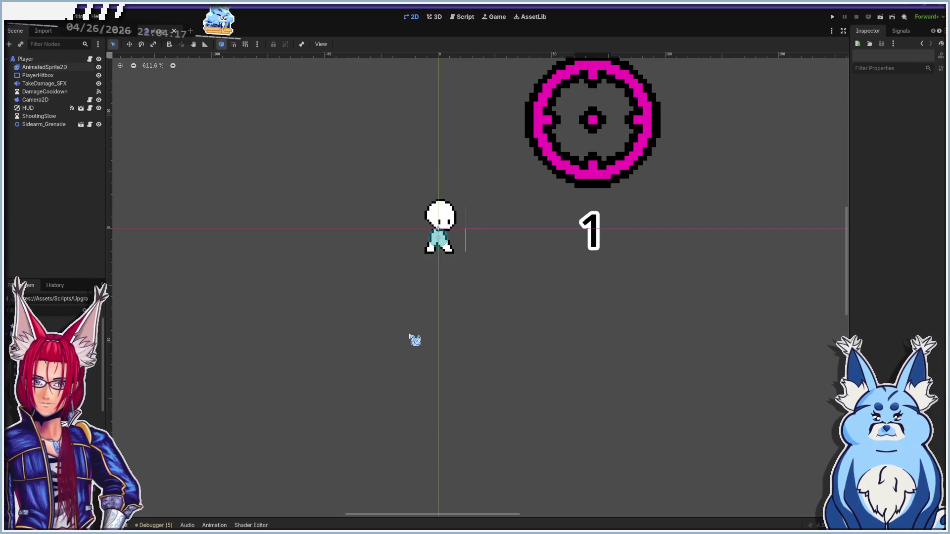
pyautogui.click(33, 59)
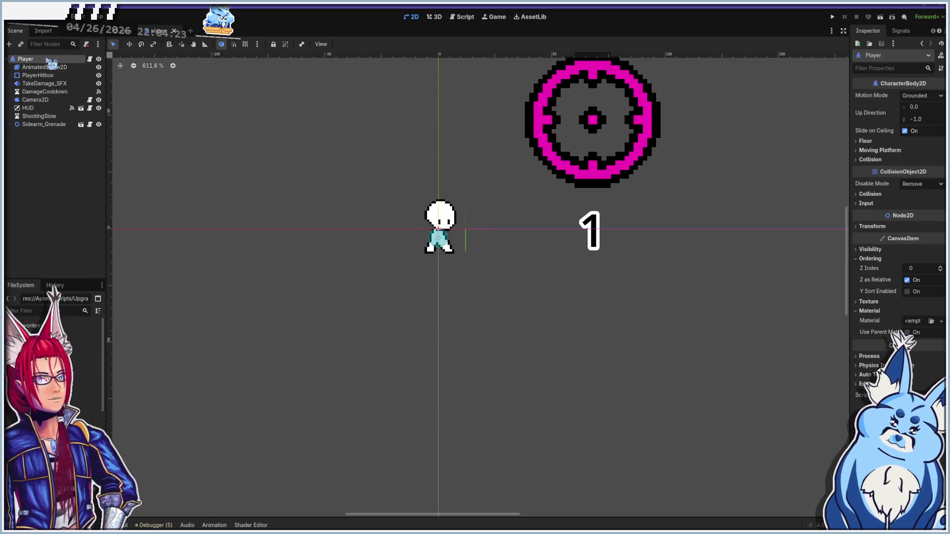
pyautogui.hotkey('ctrl', 'a')
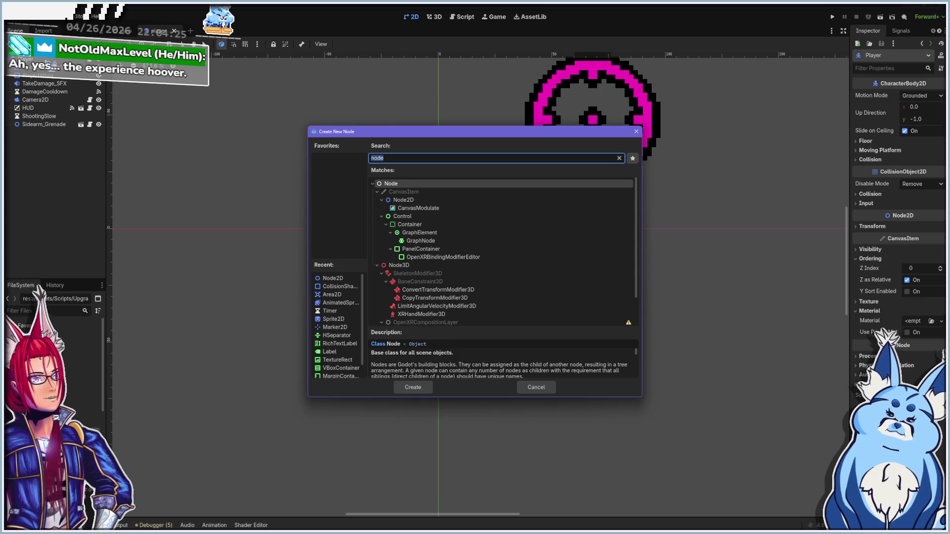
# - Add a CollisionShape2D under Player and rename it EXP Pickup
pyautogui.write('area2')
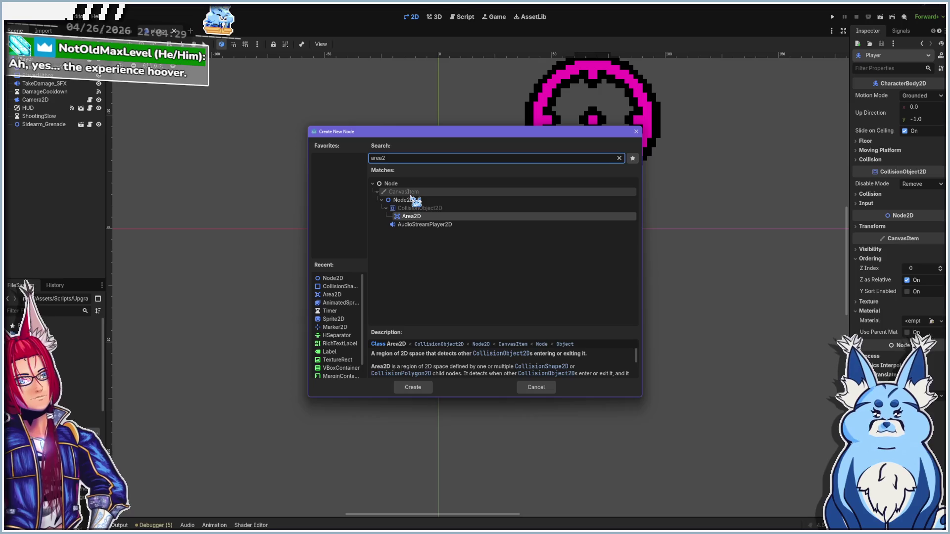
pyautogui.press('BackSpace')
pyautogui.press('BackSpace')
pyautogui.press('BackSpace')
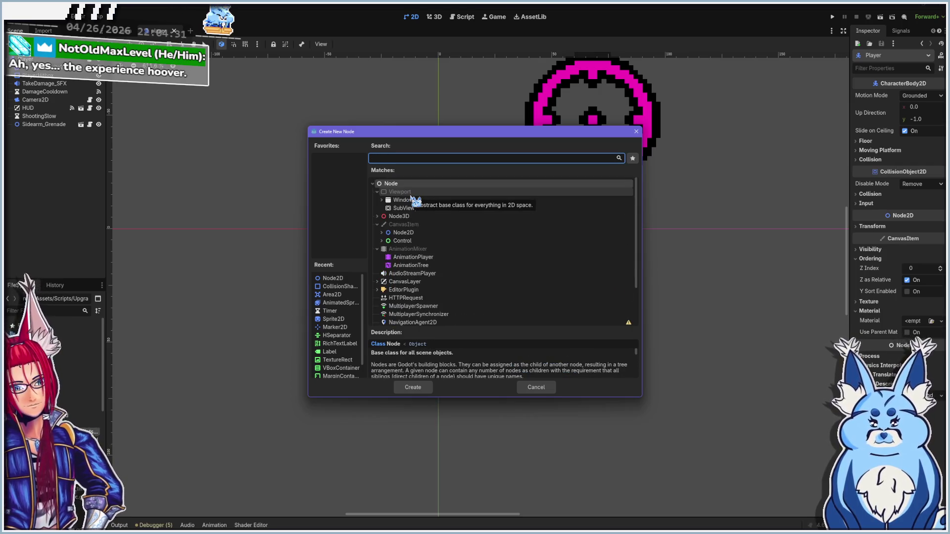
pyautogui.write('coll')
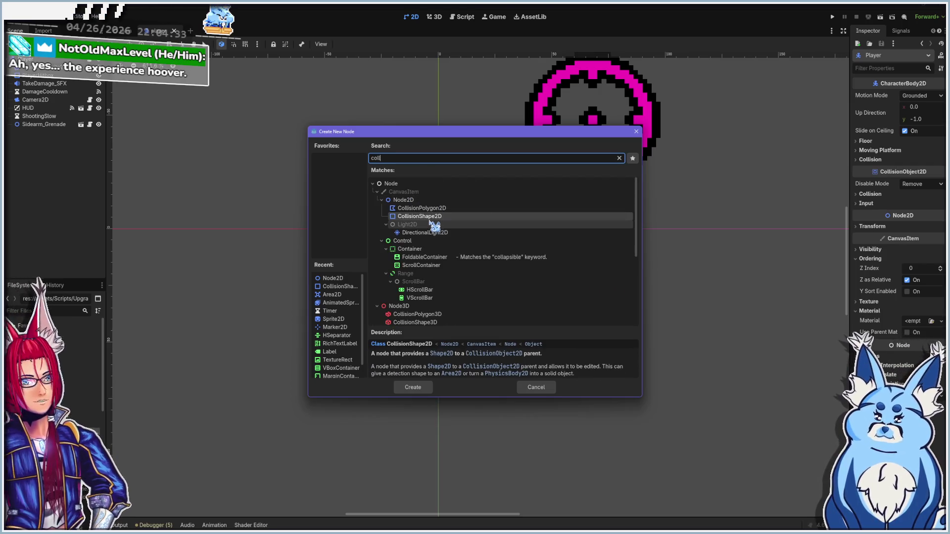
pyautogui.click(414, 387)
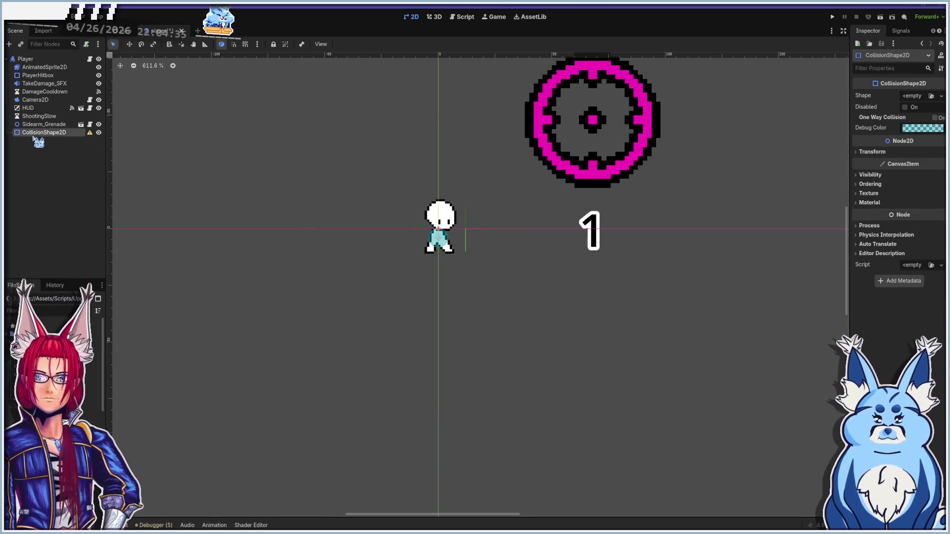
pyautogui.doubleClick(50, 133)
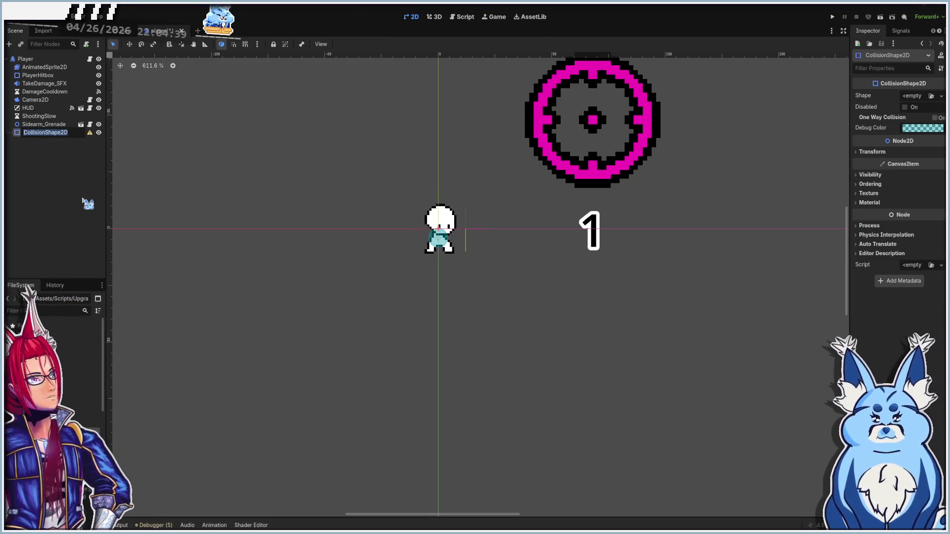
pyautogui.write('EXPi')
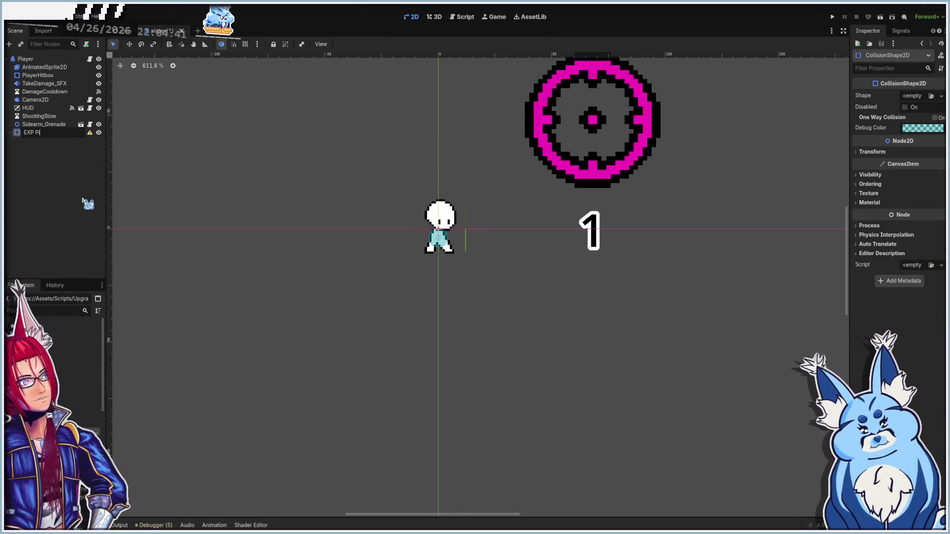
pyautogui.write('ckup')
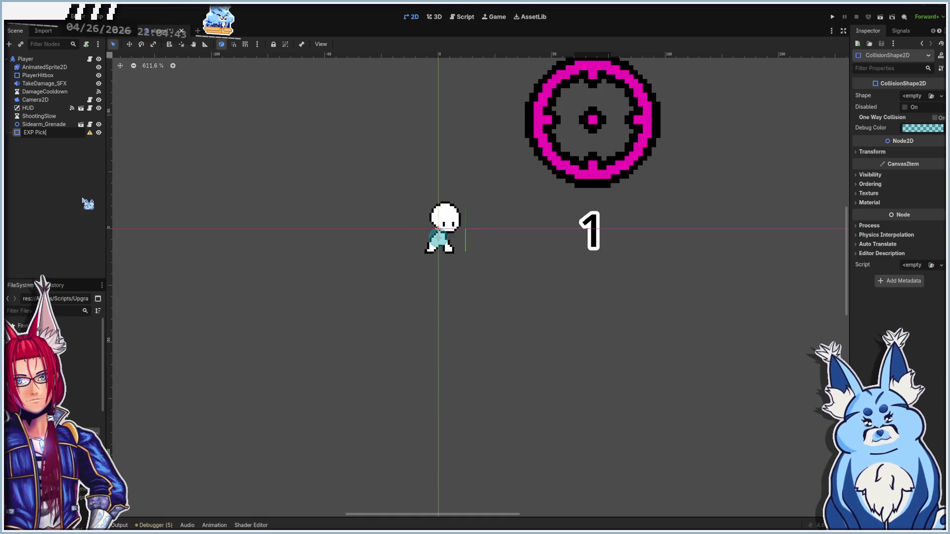
pyautogui.press('Return')
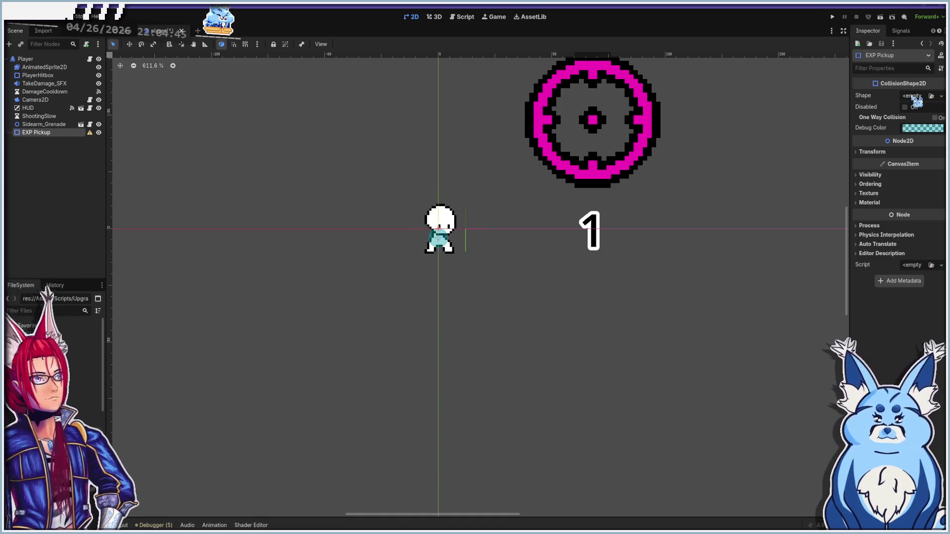
# - Give EXP Pickup a new CircleShape2D and enlarge its radius well around the character
pyautogui.click(916, 96)
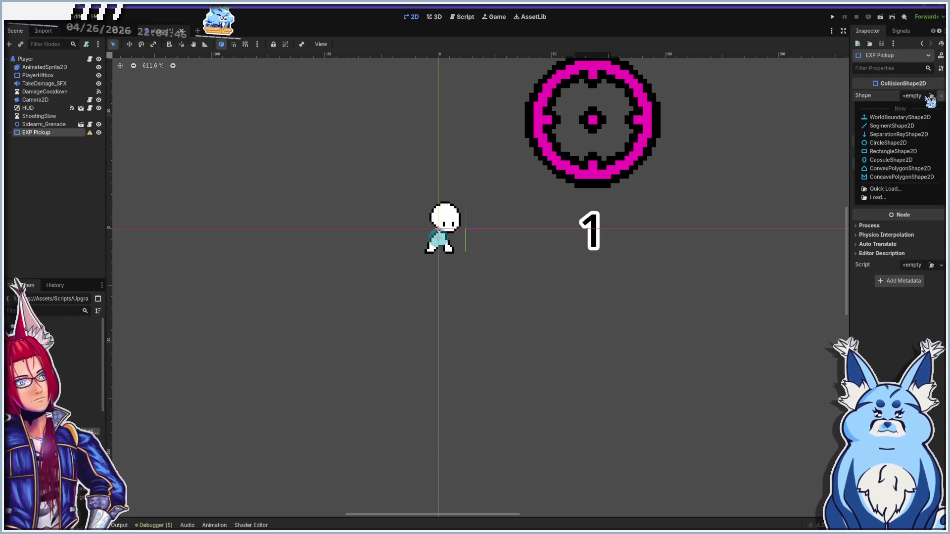
pyautogui.click(889, 143)
pyautogui.scroll(3, 463, 233)
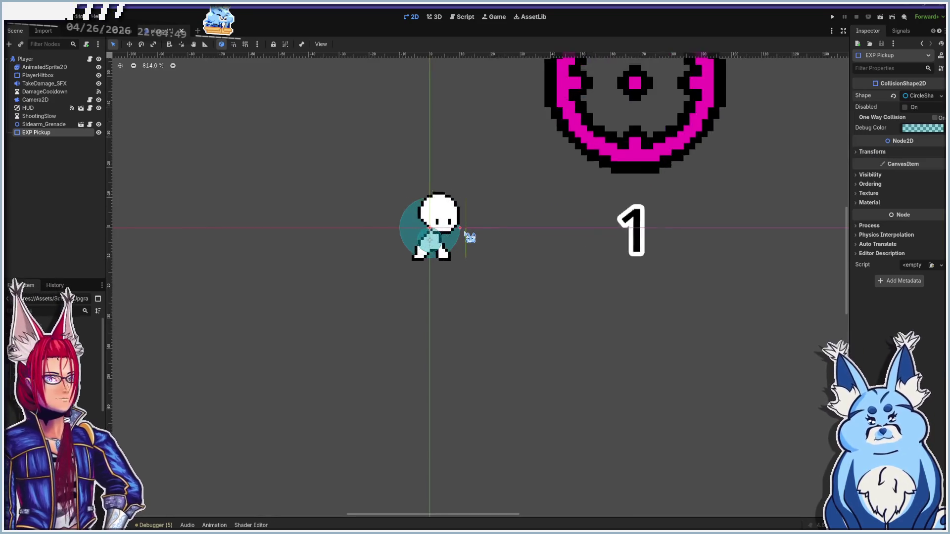
pyautogui.moveTo(458, 227)
pyautogui.mouseDown()
pyautogui.moveTo(563, 238)
pyautogui.moveTo(529, 235)
pyautogui.mouseUp()
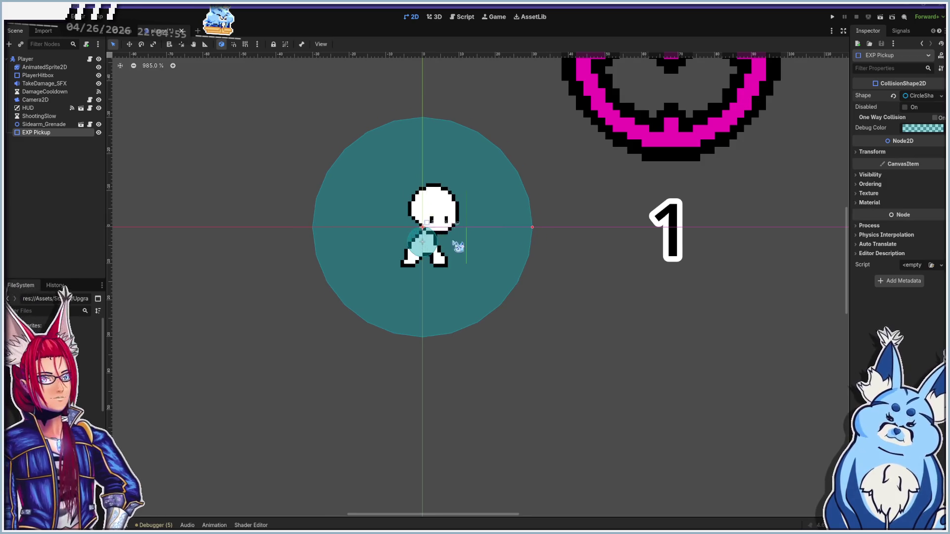
pyautogui.scroll(-3, 425, 246)
pyautogui.scroll(-1, 445, 248)
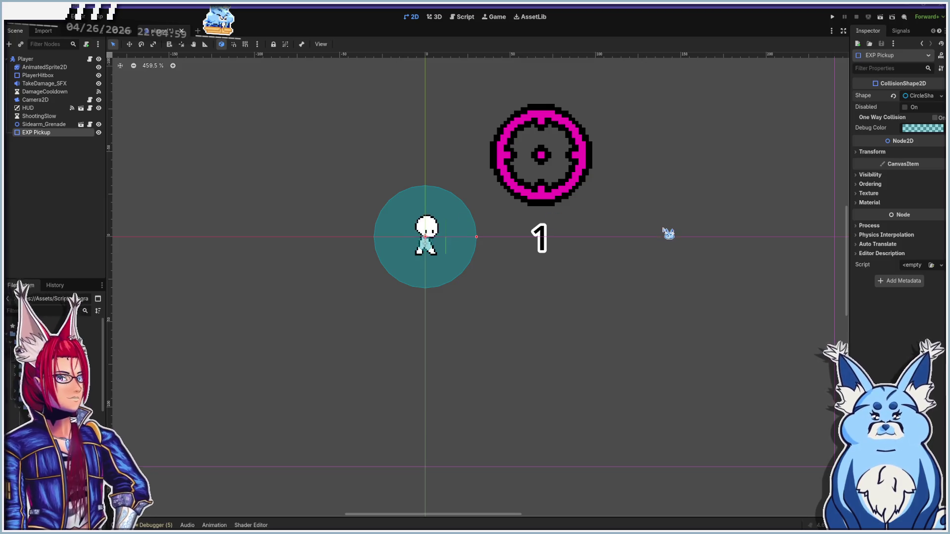
pyautogui.click(872, 152)
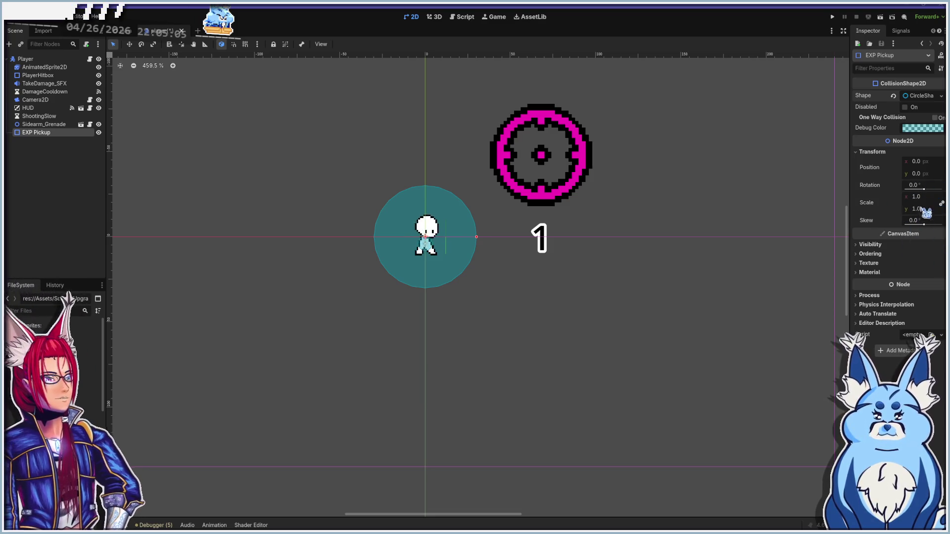
pyautogui.click(26, 59)
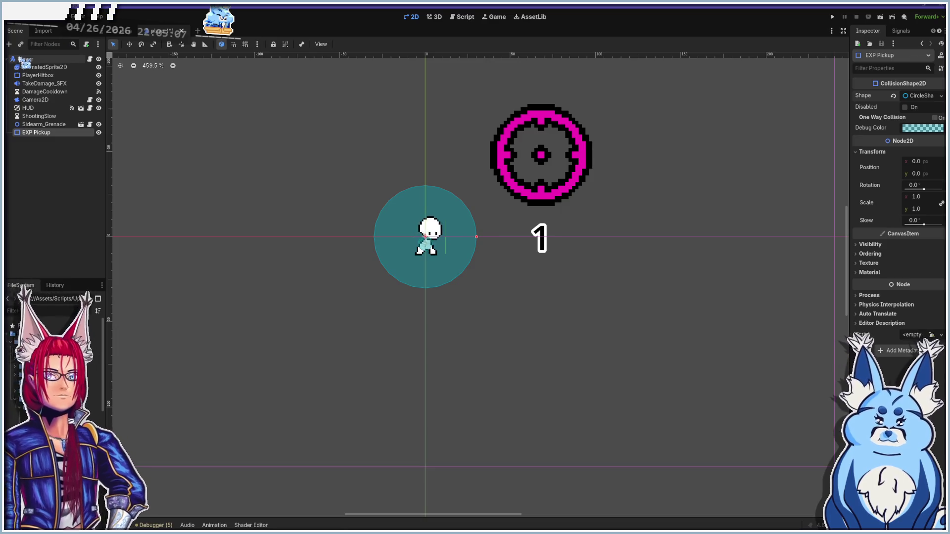
pyautogui.click(461, 17)
pyautogui.scroll(10, 421, 247)
pyautogui.scroll(20, 423, 255)
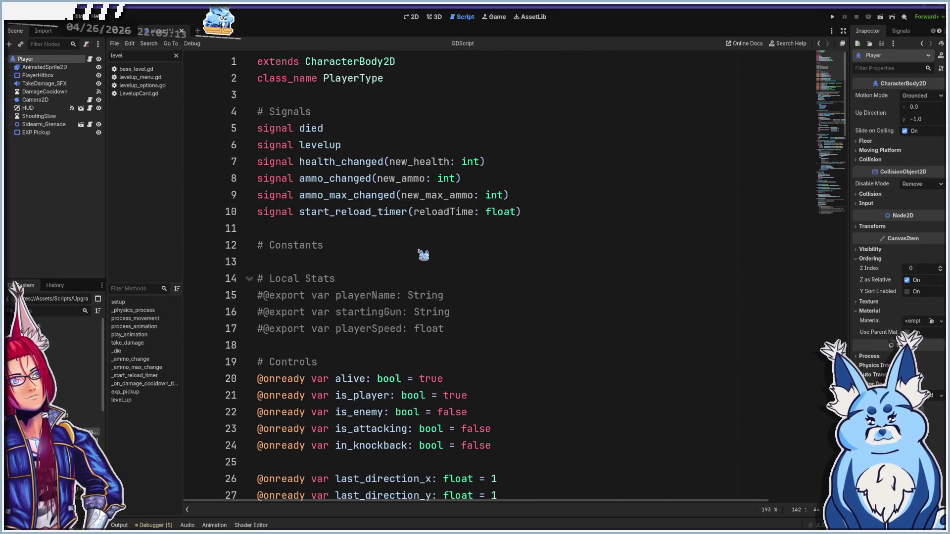
pyautogui.scroll(-8, 423, 254)
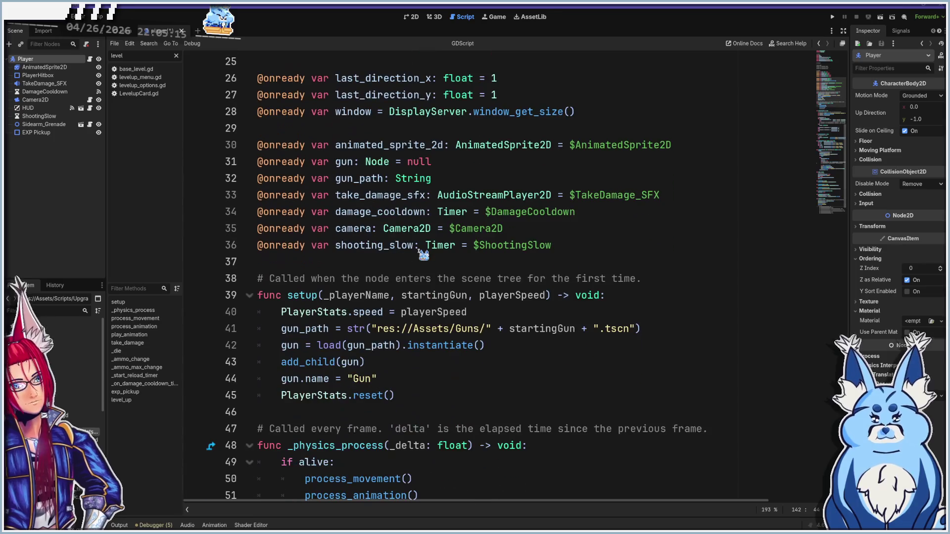
pyautogui.scroll(6, 423, 255)
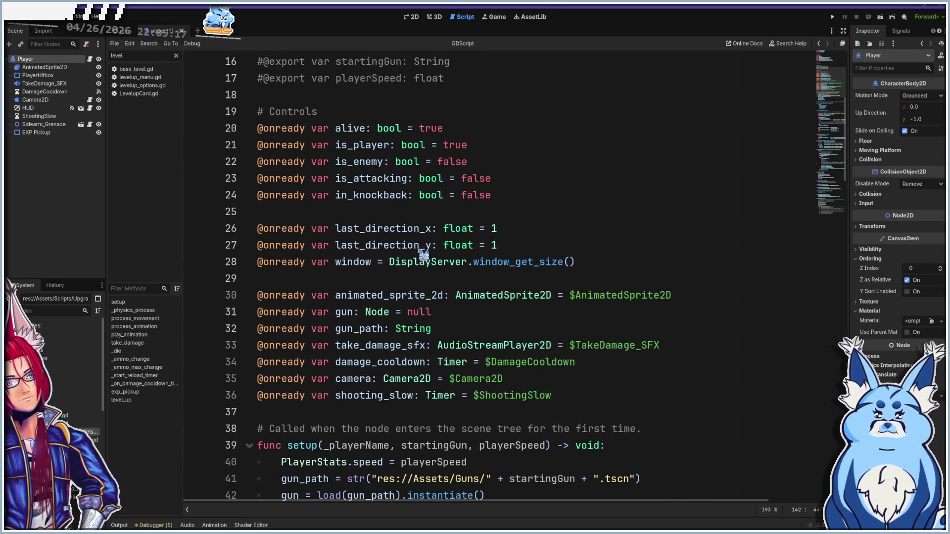
pyautogui.scroll(2, 424, 255)
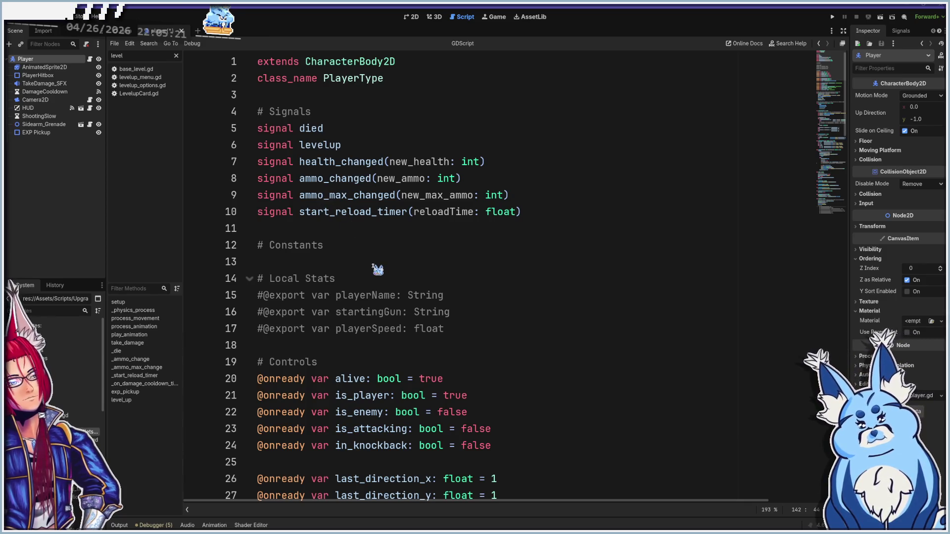
pyautogui.scroll(-1, 312, 161)
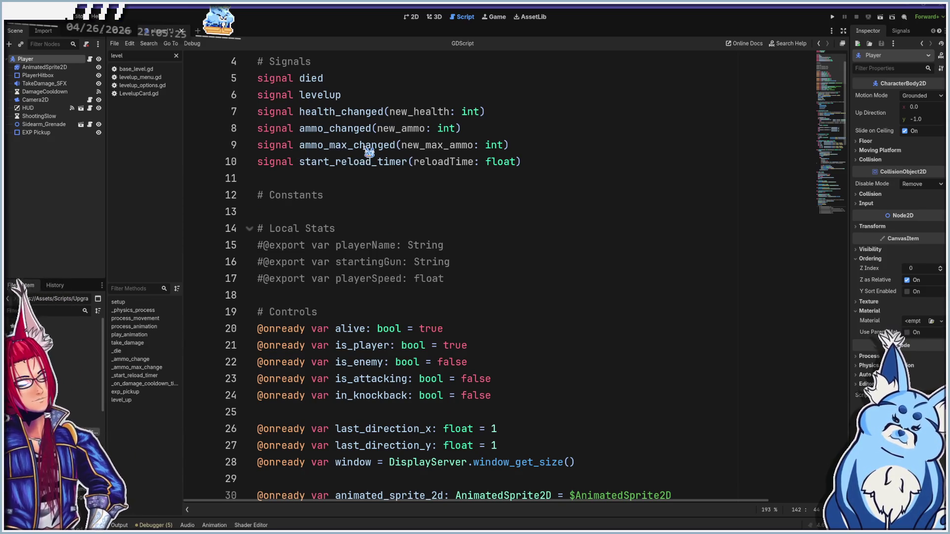
pyautogui.scroll(-1, 378, 250)
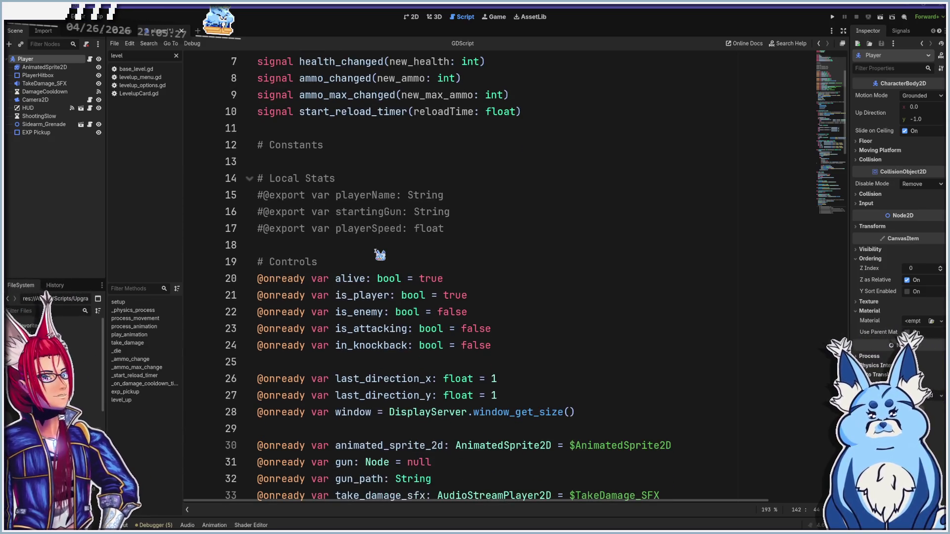
pyautogui.moveTo(461, 229); pyautogui.dragTo(195, 195)
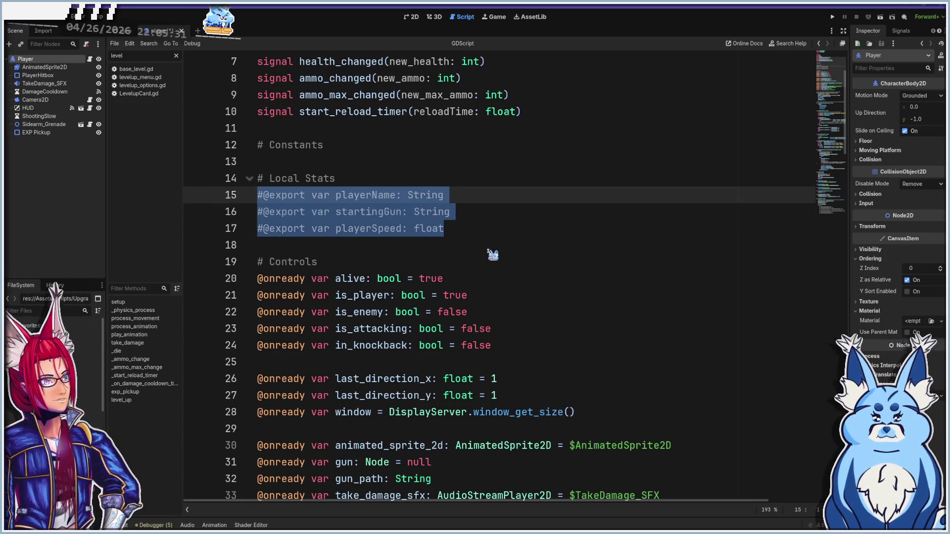
pyautogui.press('BackSpace')
pyautogui.press('BackSpace')
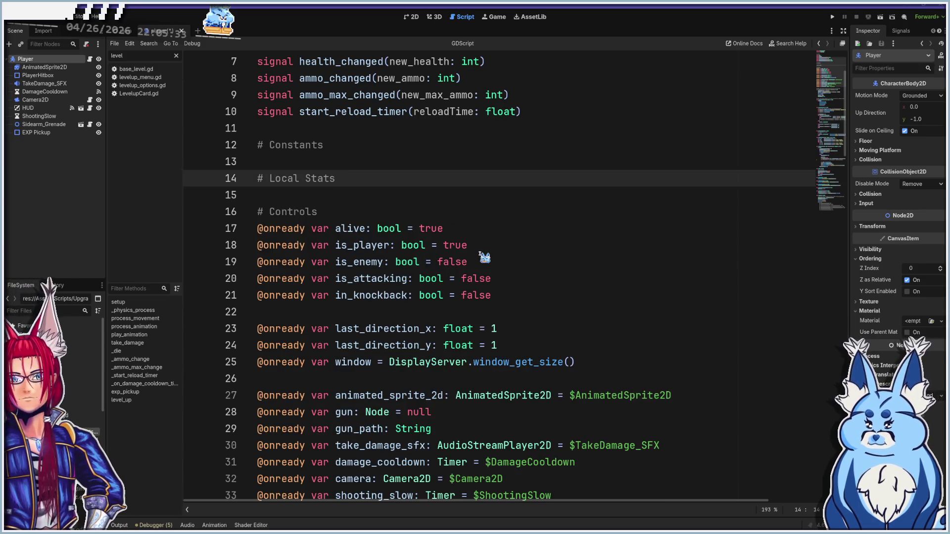
# - Drag EXP Pickup into the script as a variable, then undo that addition
pyautogui.scroll(-3, 484, 257)
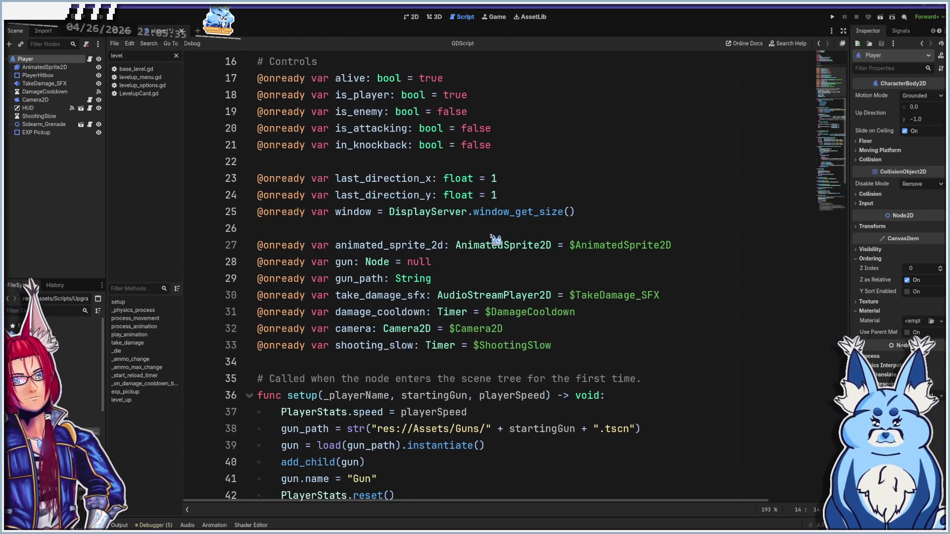
pyautogui.scroll(-1, 190, 196)
pyautogui.moveTo(37, 132); pyautogui.dragTo(263, 311)
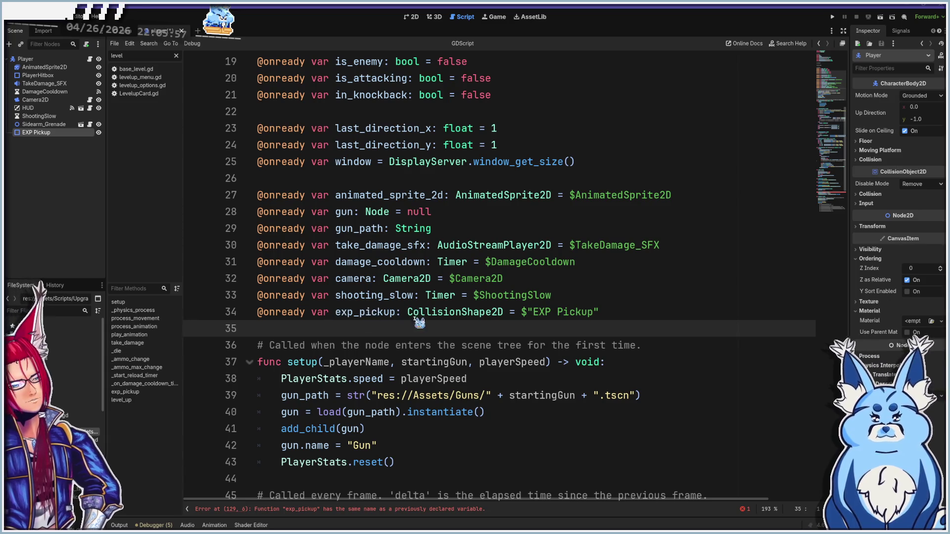
pyautogui.hotkey('ctrl', 'z')
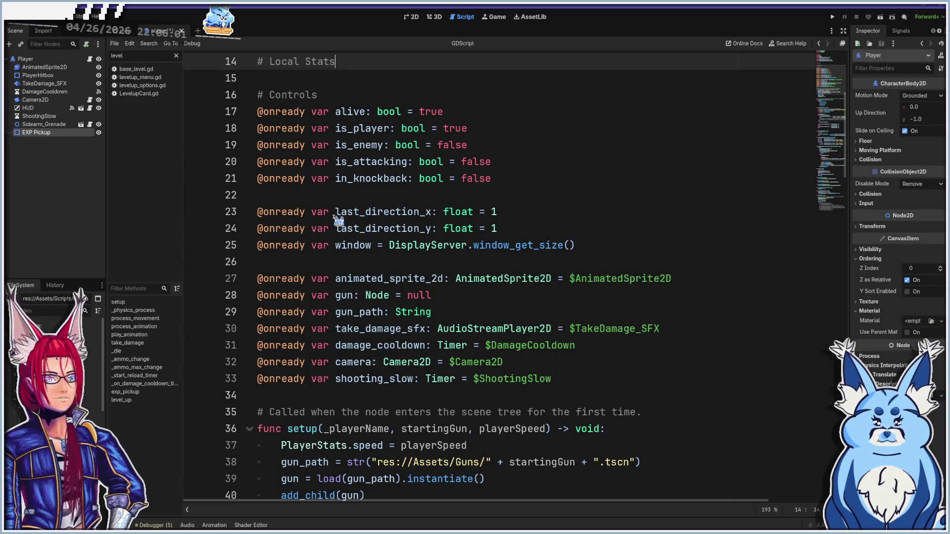
# - Add an onready reference to the EXP Pickup node in the player script
pyautogui.moveTo(28, 134)
pyautogui.mouseDown()
pyautogui.moveTo(129, 182)
pyautogui.moveTo(277, 395)
pyautogui.mouseUp()
pyautogui.scroll(-20, 346, 283)
pyautogui.scroll(-14, 360, 281)
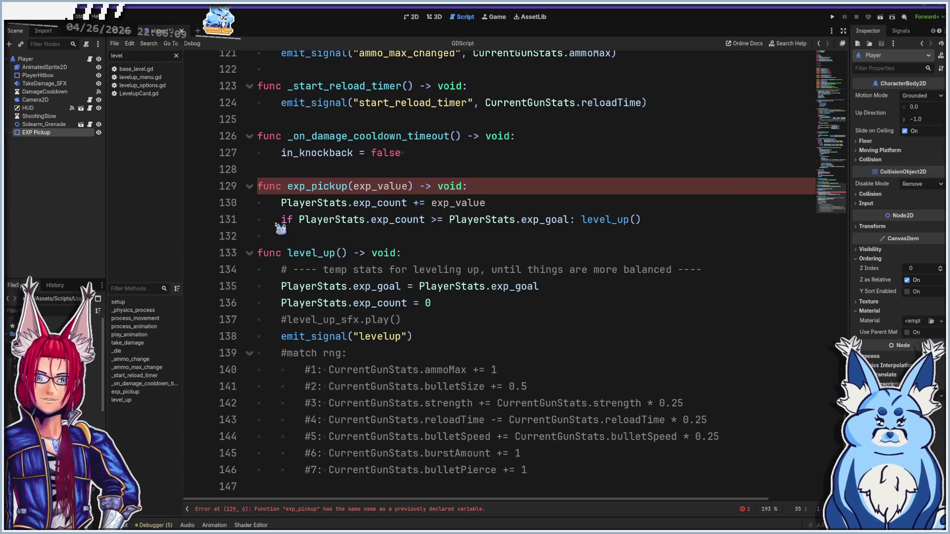
# - Delete the commented-out stat upgrade block and the #level_up_sfx.play() line from level_up
pyautogui.moveTo(544, 470); pyautogui.dragTo(216, 354)
pyautogui.press('Delete')
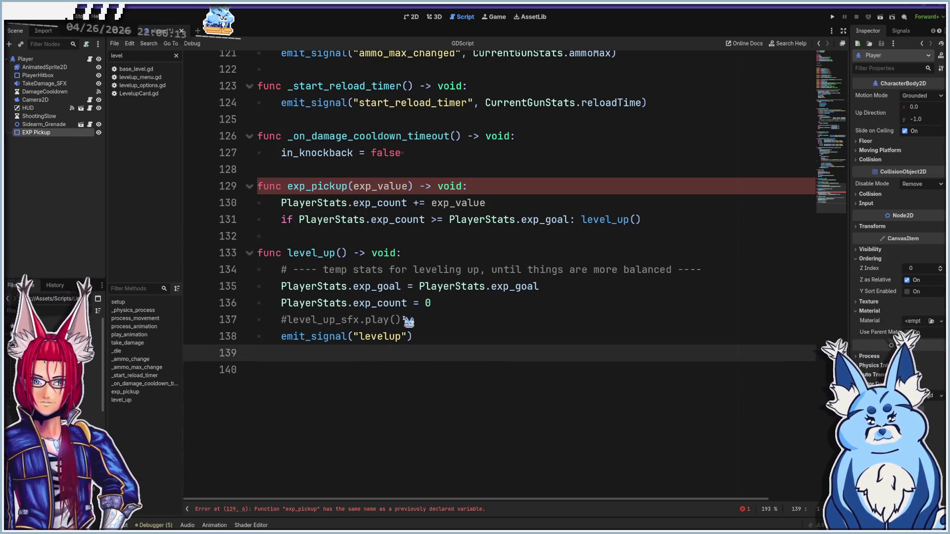
pyautogui.moveTo(405, 319); pyautogui.dragTo(198, 323)
pyautogui.press('Delete')
pyautogui.click(355, 360)
pyautogui.press('BackSpace')
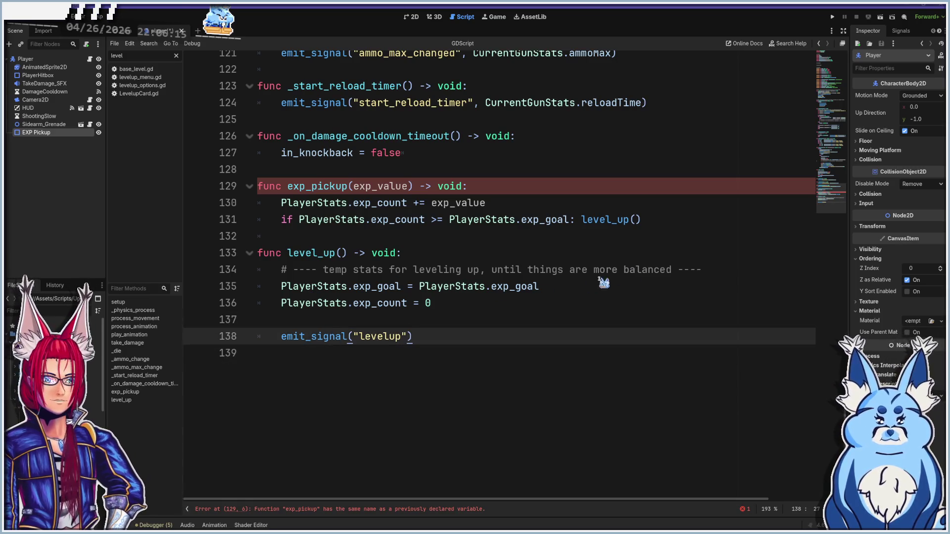
# - Remove the empty line 137 inside level_up and add a blank line at the script's end
pyautogui.click(715, 270)
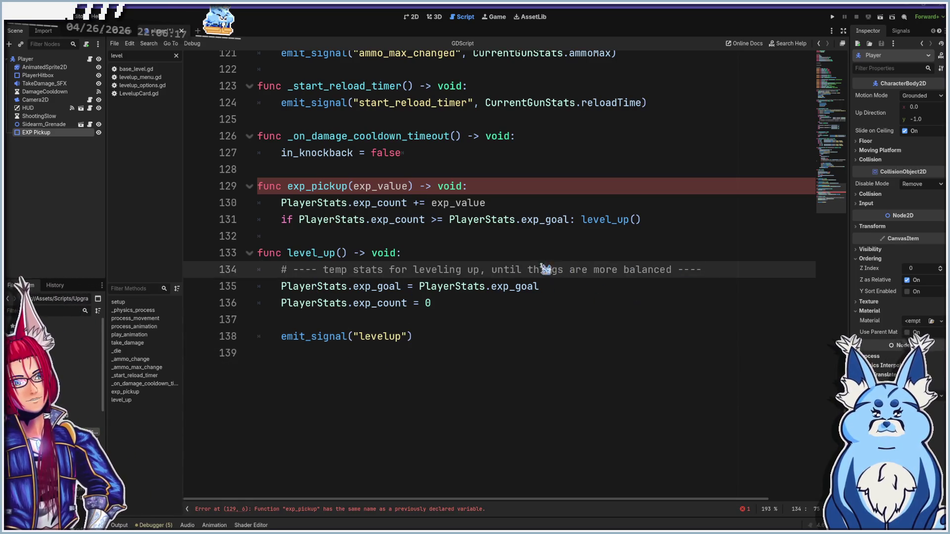
pyautogui.click(297, 323)
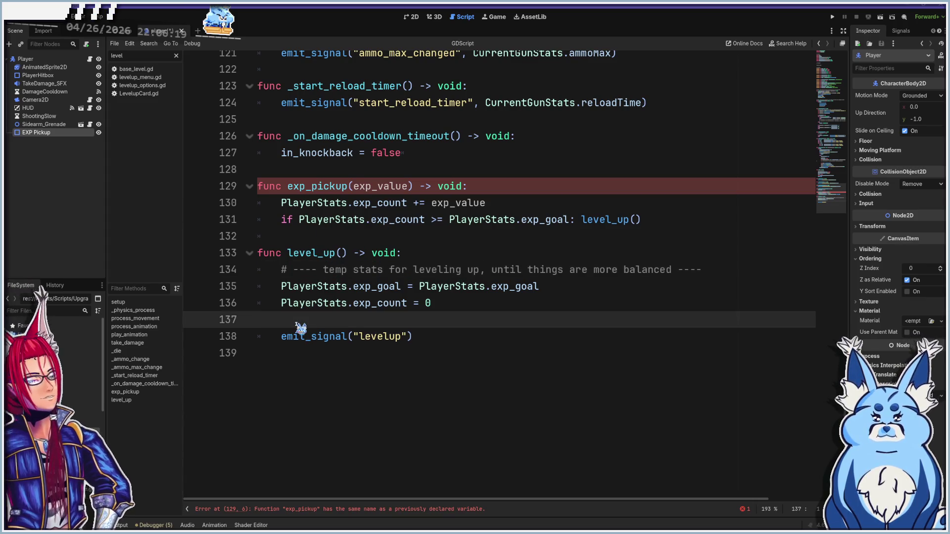
pyautogui.press('BackSpace')
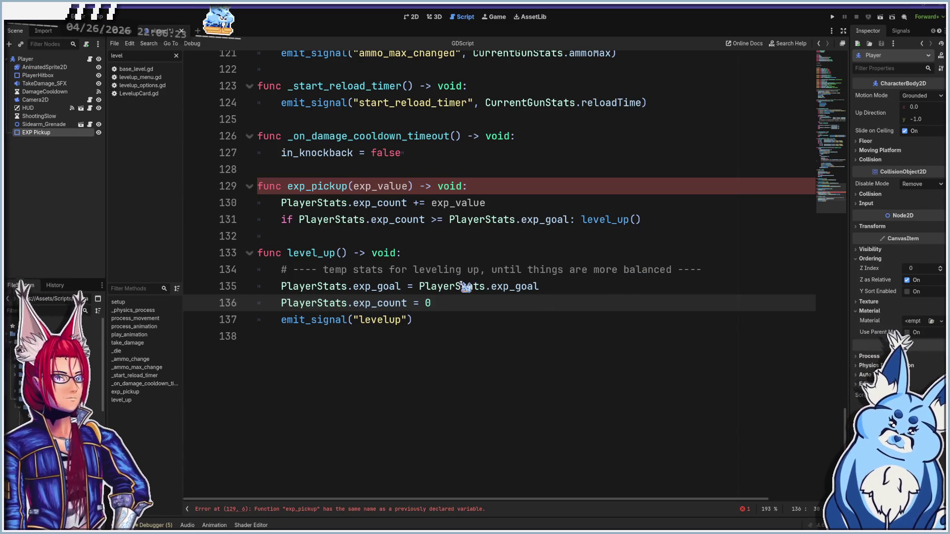
pyautogui.click(462, 336)
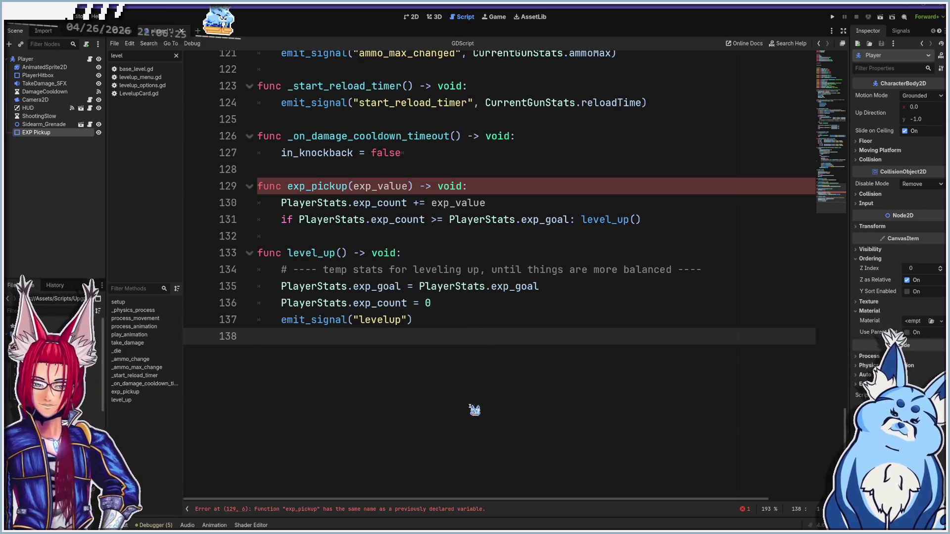
pyautogui.press('Return')
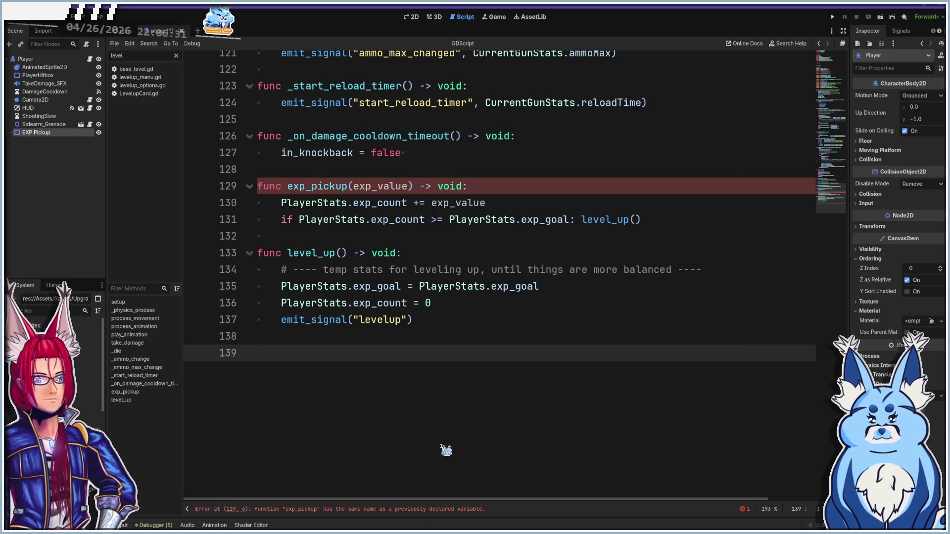
pyautogui.click(349, 187)
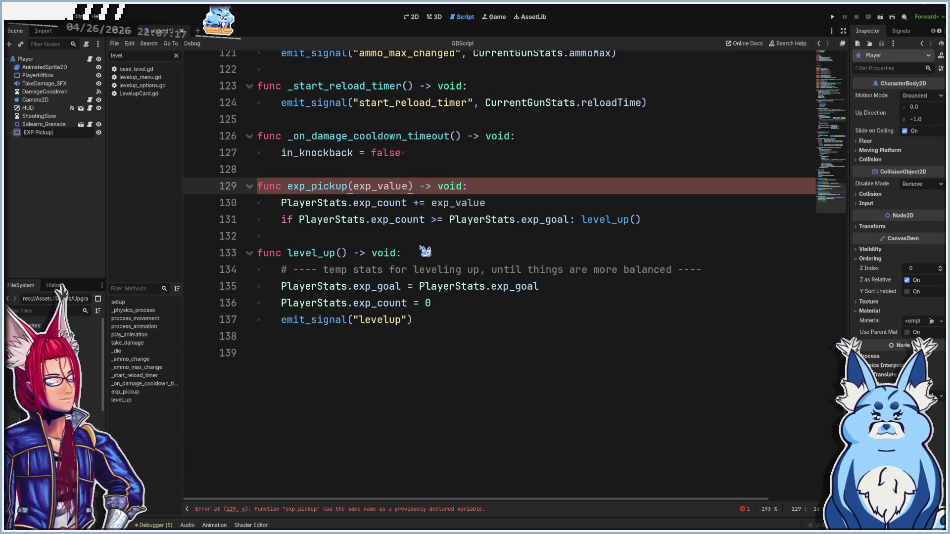
# - Confirm the EXP Pickup name with Enter after exp_pickup on line 129
pyautogui.press('Return')
pyautogui.press('Return')
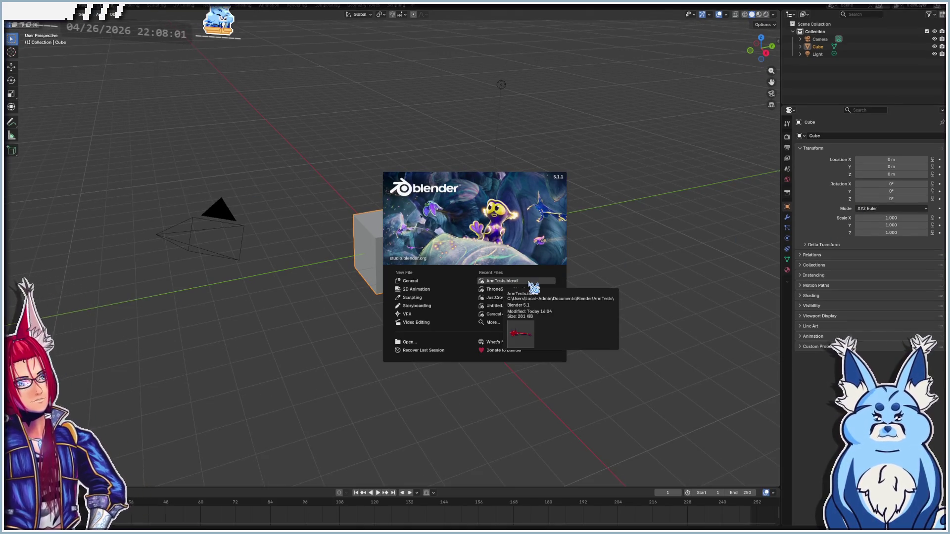
# - Open ArmTests.blend and toggle the armature bones overlay off and back on
pyautogui.click(507, 281)
pyautogui.moveTo(464, 280)
pyautogui.mouseDown()
pyautogui.moveTo(545, 149)
pyautogui.moveTo(654, 108)
pyautogui.mouseUp()
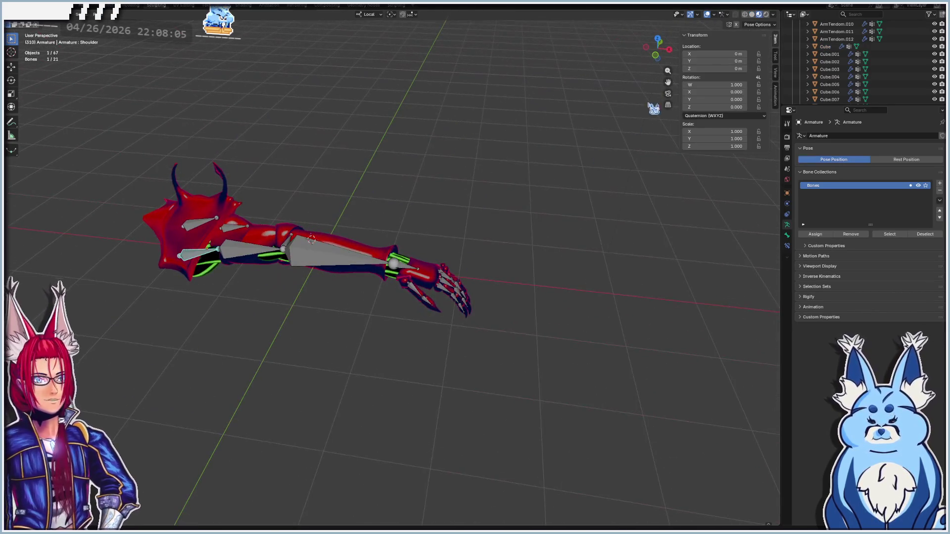
pyautogui.click(714, 15)
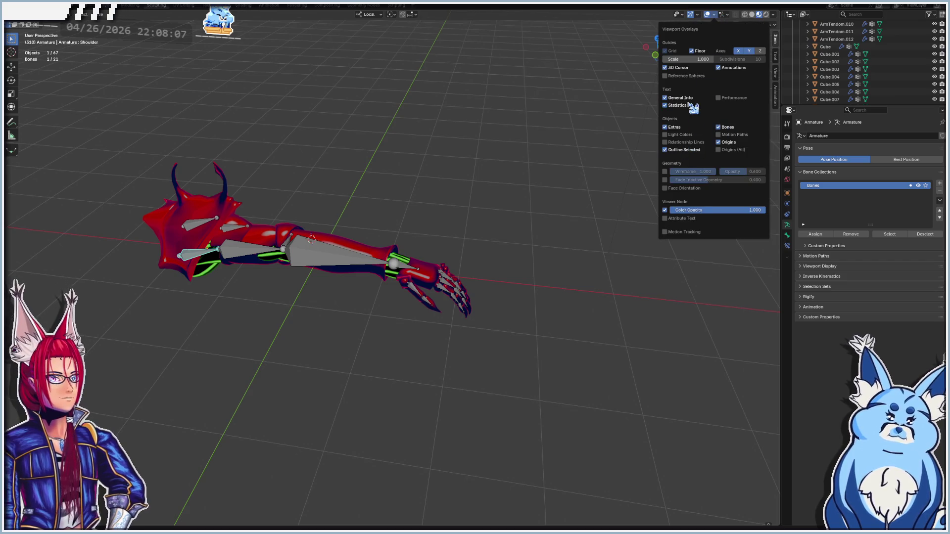
pyautogui.click(726, 128)
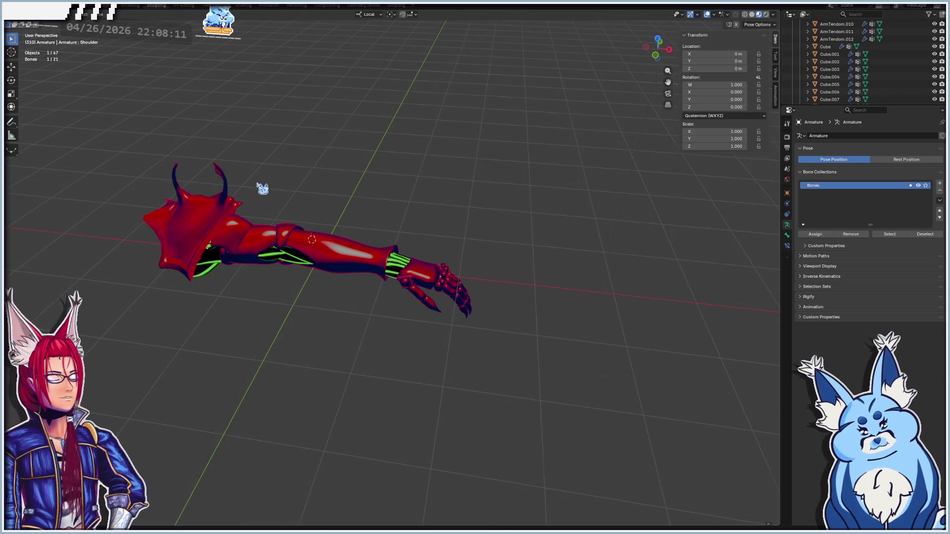
pyautogui.scroll(6, 364, 186)
pyautogui.moveTo(398, 235)
pyautogui.mouseDown()
pyautogui.moveTo(339, 219)
pyautogui.moveTo(451, 212)
pyautogui.moveTo(424, 218)
pyautogui.moveTo(424, 234)
pyautogui.moveTo(484, 257)
pyautogui.moveTo(369, 226)
pyautogui.moveTo(329, 231)
pyautogui.moveTo(328, 257)
pyautogui.moveTo(320, 220)
pyautogui.moveTo(463, 276)
pyautogui.moveTo(460, 268)
pyautogui.mouseUp()
pyautogui.click(727, 14)
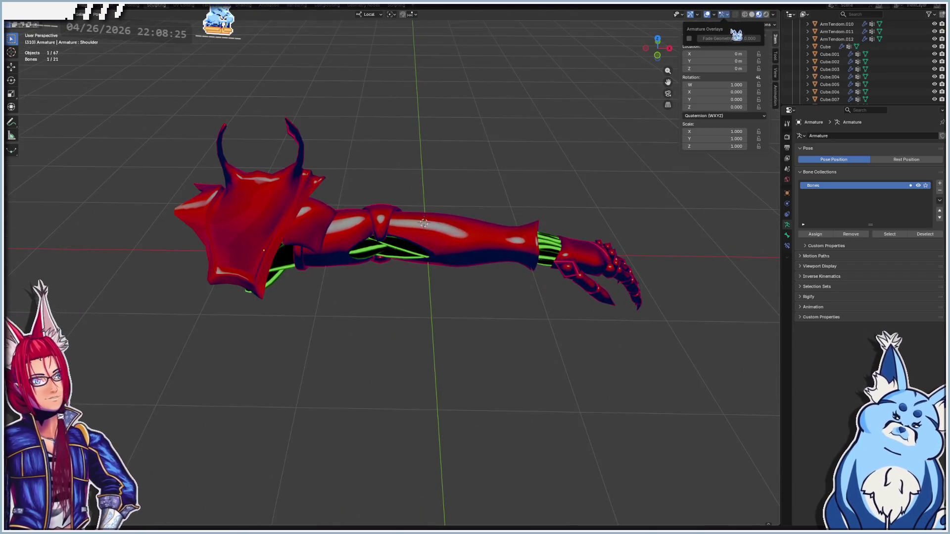
pyautogui.click(715, 14)
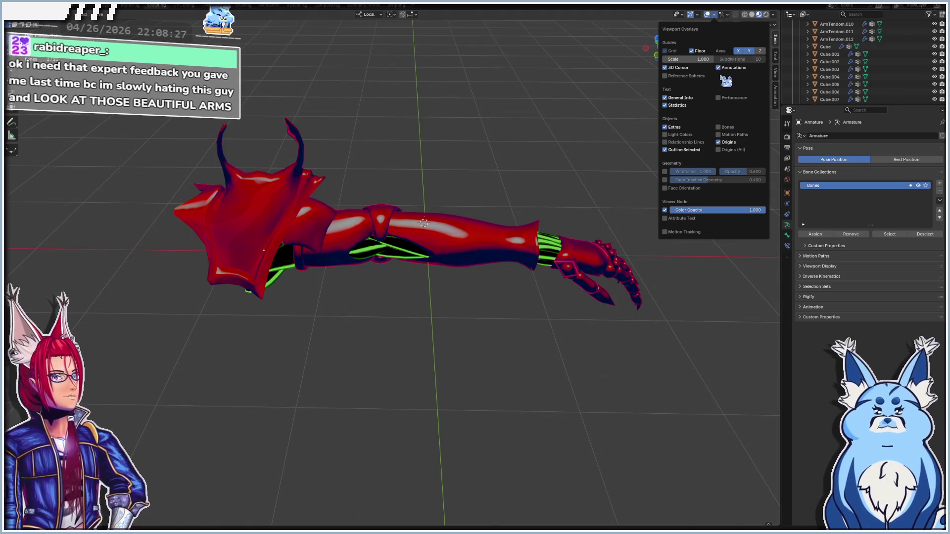
pyautogui.click(724, 128)
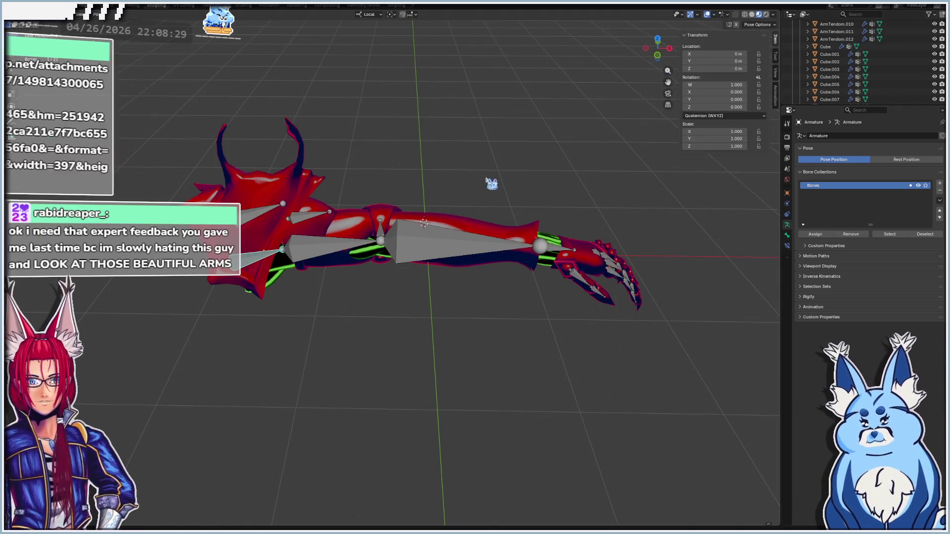
pyautogui.moveTo(509, 159); pyautogui.dragTo(451, 245)
# - Rotate the forearm bone, reset it to rest with Alt+R, then quit Blender without saving
pyautogui.click(541, 226)
pyautogui.press('r')
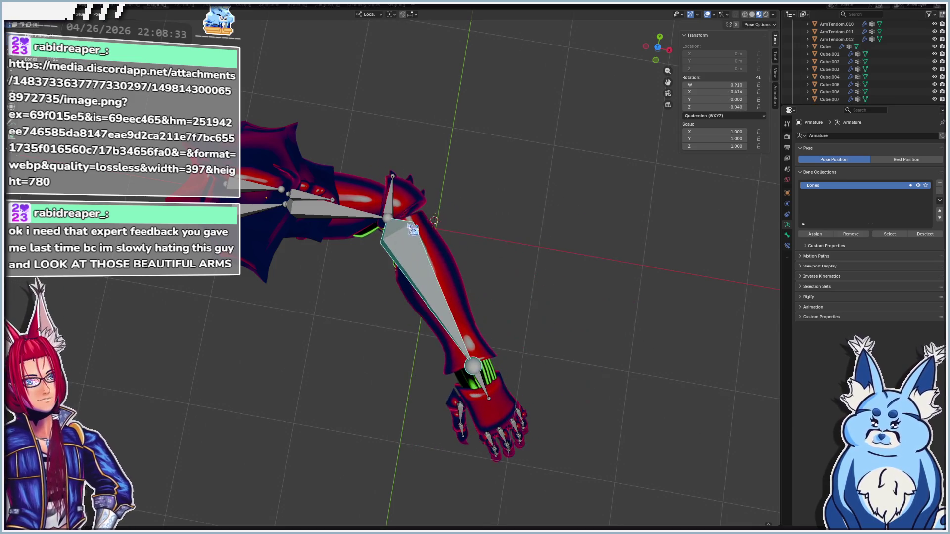
pyautogui.rightClick(416, 195)
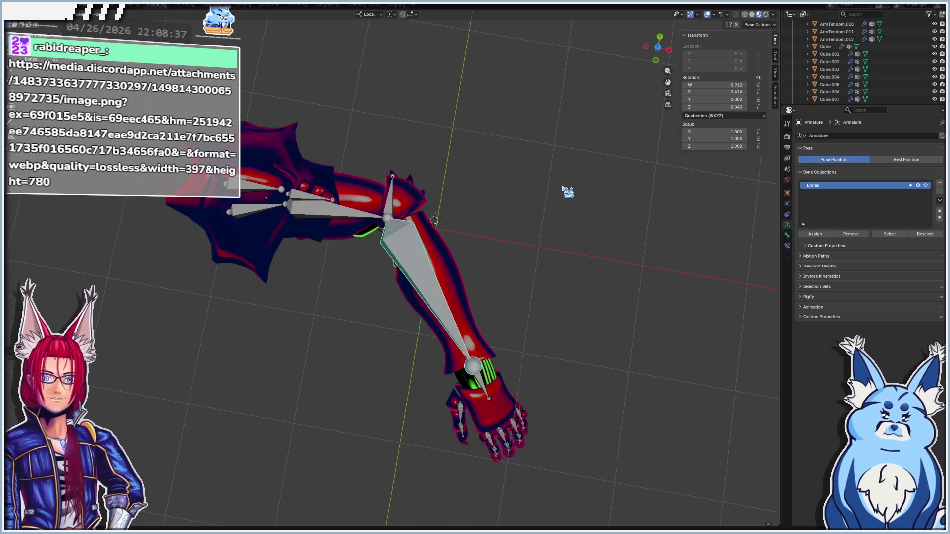
pyautogui.hotkey('alt', 'r')
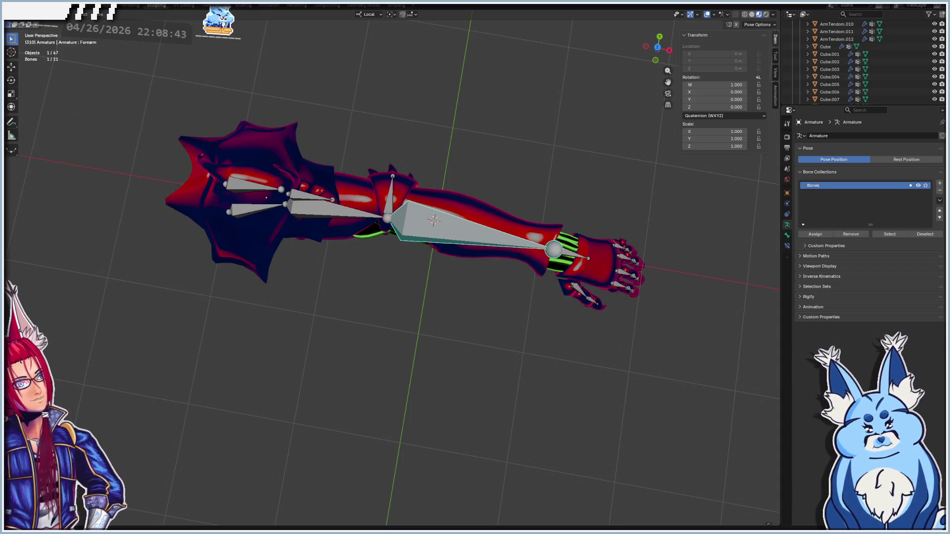
pyautogui.hotkey('ctrl', 'q')
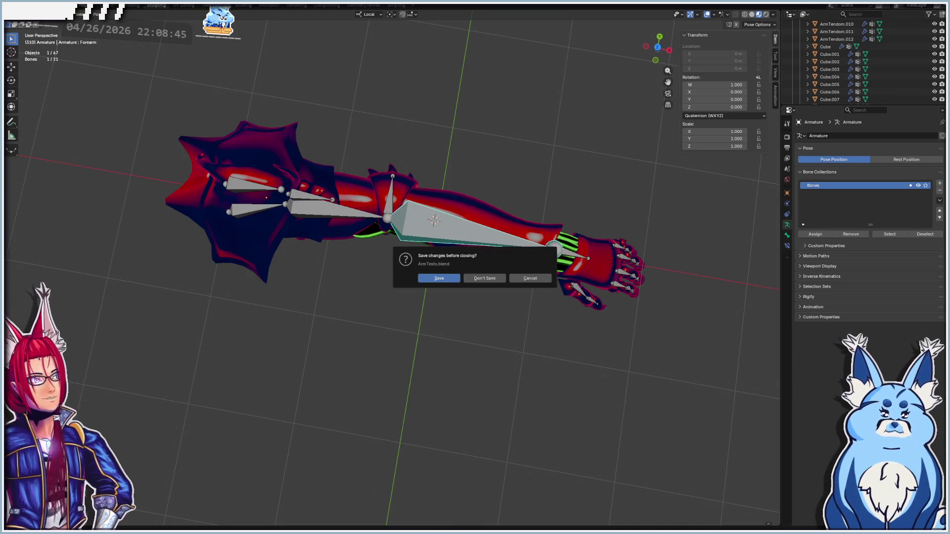
pyautogui.click(485, 276)
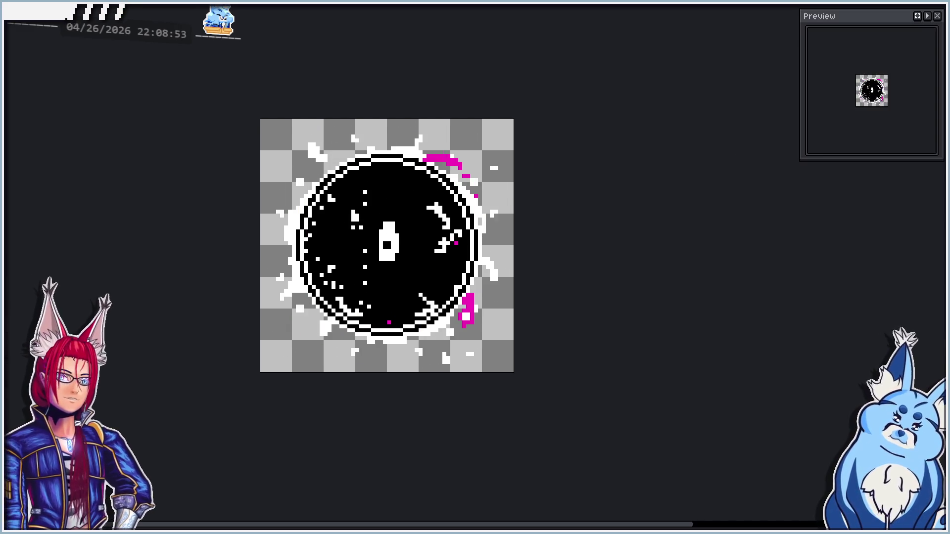
# - Create a new 397×780 sprite with square 1:1 pixels and paste the armored character image
pyautogui.hotkey('ctrl', 'n')
pyautogui.click(302, 394)
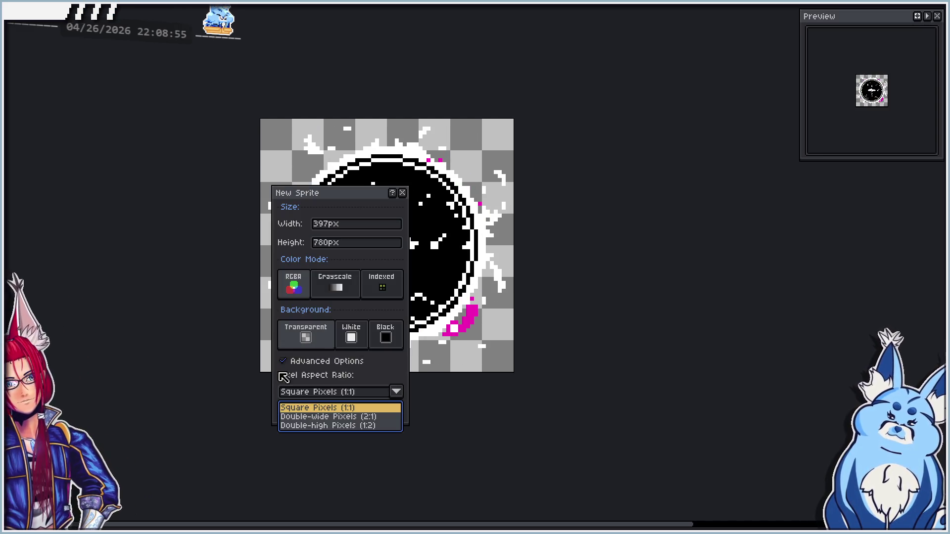
pyautogui.click(314, 408)
pyautogui.click(314, 412)
pyautogui.hotkey('ctrl', 'v')
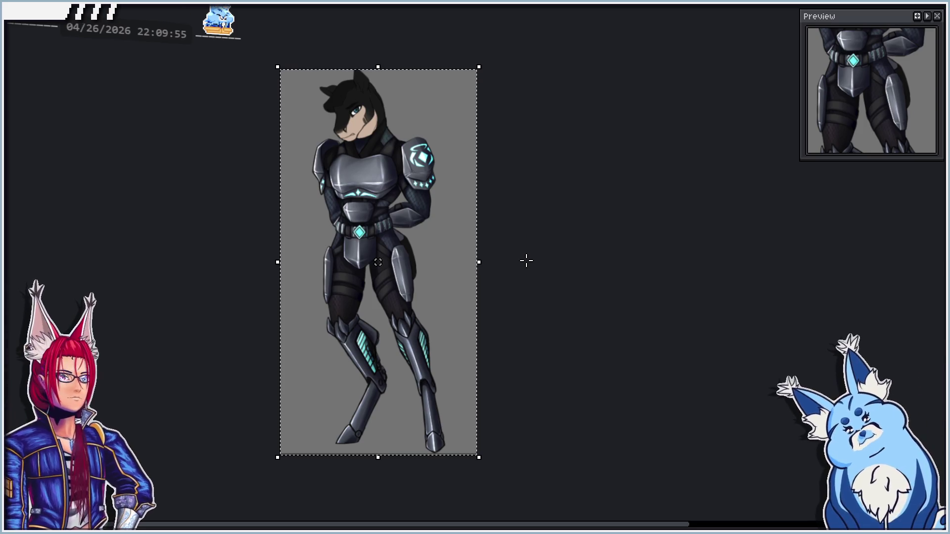
# - Commit the pasted character artwork on the canvas, then pick the ellipse tool
pyautogui.scroll(3, 311, 225)
pyautogui.scroll(-1, 272, 259)
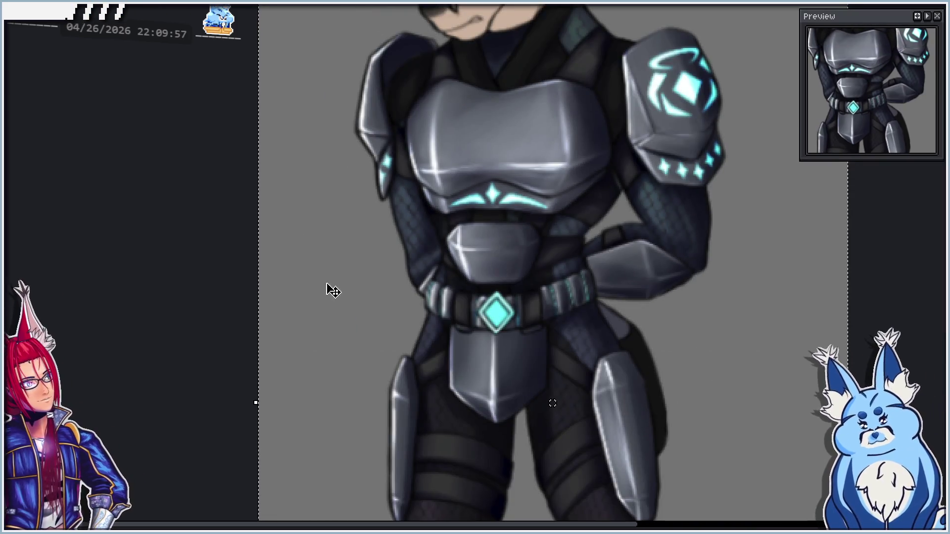
pyautogui.scroll(-1, 330, 280)
pyautogui.scroll(-1, 378, 267)
pyautogui.moveTo(472, 333); pyautogui.dragTo(429, 272)
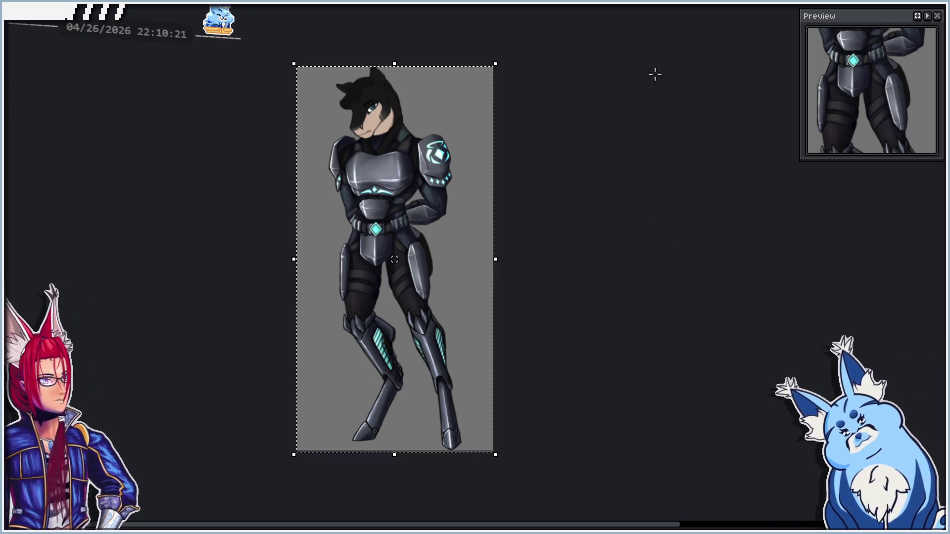
pyautogui.click(935, 23)
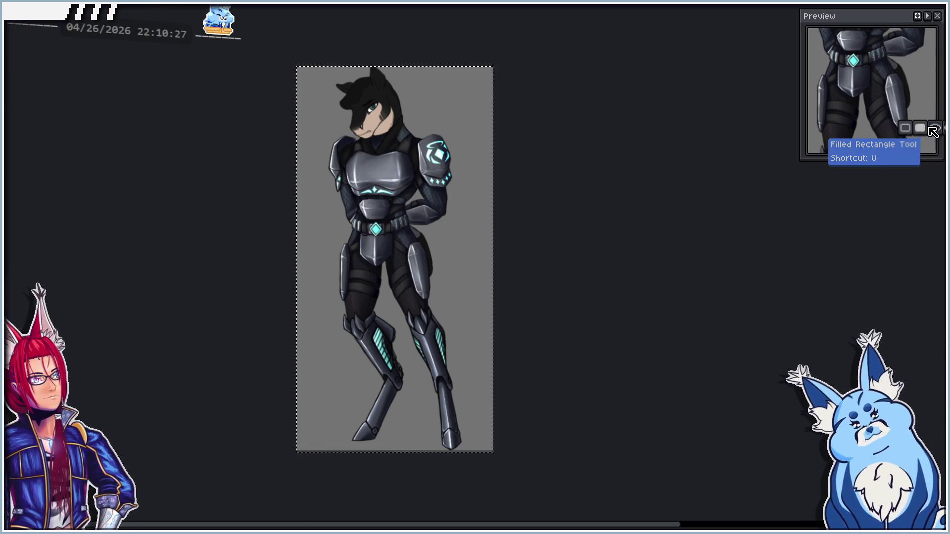
pyautogui.click(940, 128)
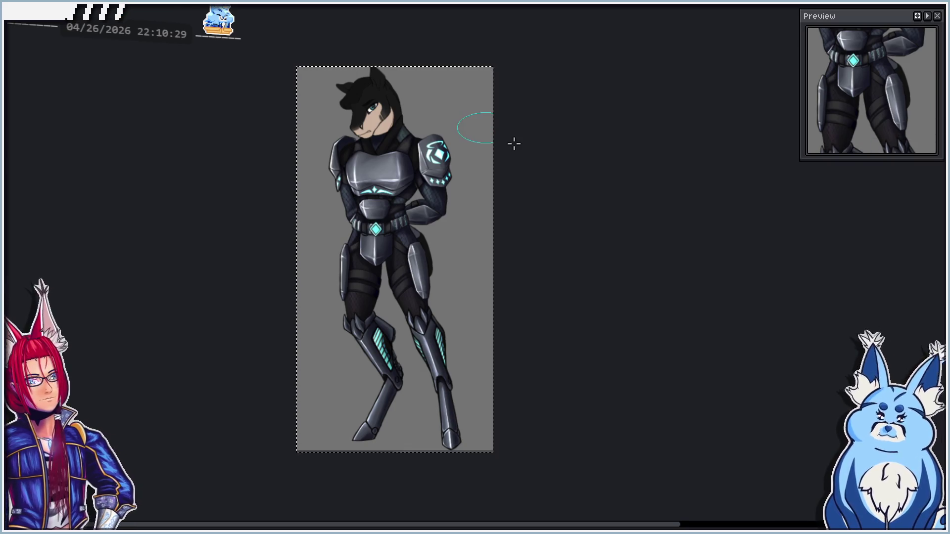
pyautogui.moveTo(523, 168); pyautogui.dragTo(526, 172)
pyautogui.hotkey('ctrl', 'z')
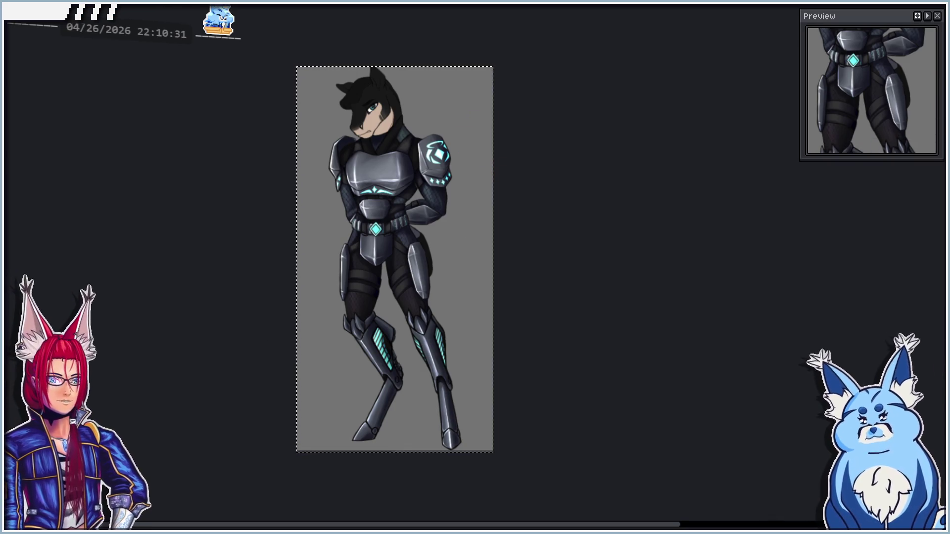
pyautogui.moveTo(486, 131); pyautogui.dragTo(573, 203)
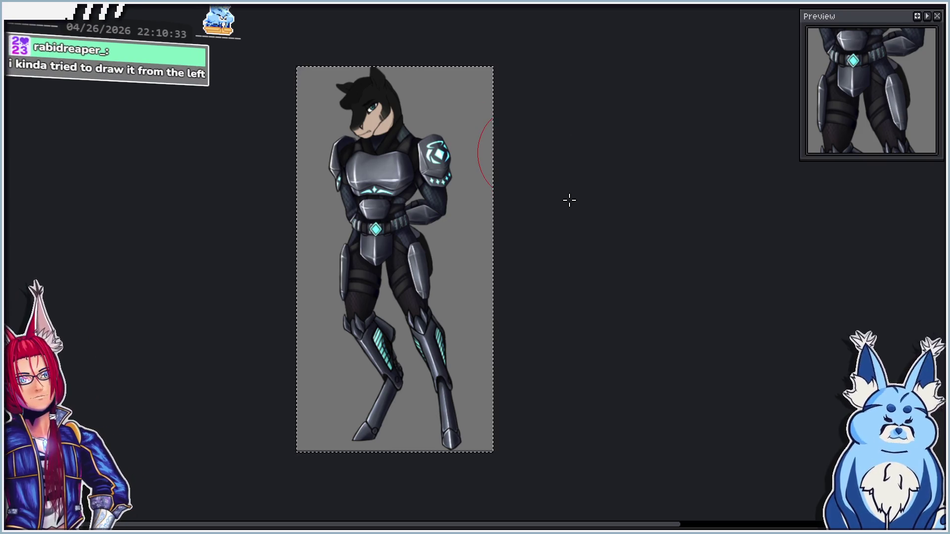
pyautogui.moveTo(457, 82); pyautogui.dragTo(541, 136)
pyautogui.moveTo(475, 197); pyautogui.dragTo(631, 214)
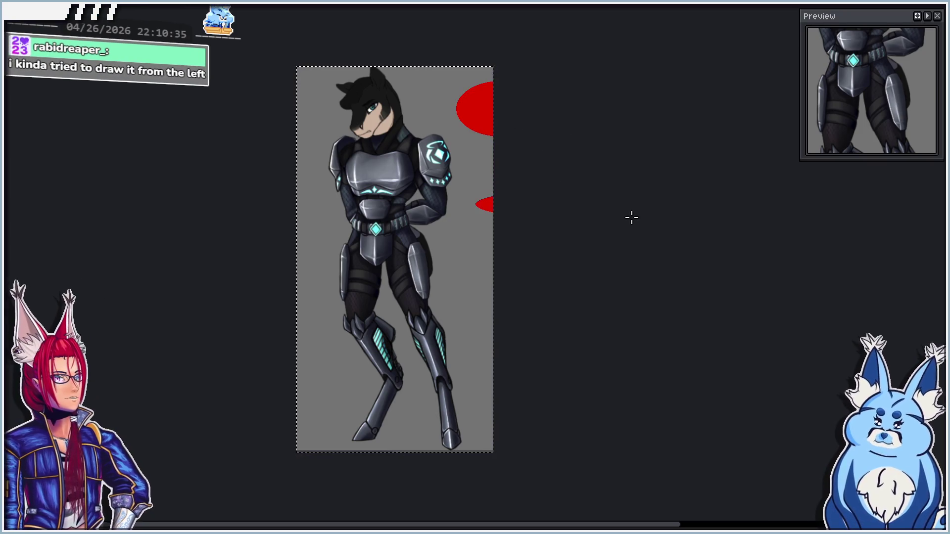
pyautogui.moveTo(468, 243); pyautogui.dragTo(548, 304)
pyautogui.moveTo(454, 247); pyautogui.dragTo(447, 243)
pyautogui.scroll(1, 440, 163)
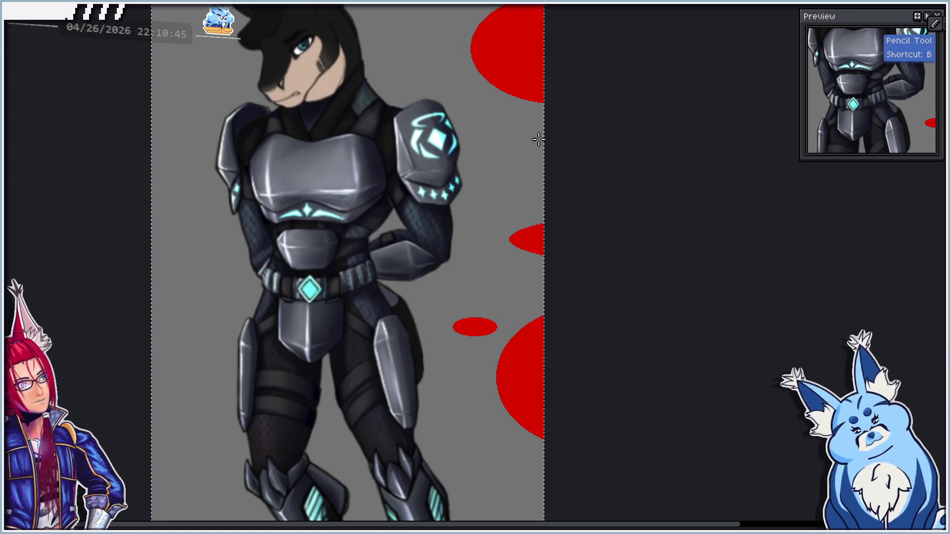
pyautogui.scroll(2, 463, 105)
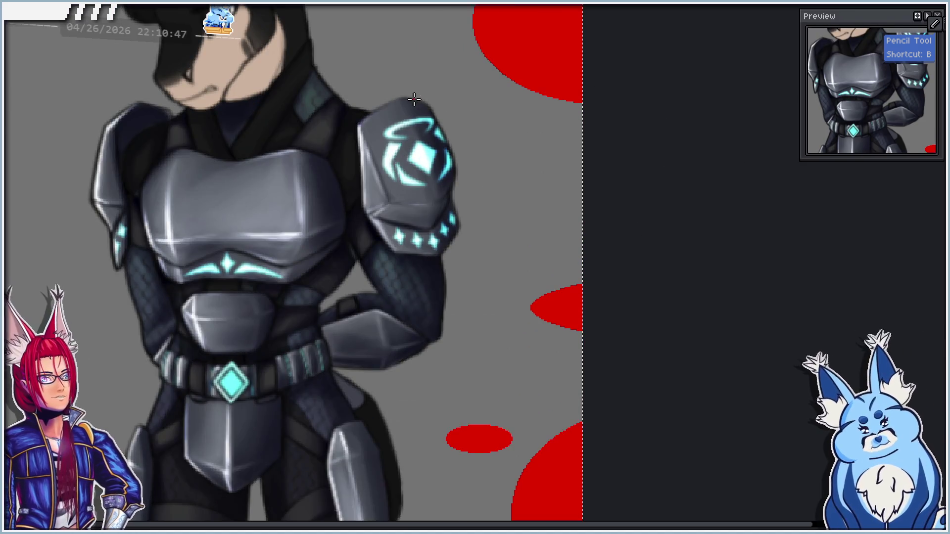
pyautogui.moveTo(409, 100); pyautogui.dragTo(427, 102)
pyautogui.moveTo(455, 184); pyautogui.dragTo(447, 203)
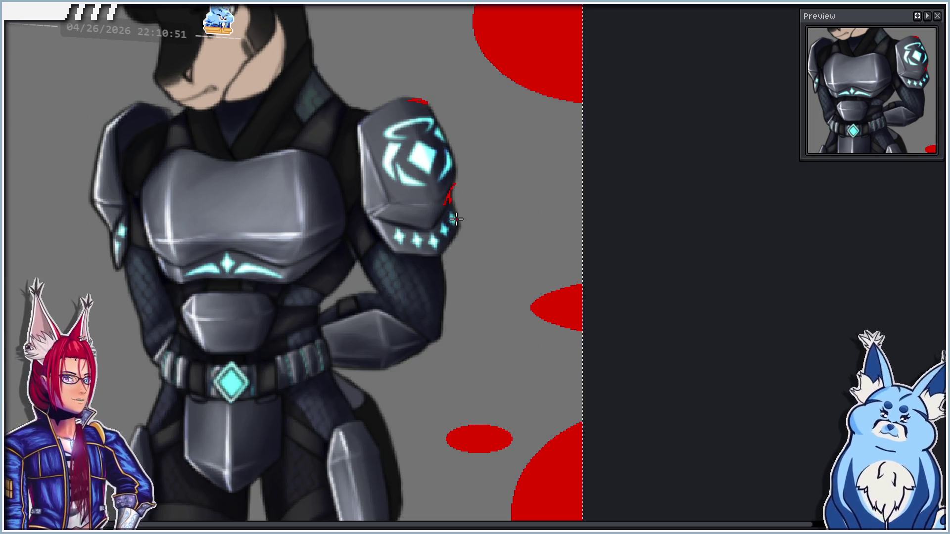
pyautogui.scroll(-2, 456, 218)
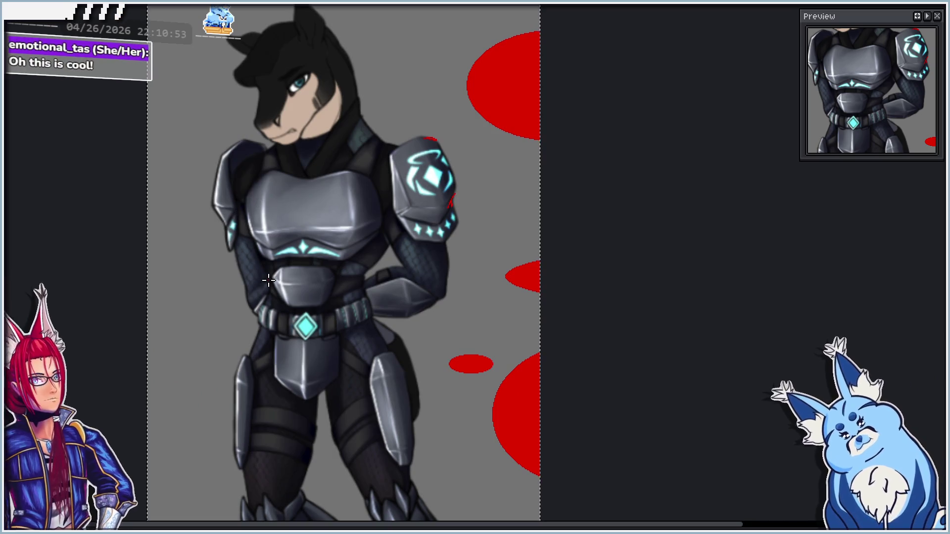
pyautogui.scroll(-5, 302, 246)
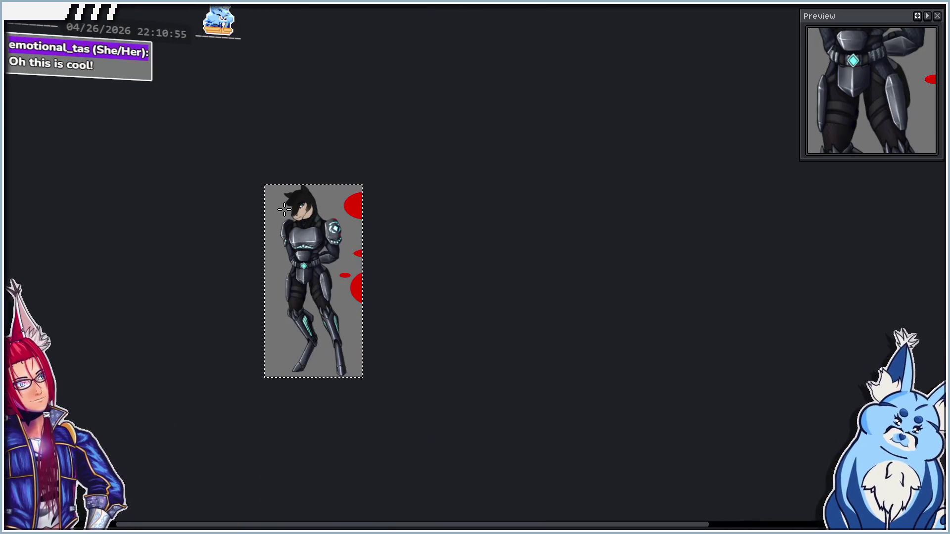
pyautogui.scroll(3, 235, 296)
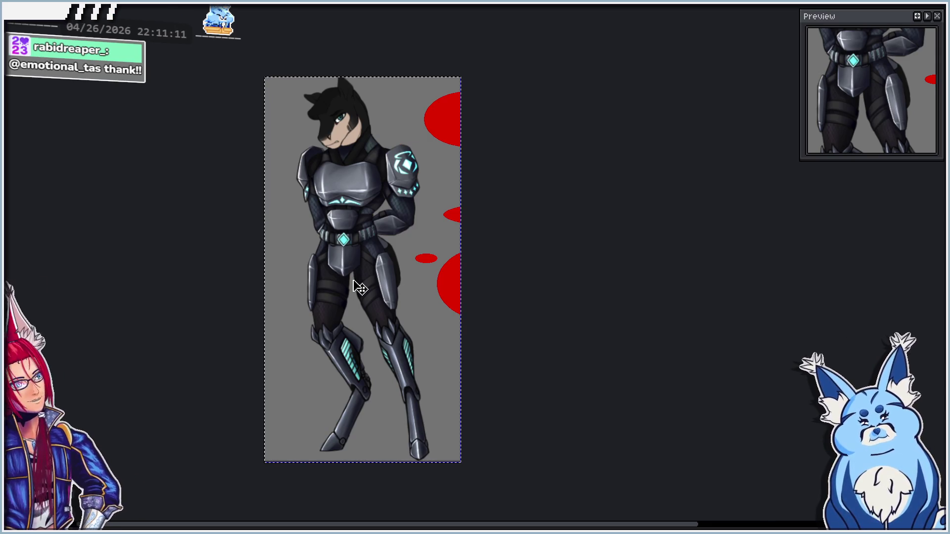
pyautogui.hotkey('ctrl', 'z')
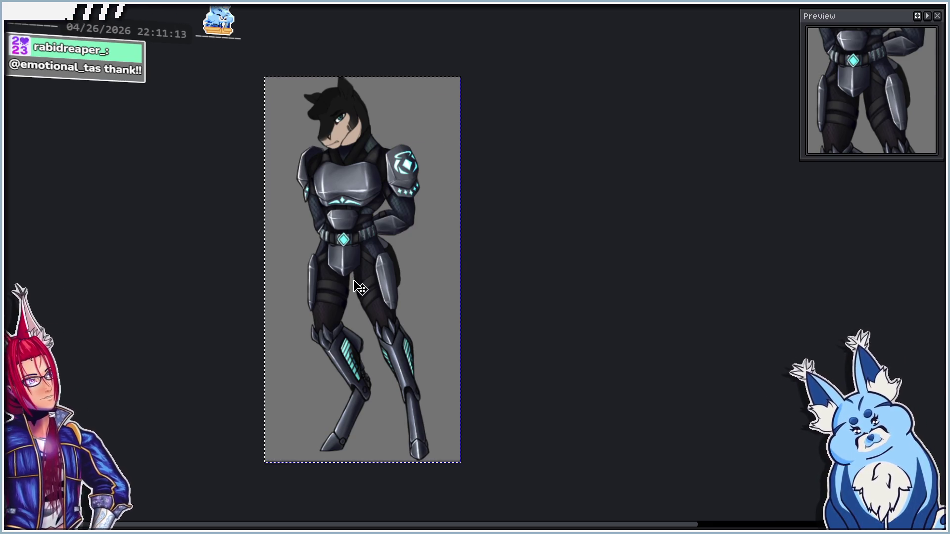
pyautogui.scroll(2, 332, 151)
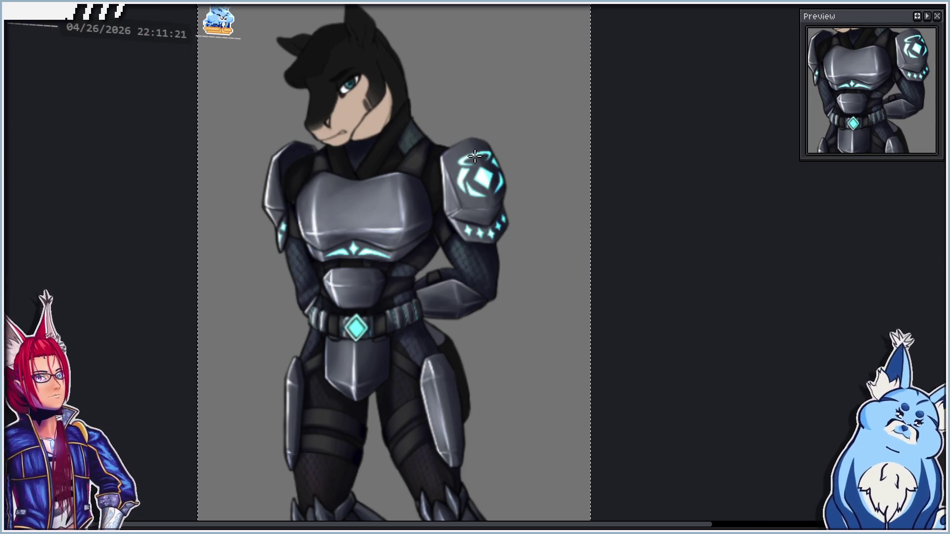
pyautogui.scroll(-1, 472, 154)
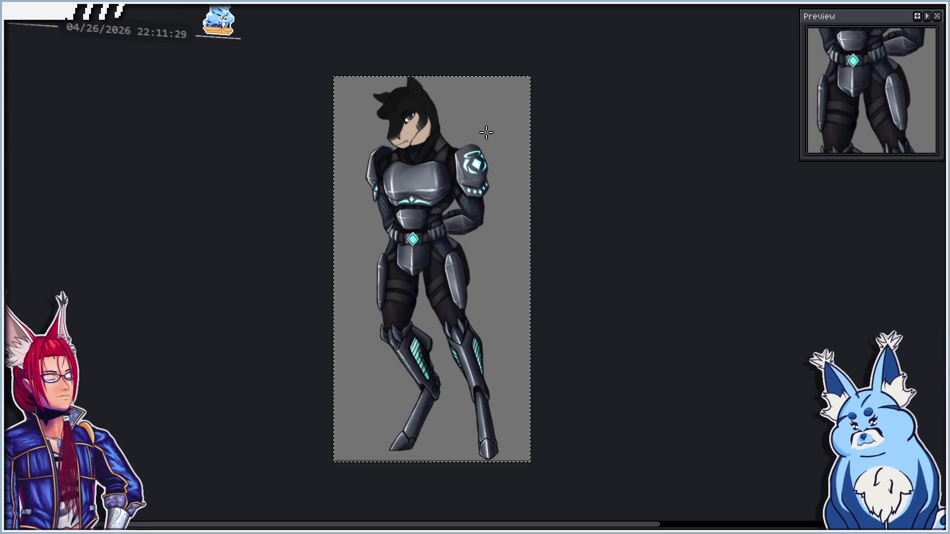
pyautogui.scroll(-1, 485, 122)
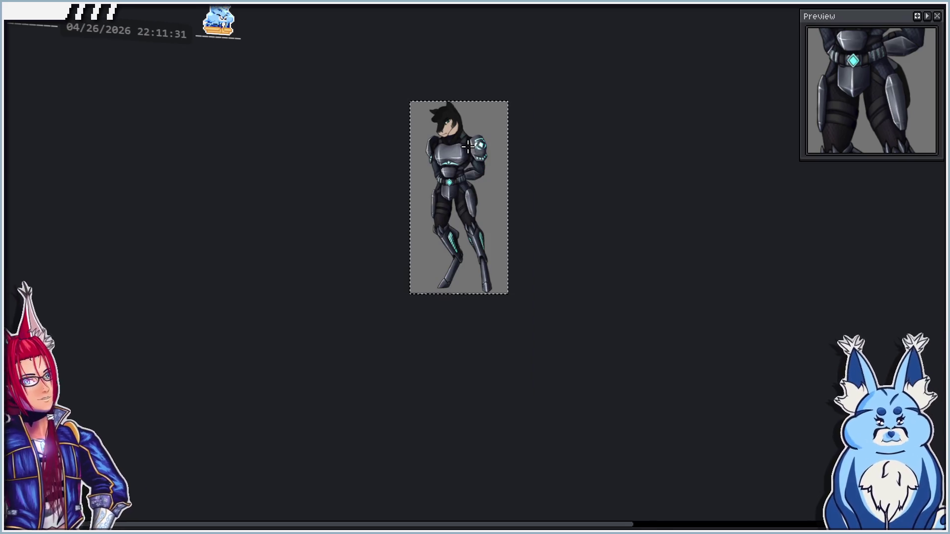
pyautogui.scroll(1, 468, 146)
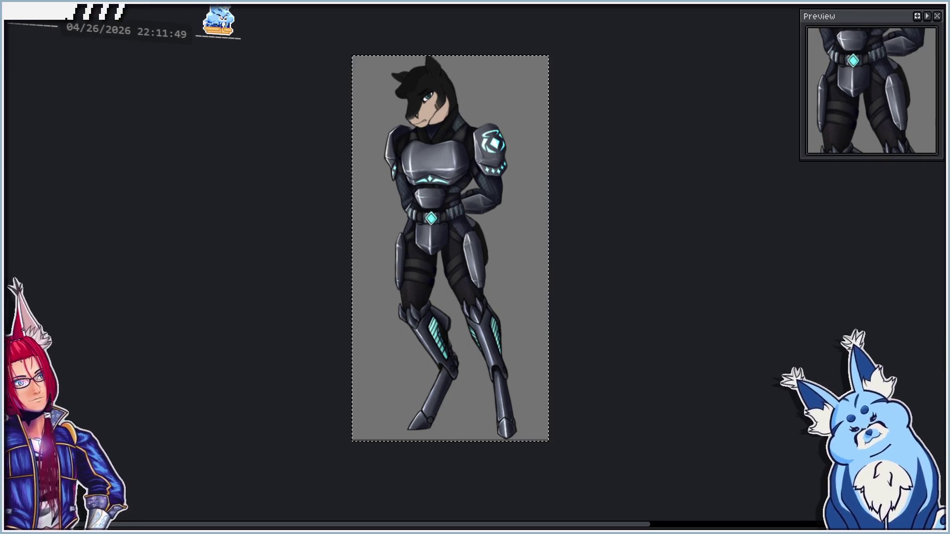
pyautogui.moveTo(439, 143); pyautogui.dragTo(439, 420)
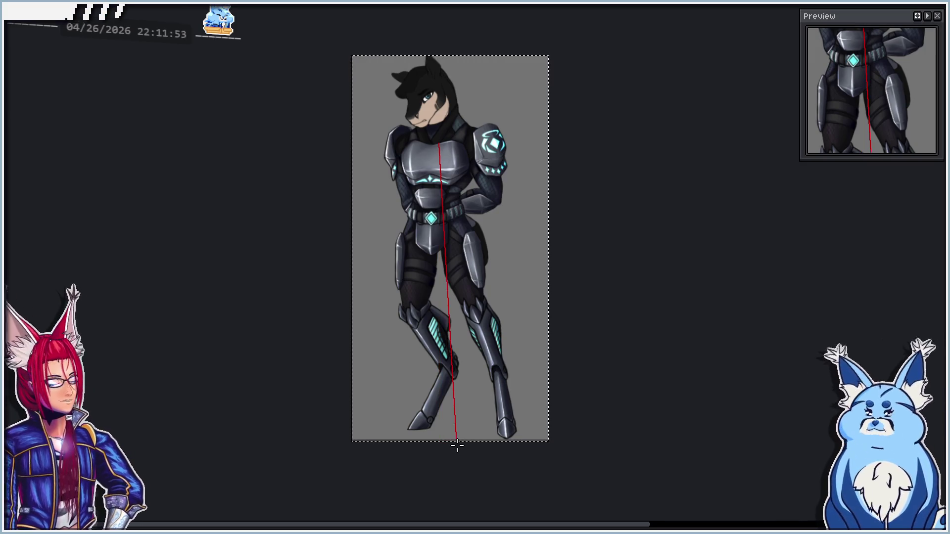
pyautogui.hotkey('ctrl', 'z')
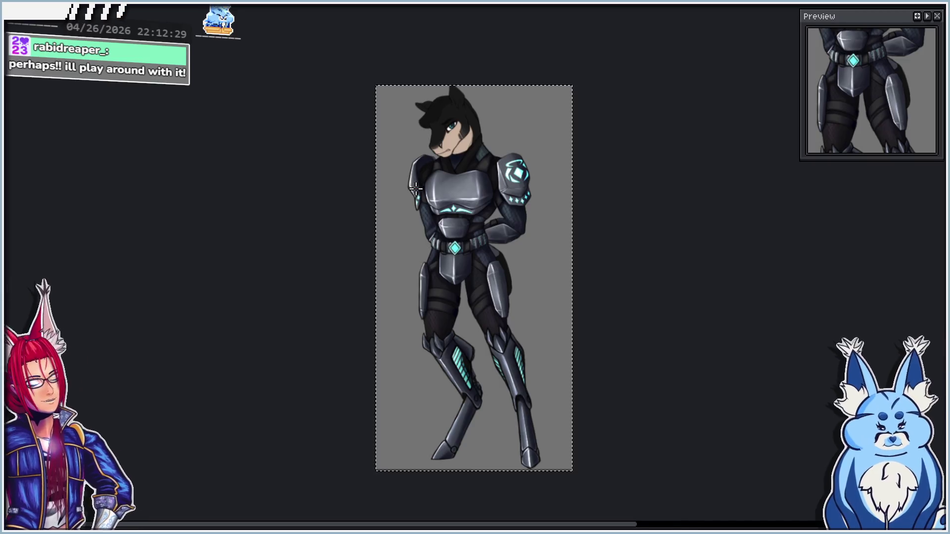
pyautogui.scroll(5, 657, 254)
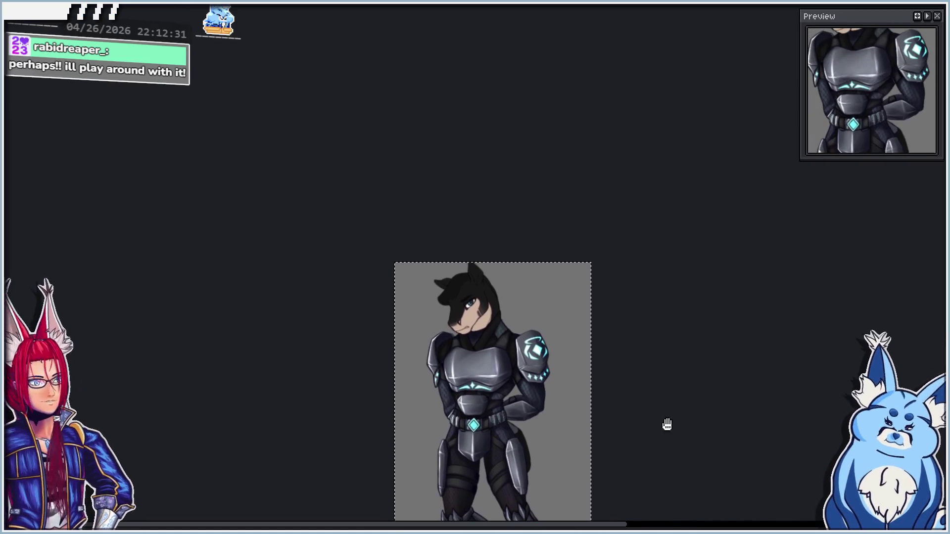
pyautogui.scroll(3, 660, 391)
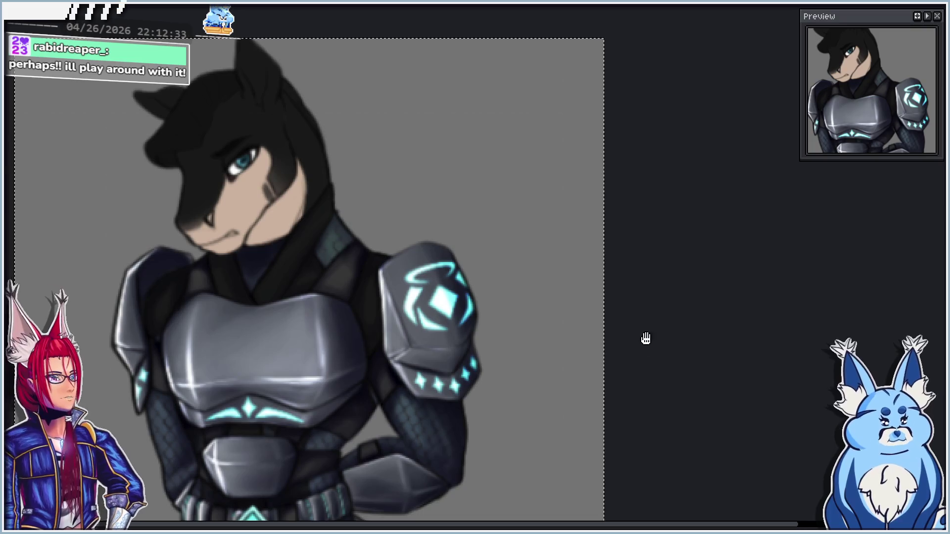
pyautogui.moveTo(643, 337); pyautogui.dragTo(778, 373)
pyautogui.scroll(-1, 625, 325)
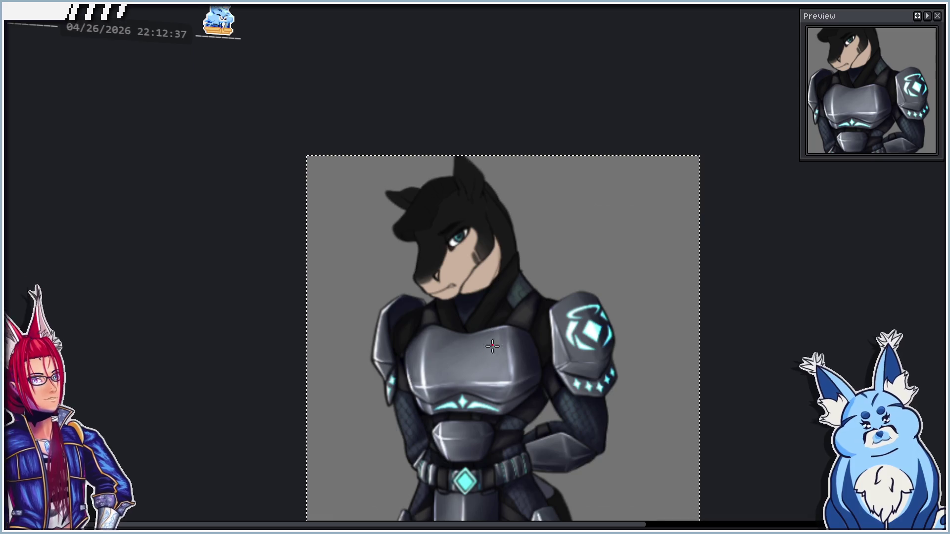
pyautogui.scroll(-2, 514, 332)
pyautogui.scroll(-5, 519, 331)
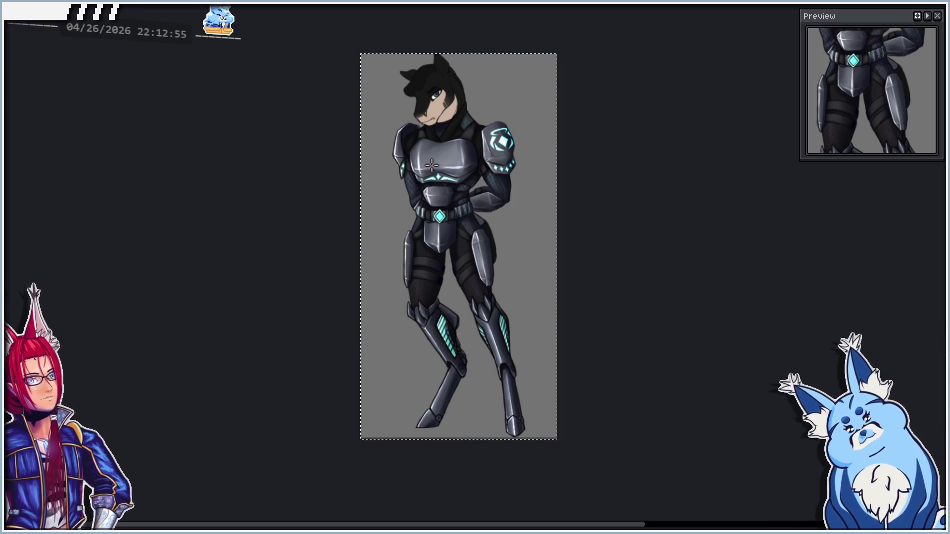
pyautogui.scroll(2, 432, 165)
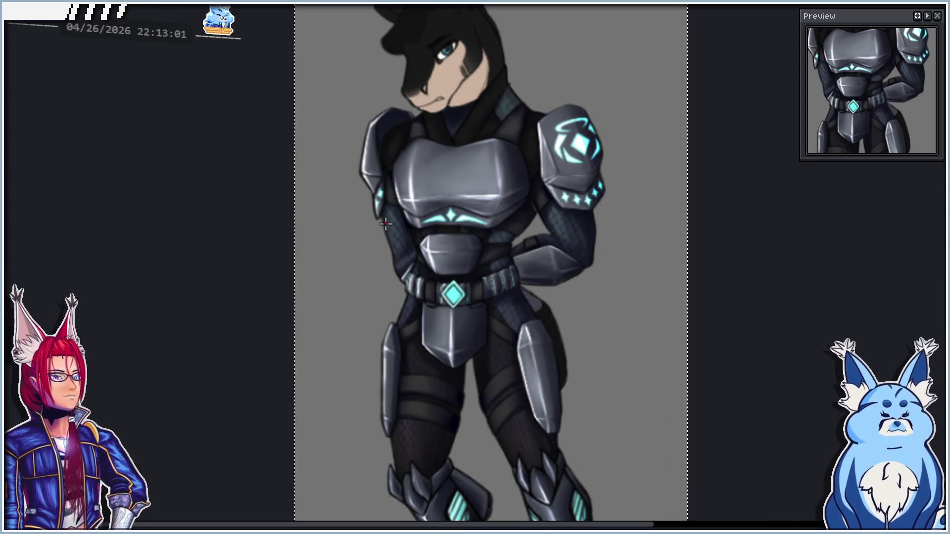
pyautogui.moveTo(607, 288); pyautogui.dragTo(574, 249)
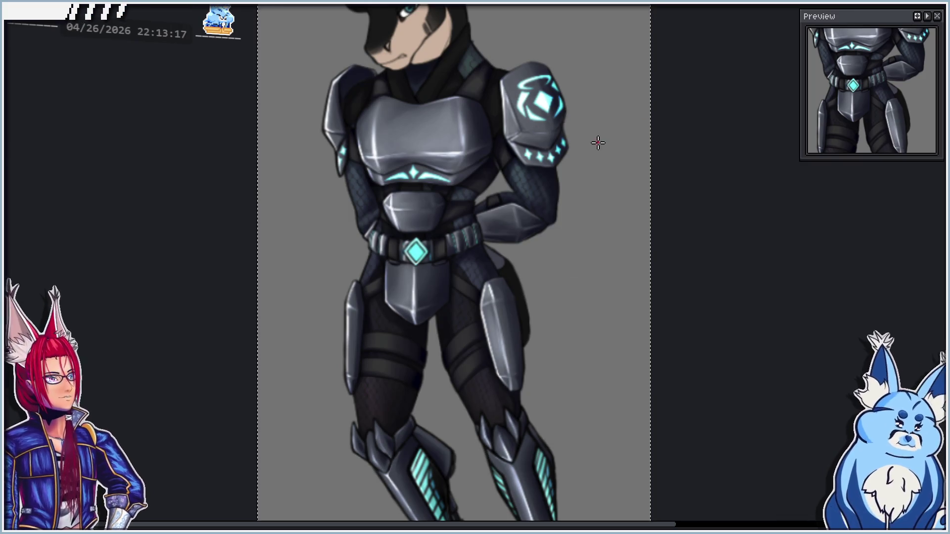
pyautogui.scroll(-2, 583, 190)
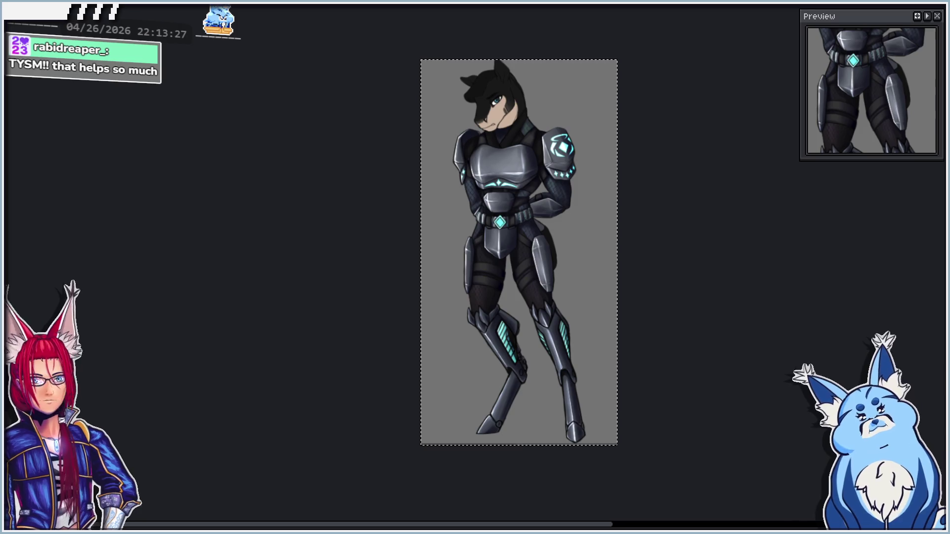
pyautogui.hotkey('ctrl', 'w')
# - Discard the armored character paint-over changes and bring the Godot player script back up
pyautogui.click(335, 336)
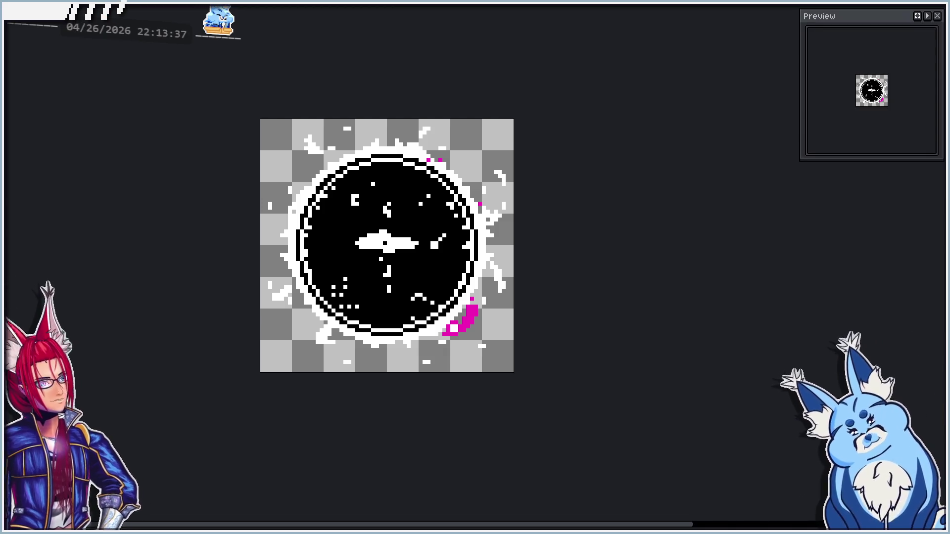
pyautogui.hotkey('alt', 'Tab')
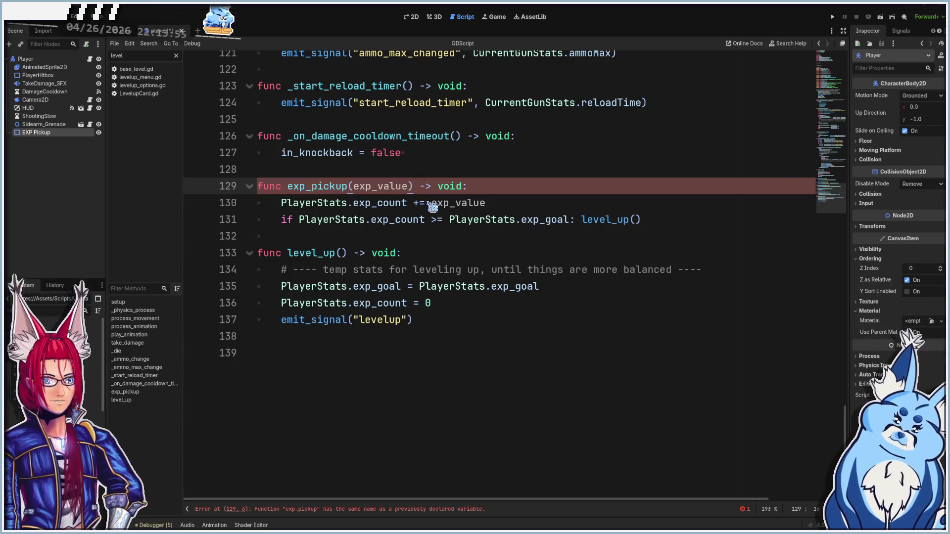
# - Rename the EXP Pickup node to EXP Pickup Range
pyautogui.doubleClick(62, 133)
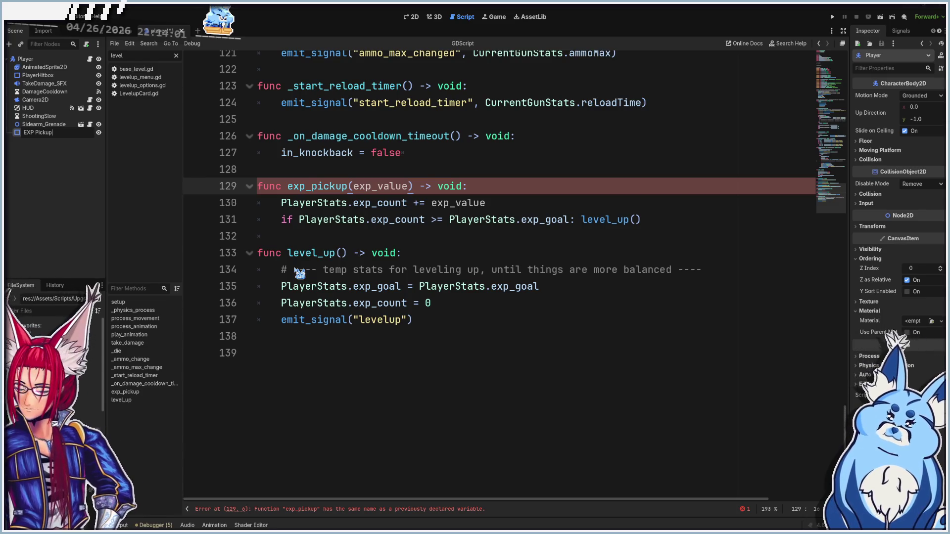
pyautogui.write(' Range')
pyautogui.press('Return')
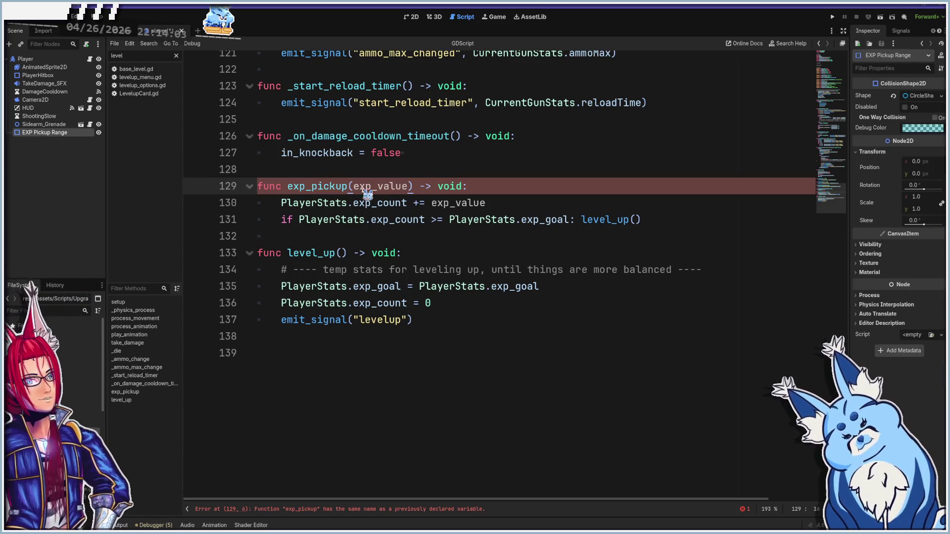
# - Replace the old exp_pickup declaration on line 34 with an exp_pickup_range reference to EXP Pickup Range
pyautogui.scroll(15, 376, 277)
pyautogui.scroll(20, 376, 277)
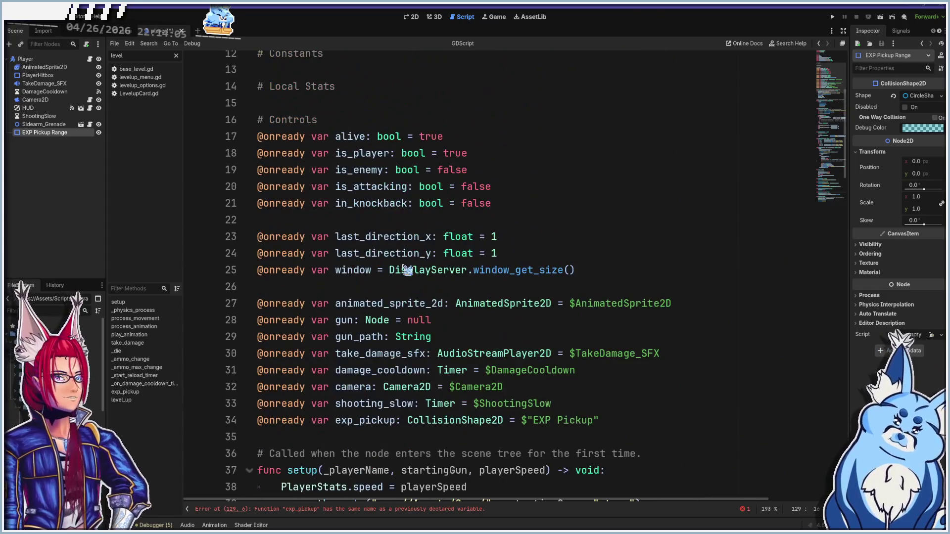
pyautogui.scroll(-2, 420, 297)
pyautogui.click(622, 322)
pyautogui.hotkey('shift', 'Home')
pyautogui.press('BackSpace')
pyautogui.moveTo(19, 133); pyautogui.dragTo(268, 327)
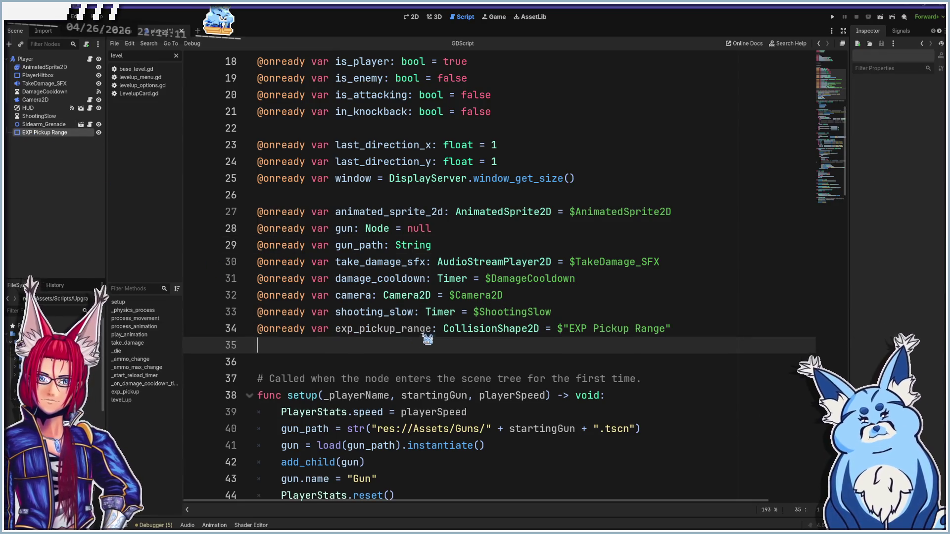
pyautogui.press('Return')
pyautogui.scroll(-2, 369, 335)
pyautogui.scroll(-20, 369, 335)
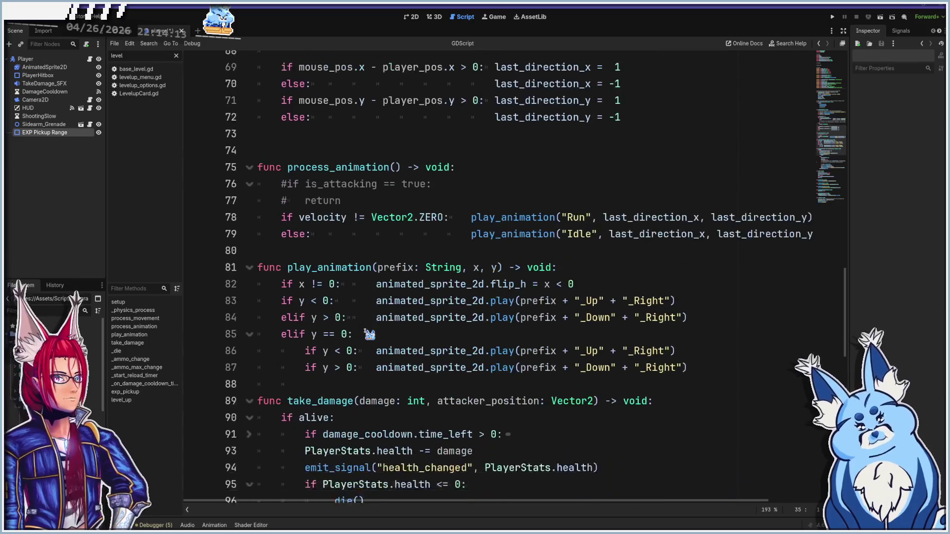
pyautogui.scroll(-2, 369, 335)
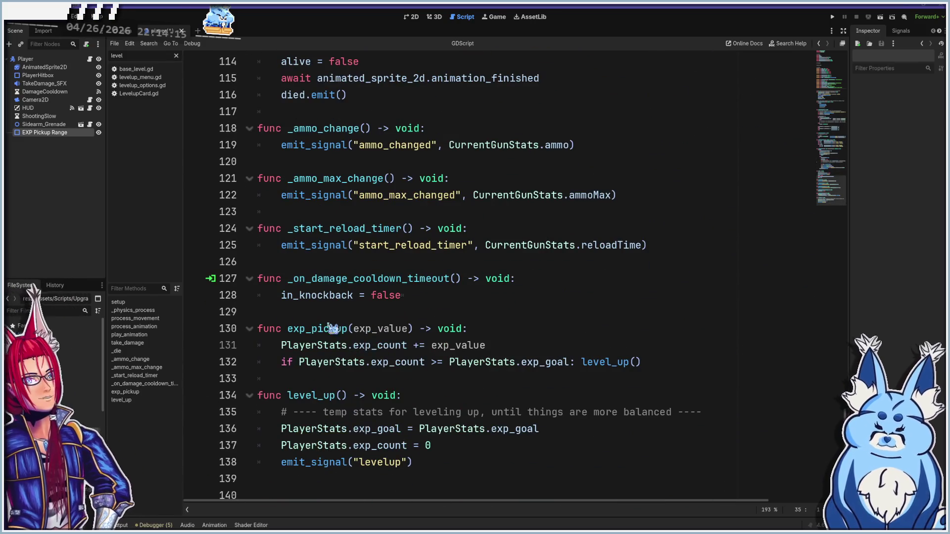
pyautogui.click(413, 17)
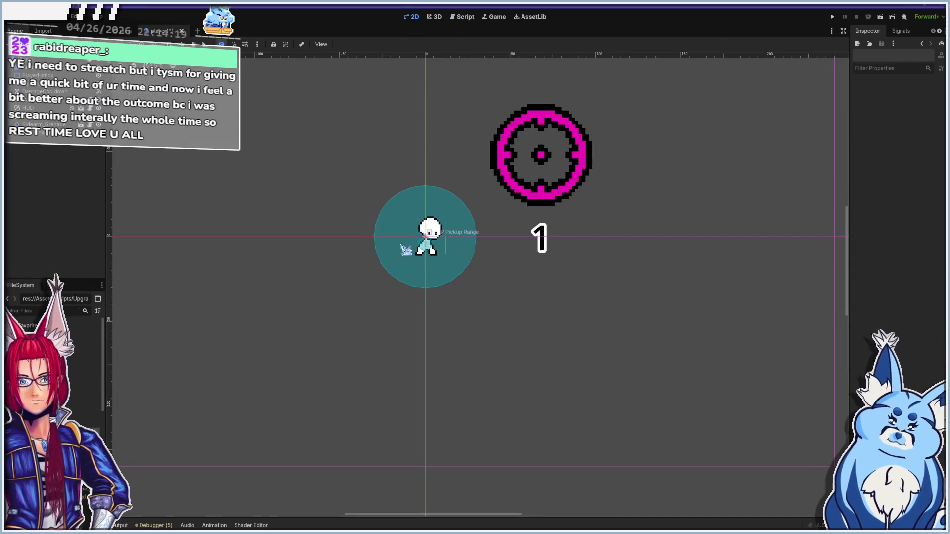
# - Show the Player node's signals in the Signals dock beside player.gd
pyautogui.click(901, 30)
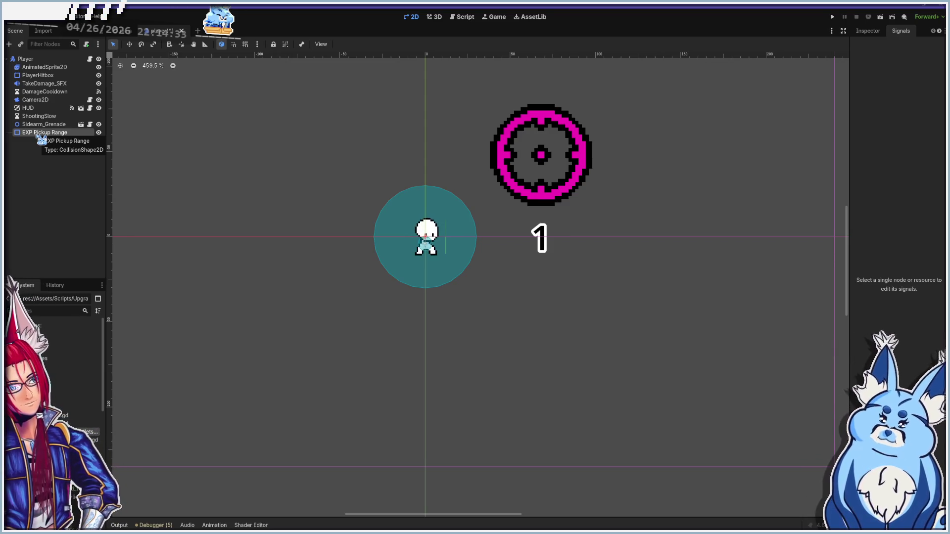
pyautogui.click(463, 17)
pyautogui.click(26, 59)
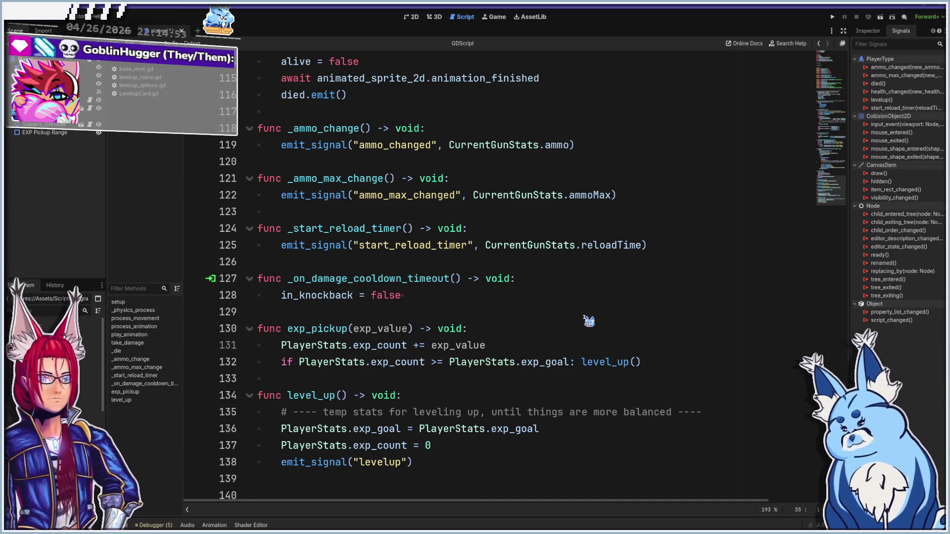
# - Scroll through player.gd, then open Create New Node with EXP Pickup Range selected
pyautogui.scroll(1, 589, 322)
pyautogui.scroll(10, 589, 322)
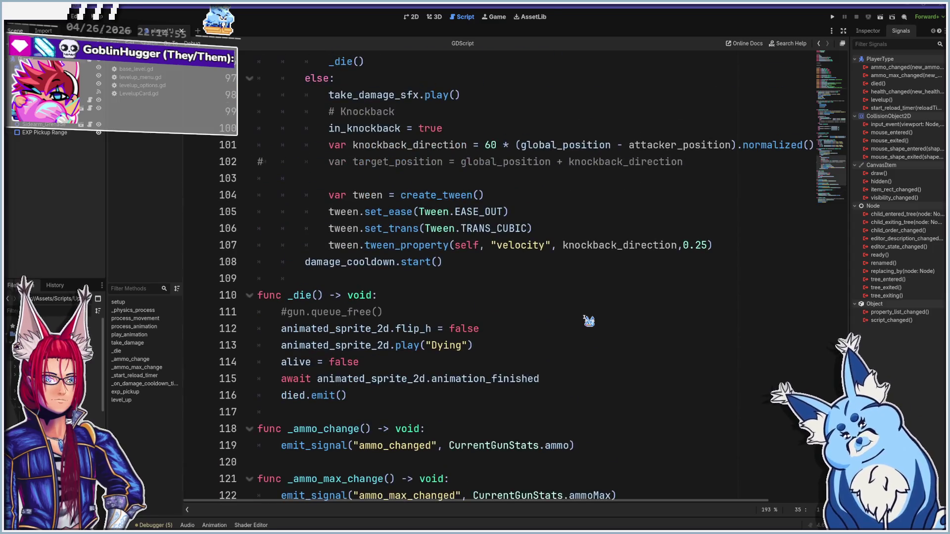
pyautogui.scroll(5, 589, 322)
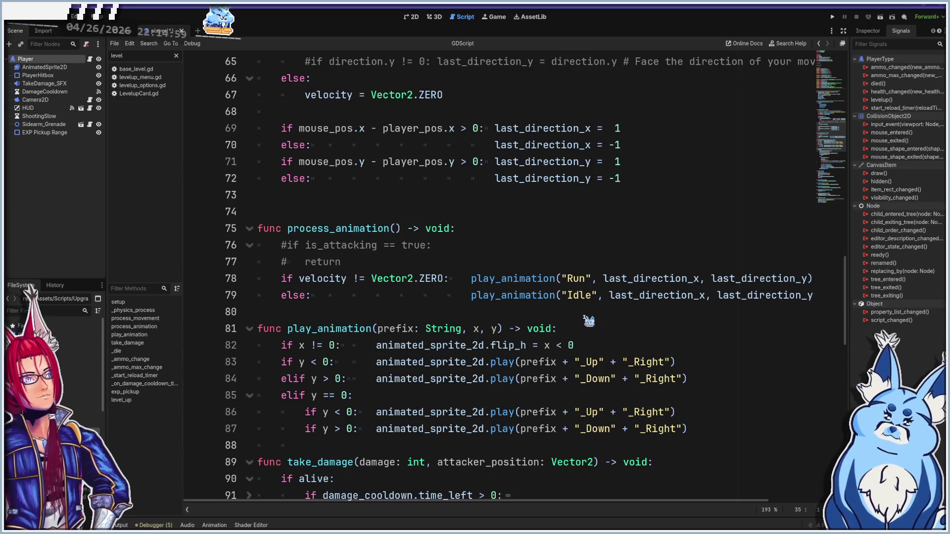
pyautogui.scroll(5, 589, 322)
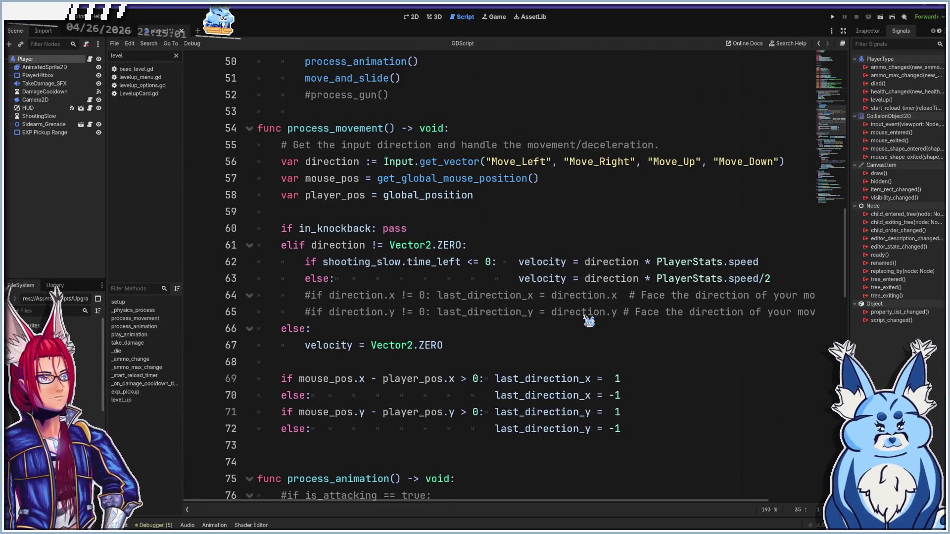
pyautogui.scroll(6, 589, 322)
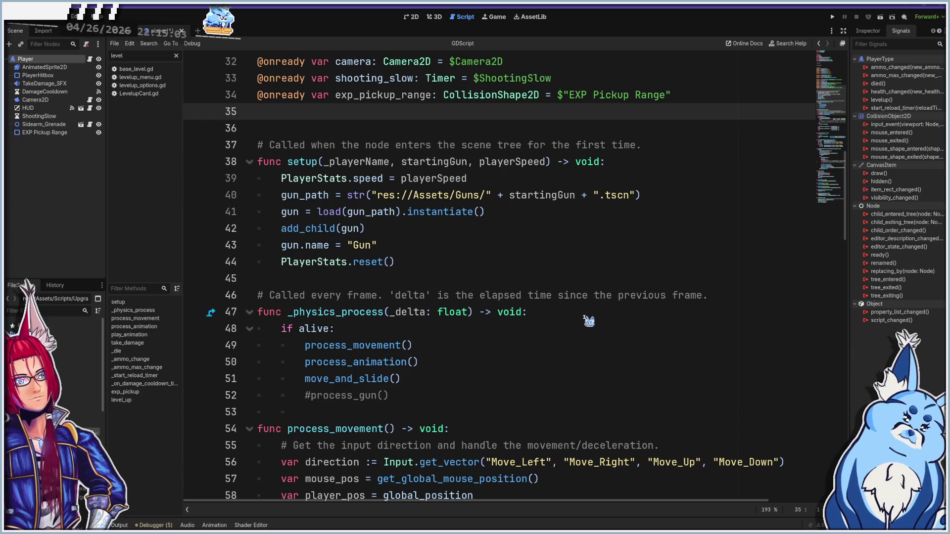
pyautogui.scroll(-20, 589, 322)
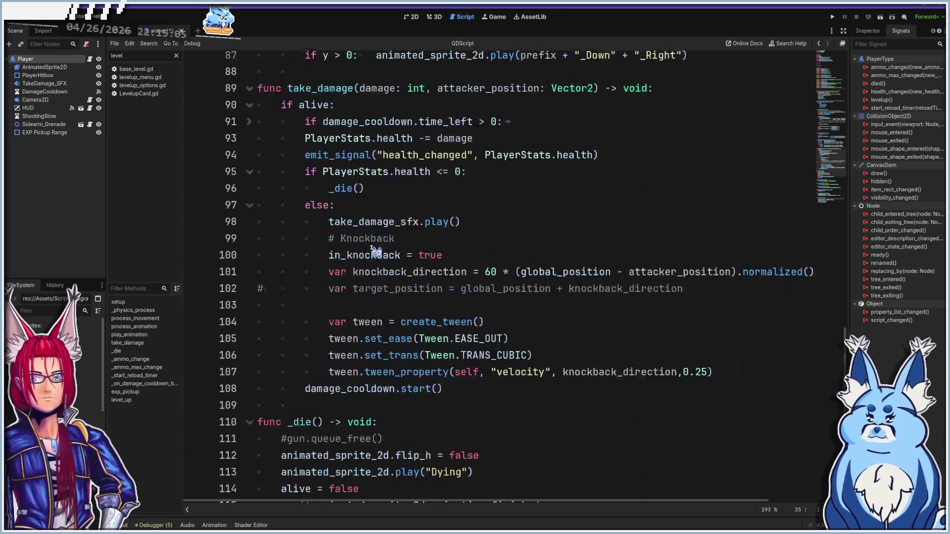
pyautogui.click(37, 132)
pyautogui.hotkey('ctrl', 'a')
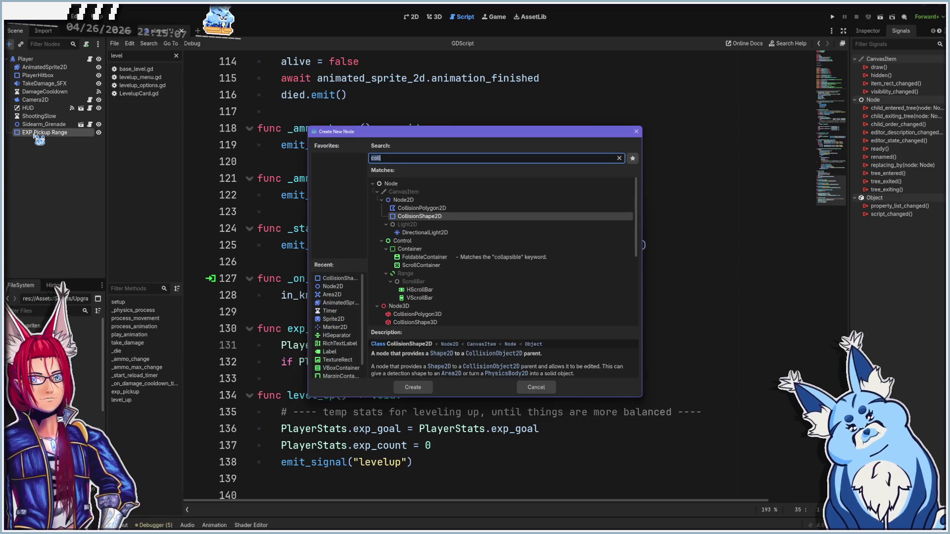
# - Create an Area2D and reorder the Scene tree so EXP Pickup Range sits beneath it
pyautogui.write('area')
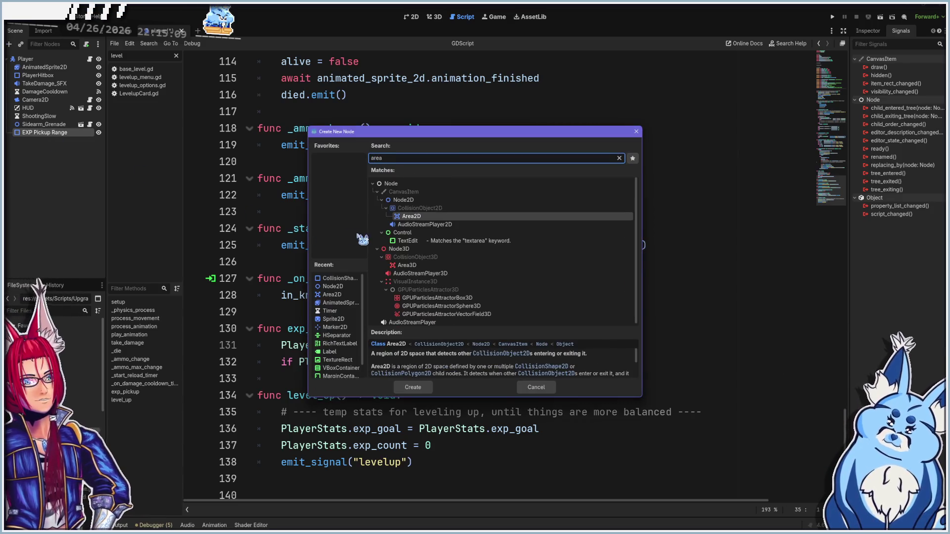
pyautogui.click(415, 390)
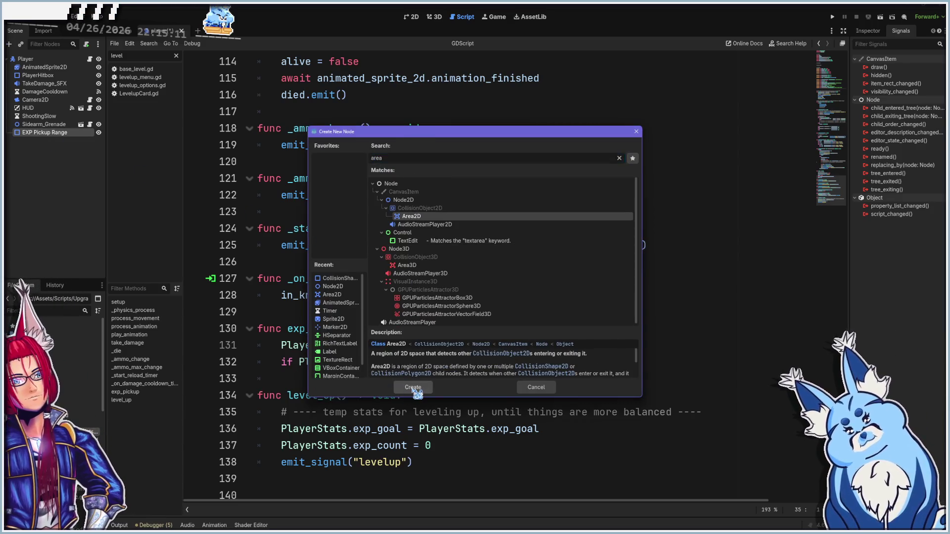
pyautogui.moveTo(17, 128); pyautogui.dragTo(26, 134)
pyautogui.click(36, 141)
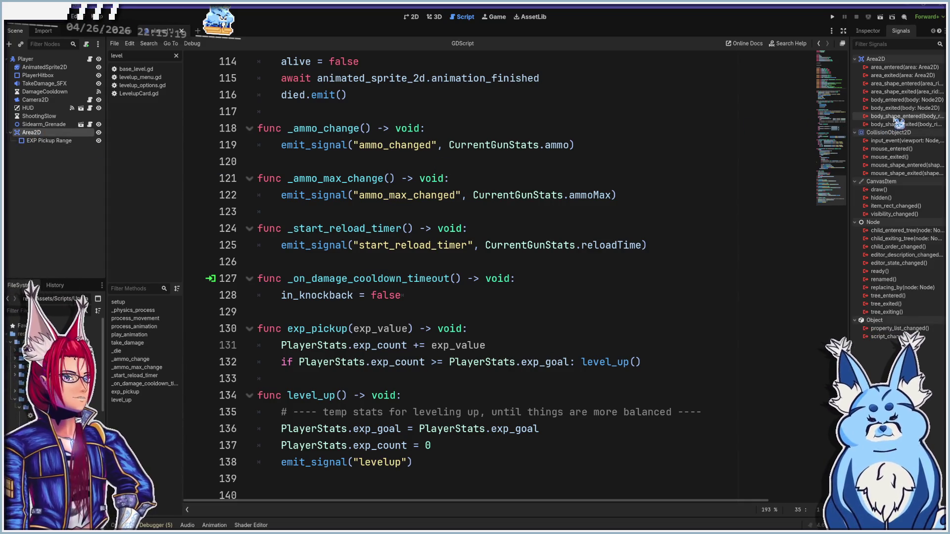
pyautogui.moveTo(911, 123)
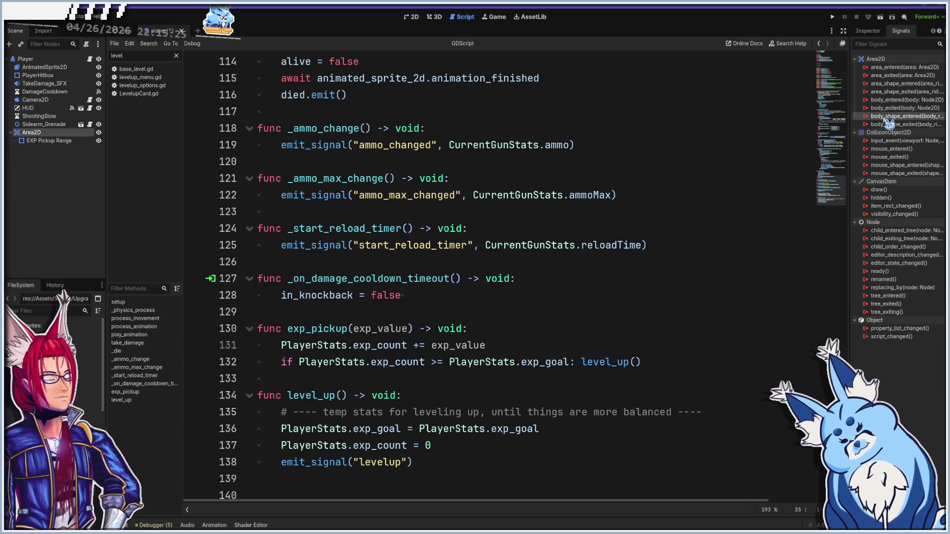
pyautogui.hotkey('alt', 'Tab')
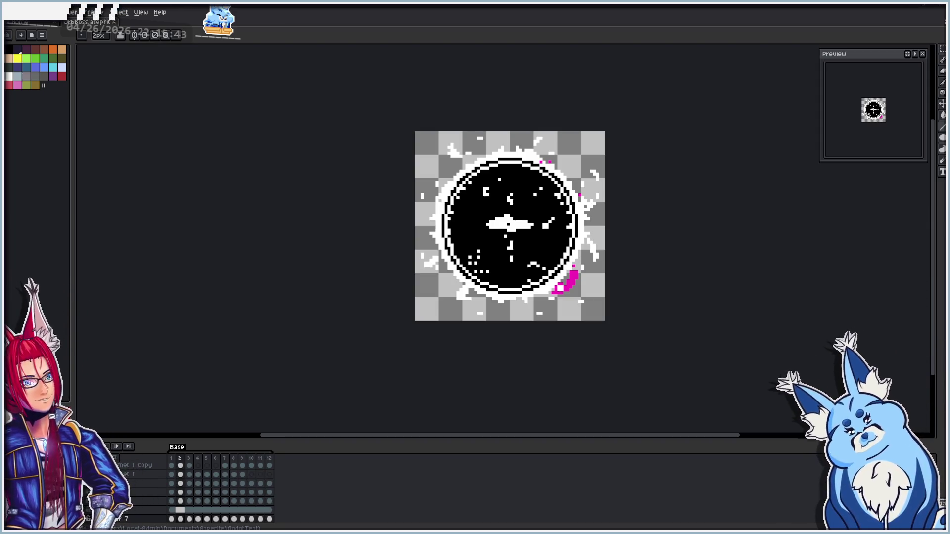
# - Leave the black orb sprite in Aseprite and return to Godot's Player 2D view
pyautogui.hotkey('alt', 'Tab')
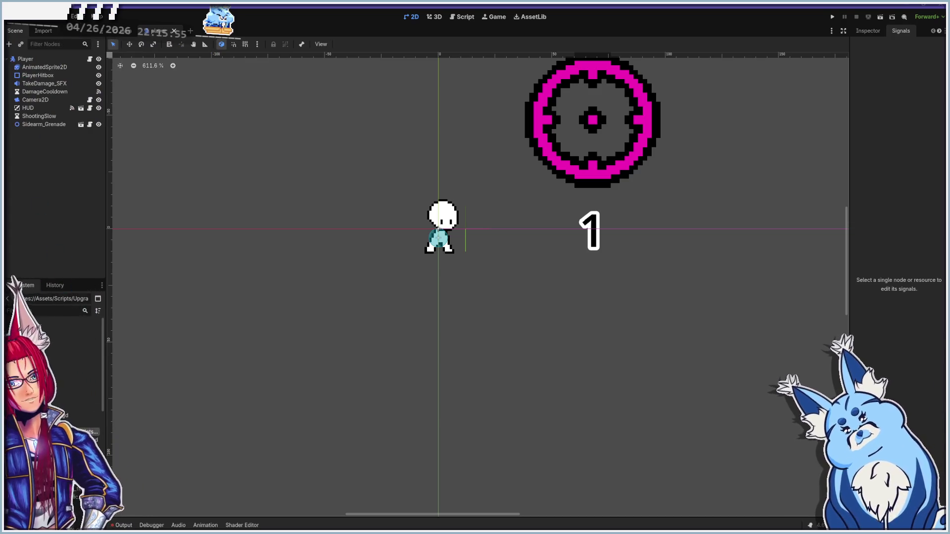
# - Follow the Output log's parse error to the empty if rng == 5 block on line 8 of Rock_enemy_variant.gd
pyautogui.hotkey('ctrl', 'F3')
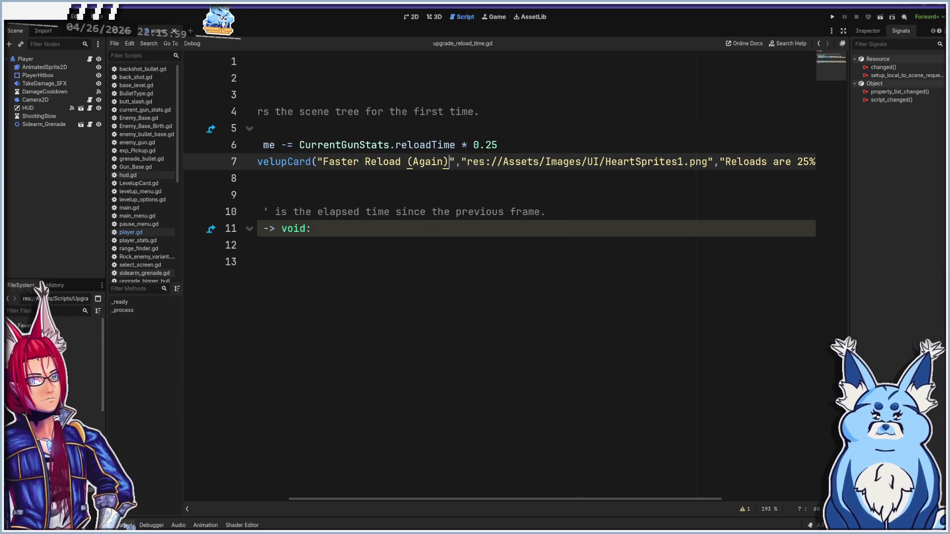
pyautogui.click(124, 526)
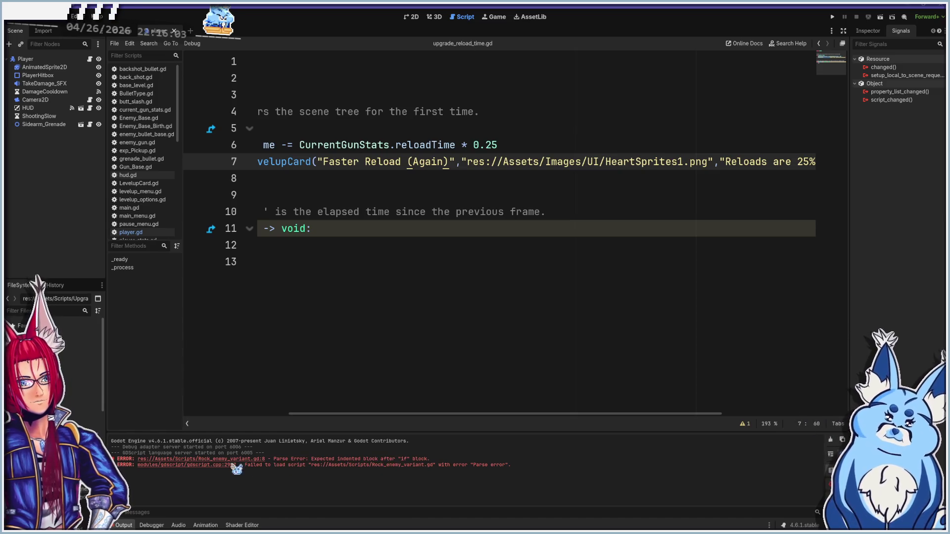
pyautogui.click(225, 460)
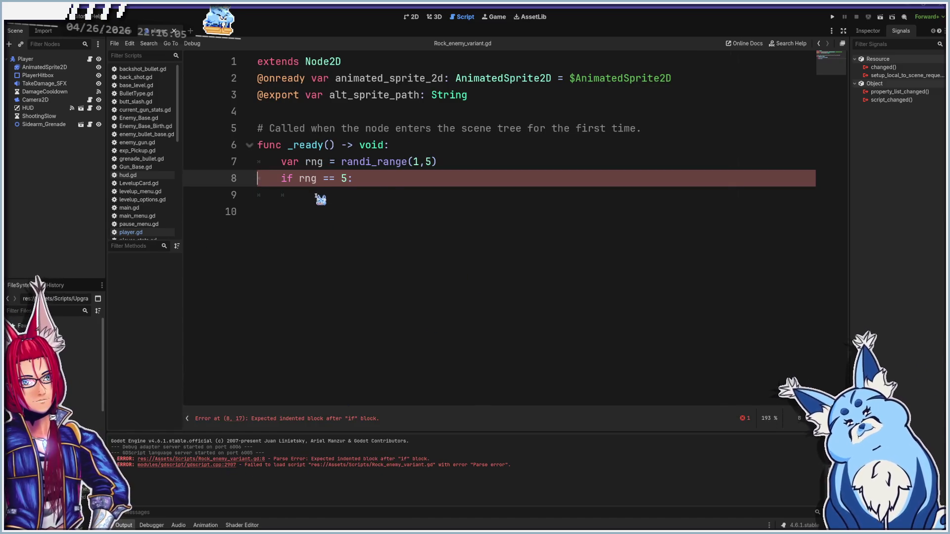
pyautogui.click(388, 182)
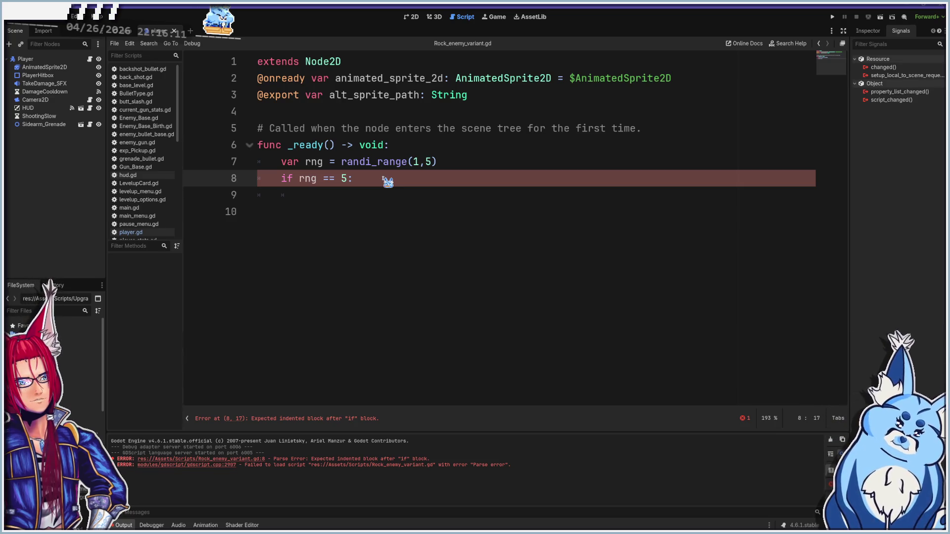
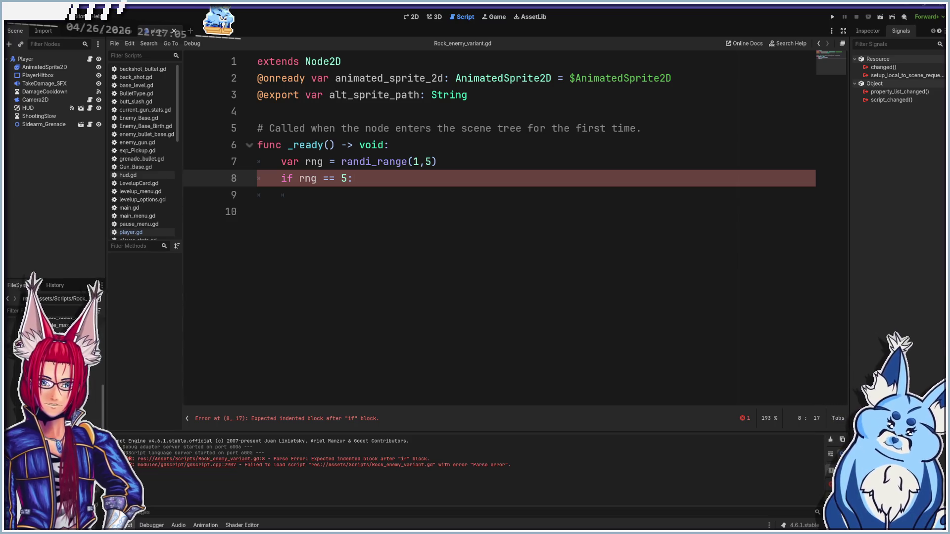
# - Delete the broken Rock_enemy_variant.gd script from the FileSystem
pyautogui.rightClick(84, 389)
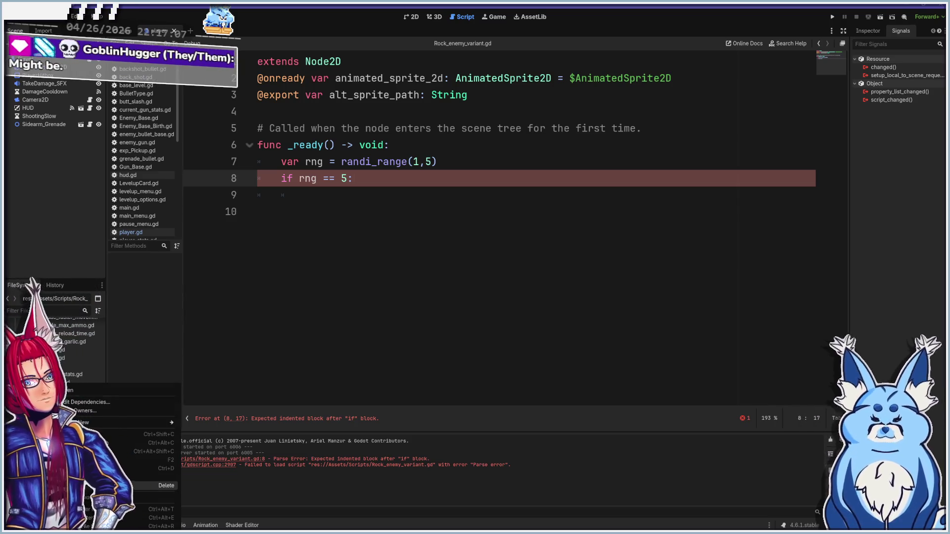
pyautogui.click(167, 485)
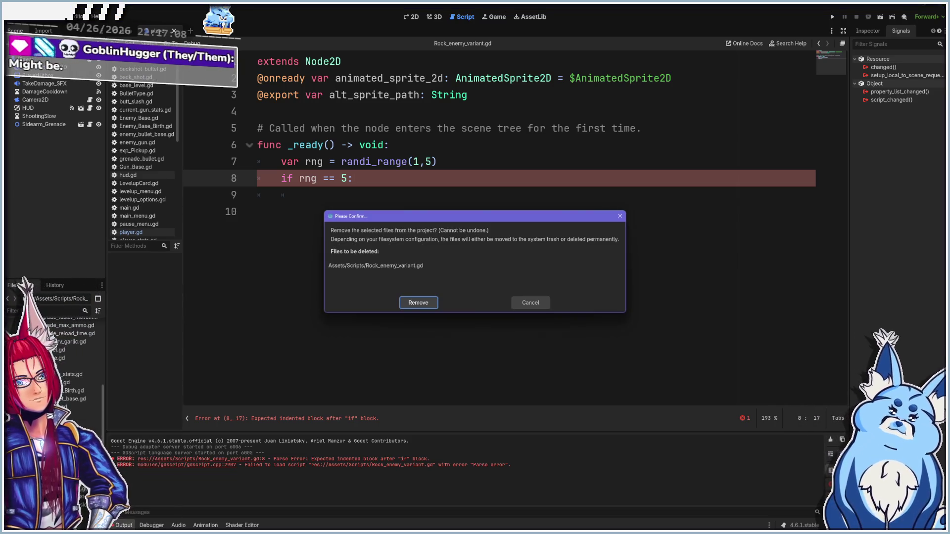
pyautogui.click(419, 303)
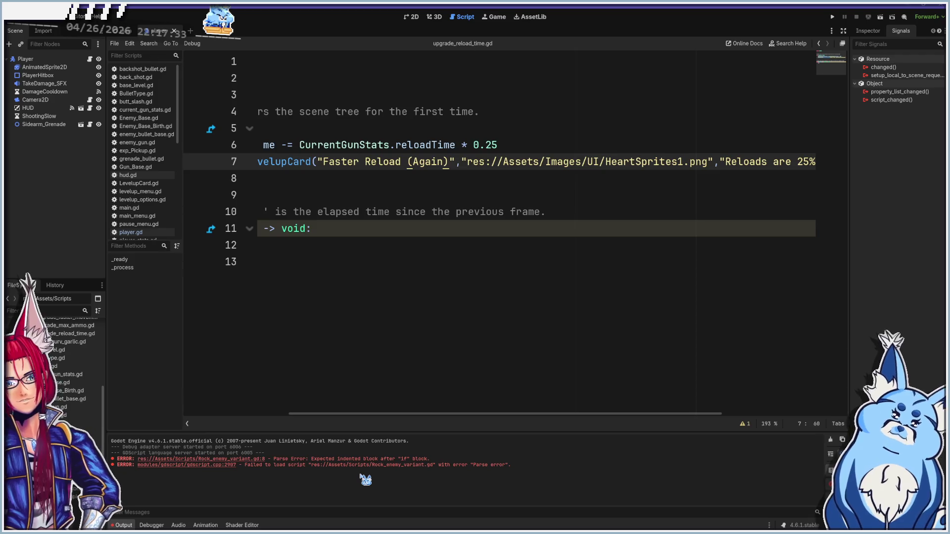
# - Check the errors list and output log, then return to the Player scene's 2D view
pyautogui.click(585, 242)
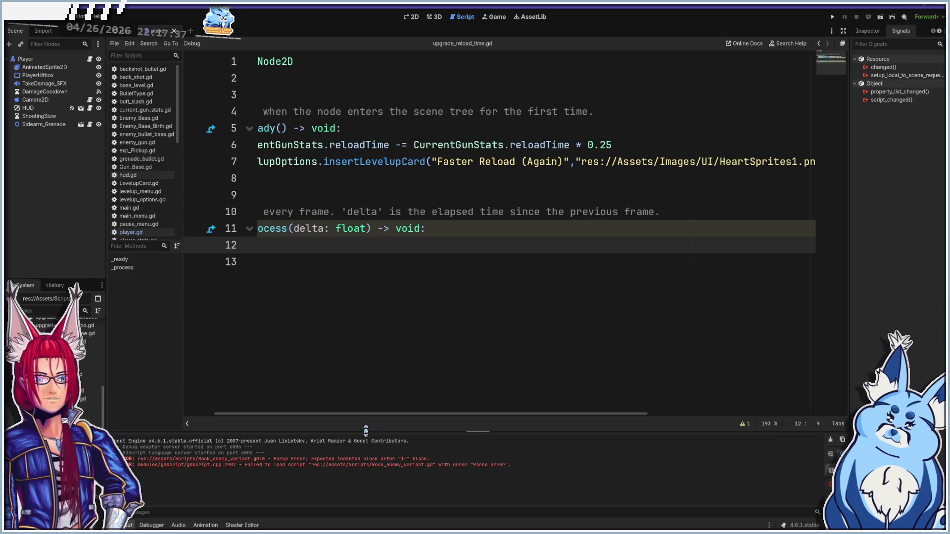
pyautogui.click(152, 526)
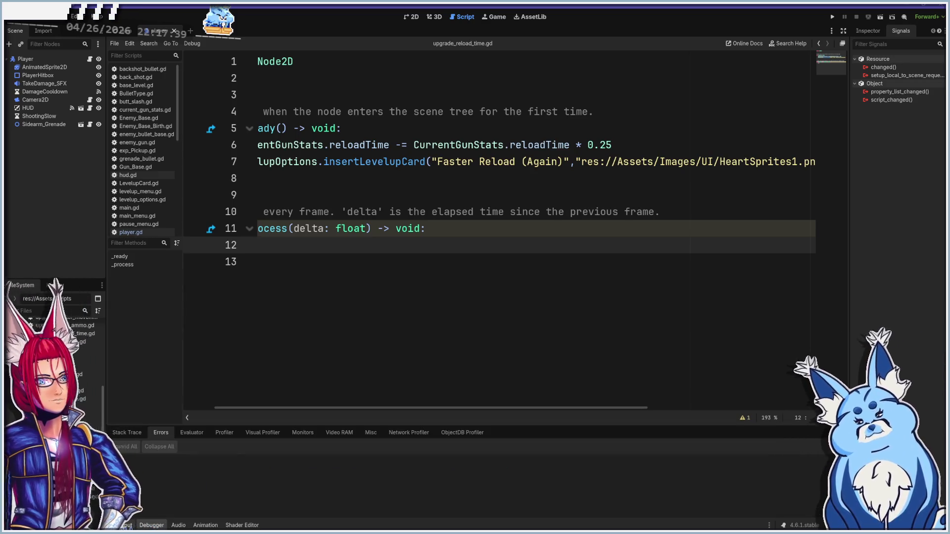
pyautogui.click(125, 525)
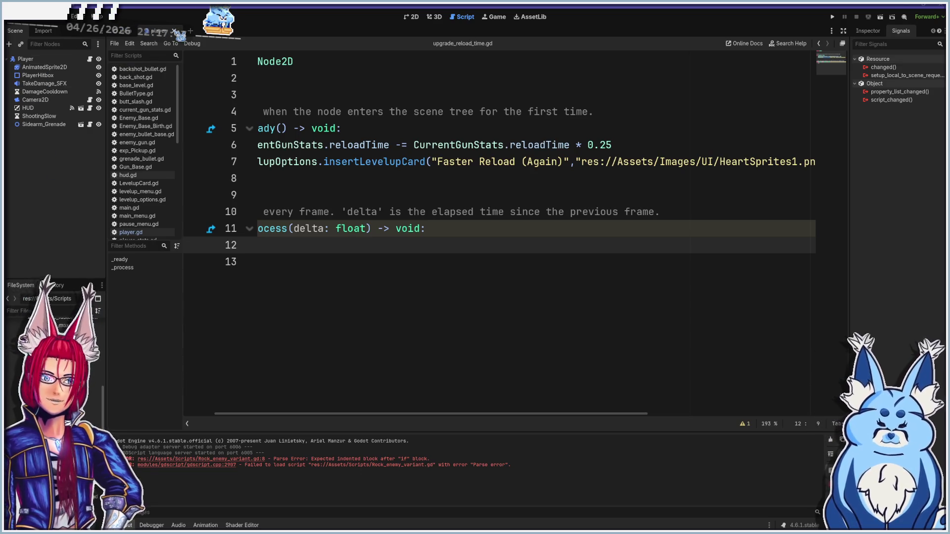
pyautogui.click(412, 17)
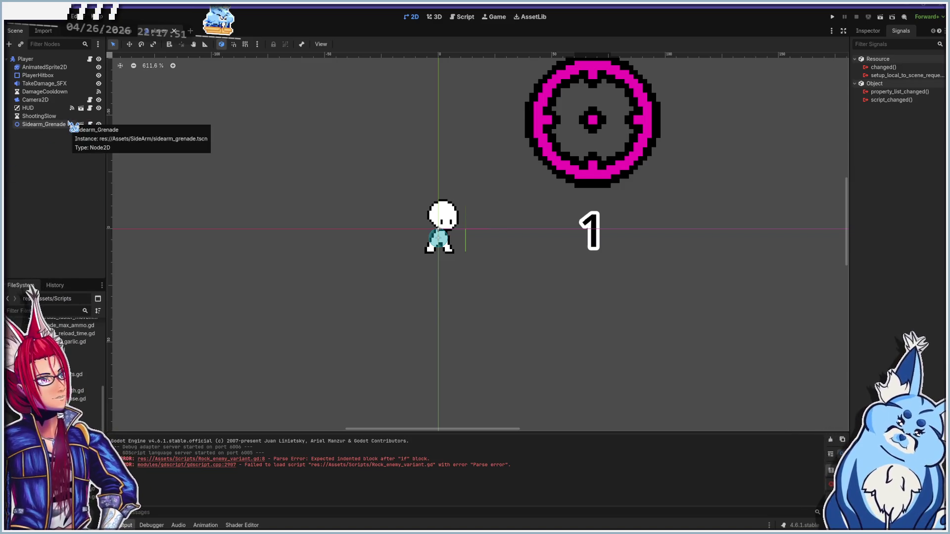
# - Add an Area2D child to Player with a CollisionShape2D beneath it
pyautogui.rightClick(57, 177)
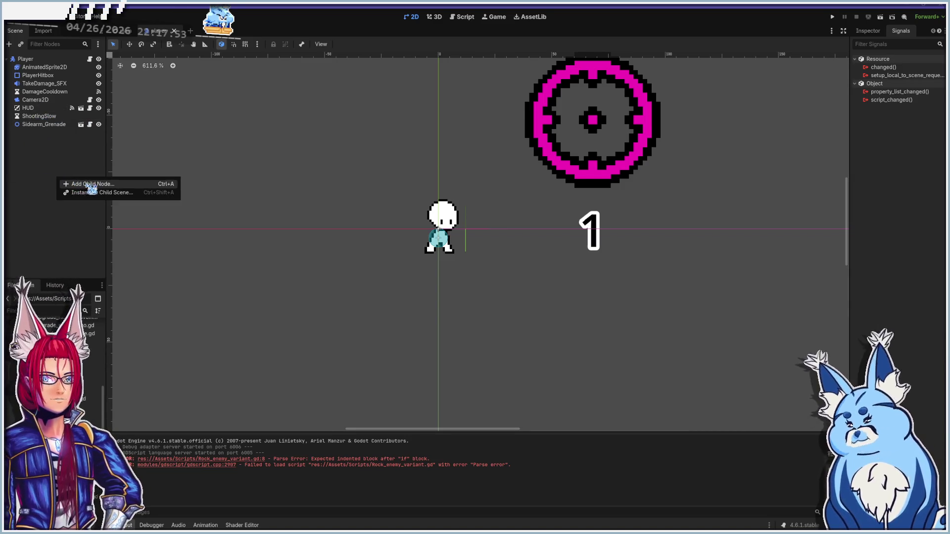
pyautogui.click(84, 183)
pyautogui.write('area')
pyautogui.doubleClick(414, 221)
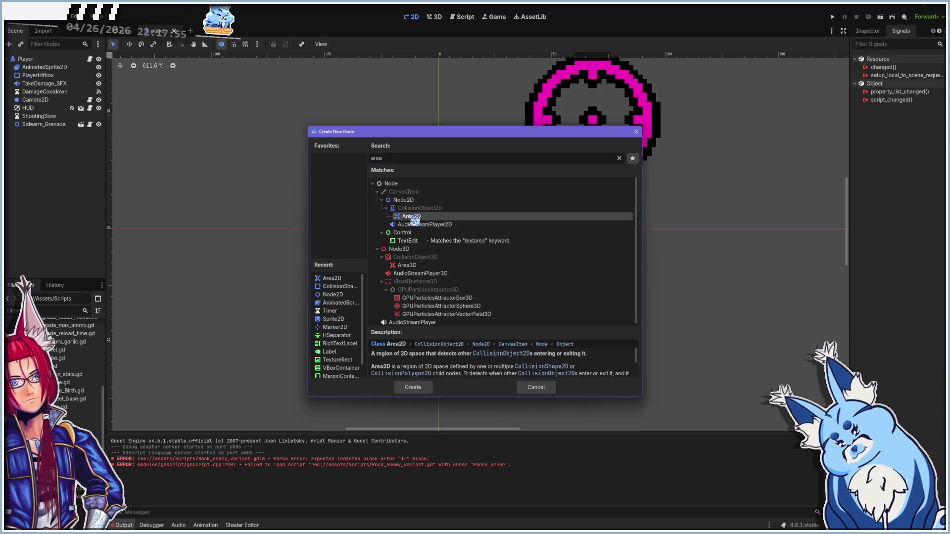
pyautogui.rightClick(42, 164)
pyautogui.click(67, 171)
pyautogui.write('coll')
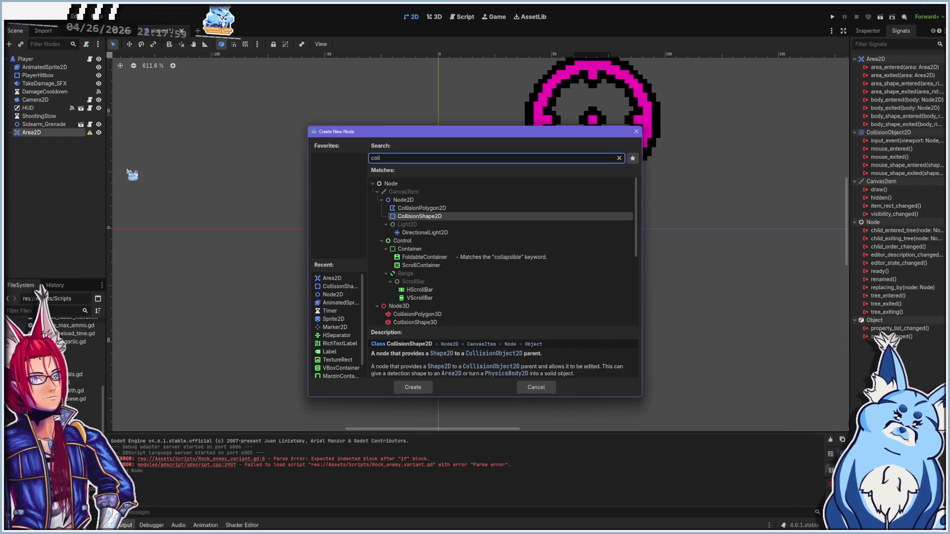
pyautogui.click(412, 387)
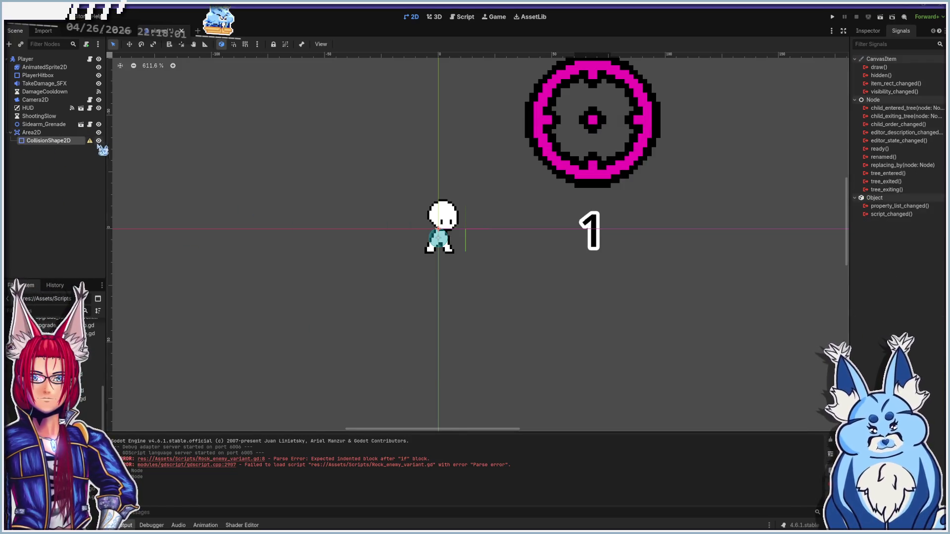
# - Give the collision shape a CircleShape2D and enlarge it to surround the player
pyautogui.click(869, 31)
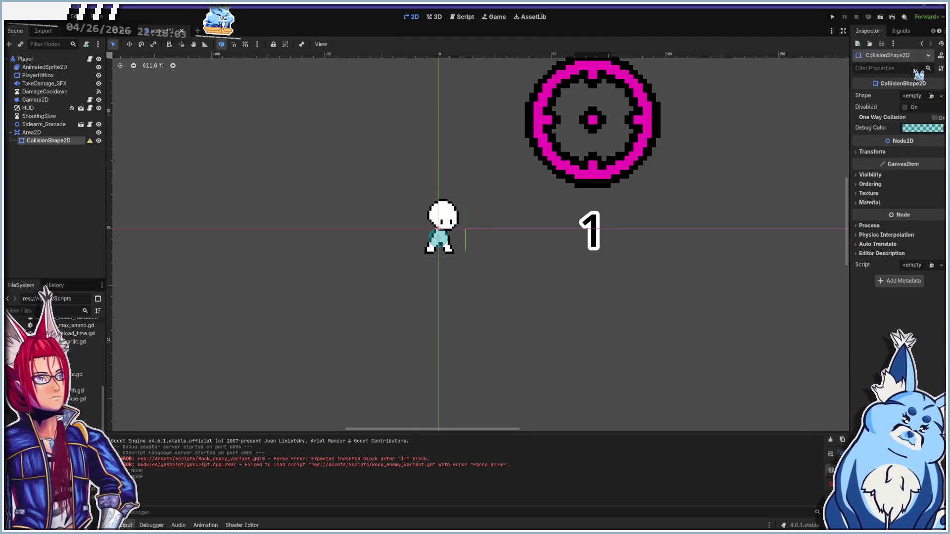
pyautogui.click(933, 97)
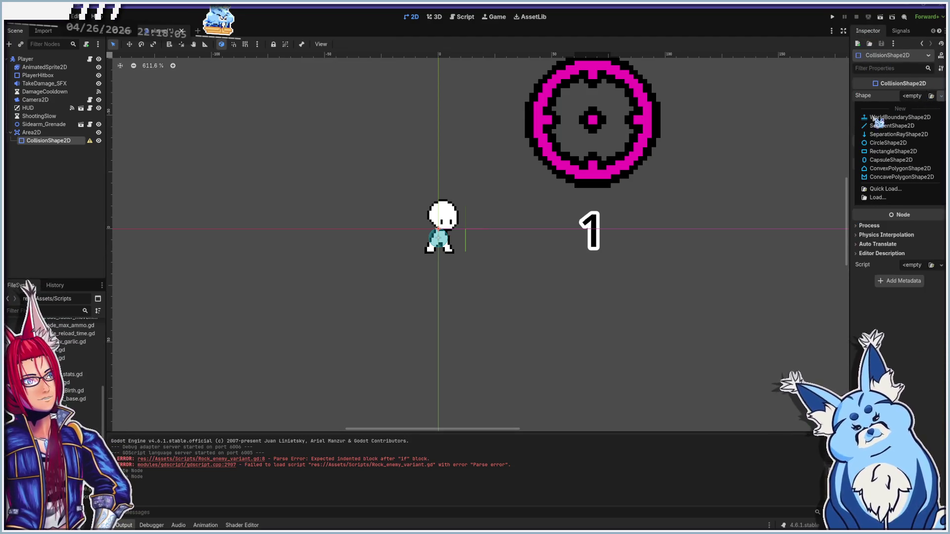
pyautogui.click(889, 151)
pyautogui.scroll(3, 448, 249)
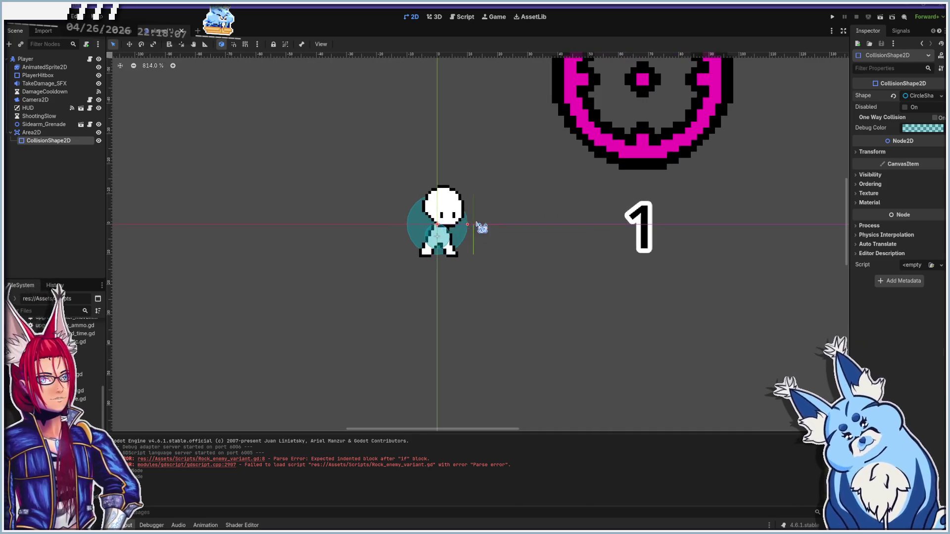
pyautogui.moveTo(417, 241); pyautogui.dragTo(420, 249)
pyautogui.moveTo(476, 239)
pyautogui.mouseDown()
pyautogui.moveTo(537, 246)
pyautogui.moveTo(502, 260)
pyautogui.moveTo(493, 244)
pyautogui.mouseUp()
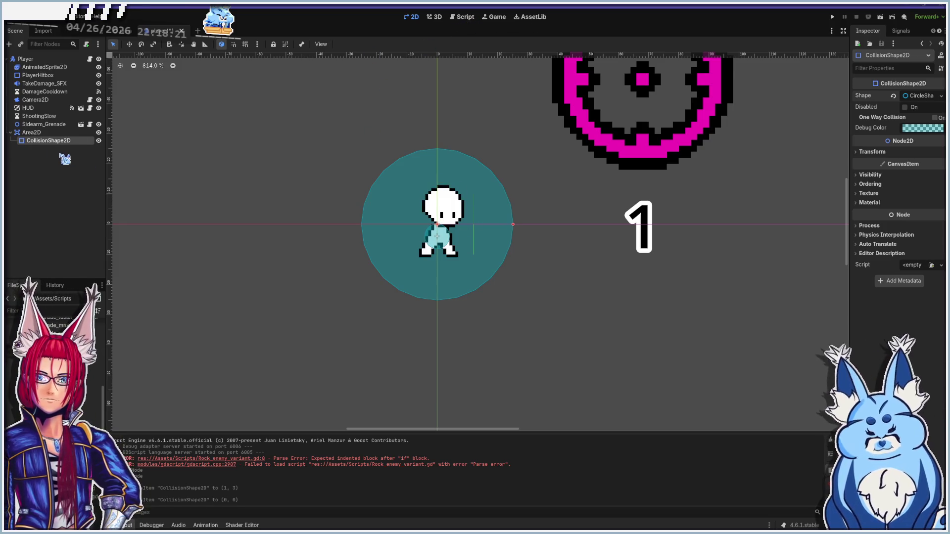
# - Rename the Area2D to ExpPickupRange and switch to the script editor
pyautogui.doubleClick(33, 132)
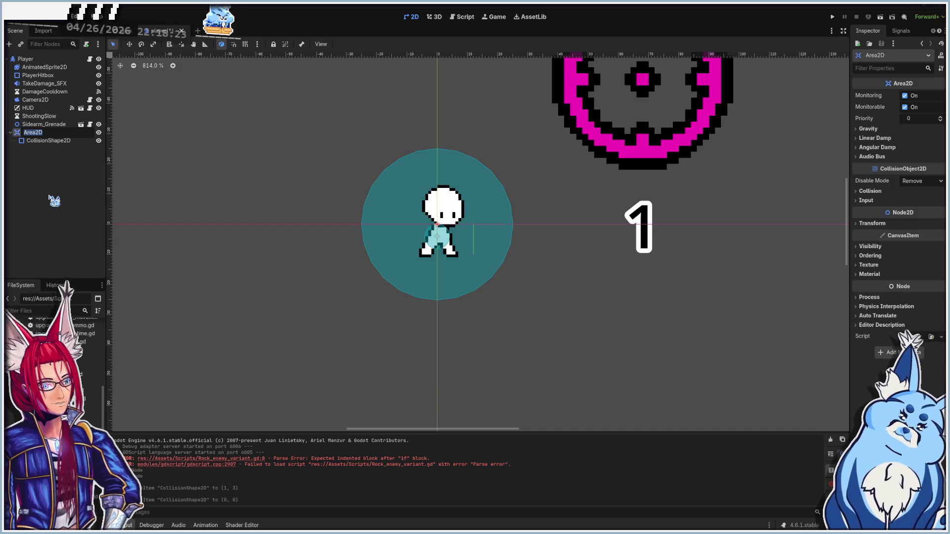
pyautogui.write('Exp')
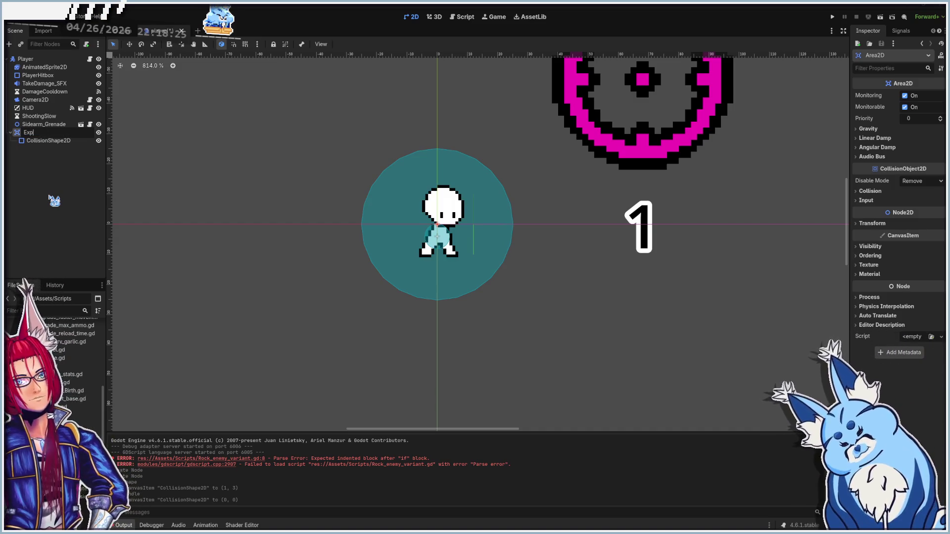
pyautogui.write('PickupRange')
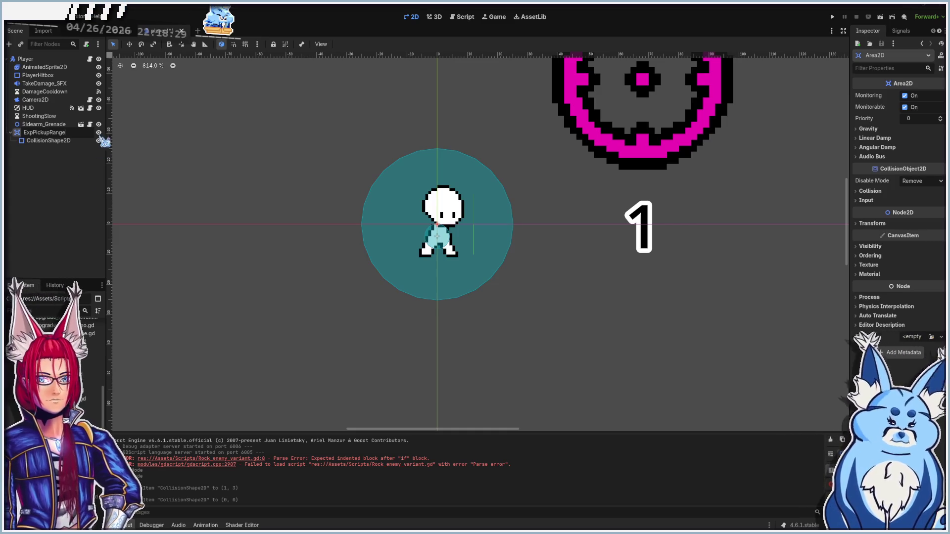
pyautogui.press('Return')
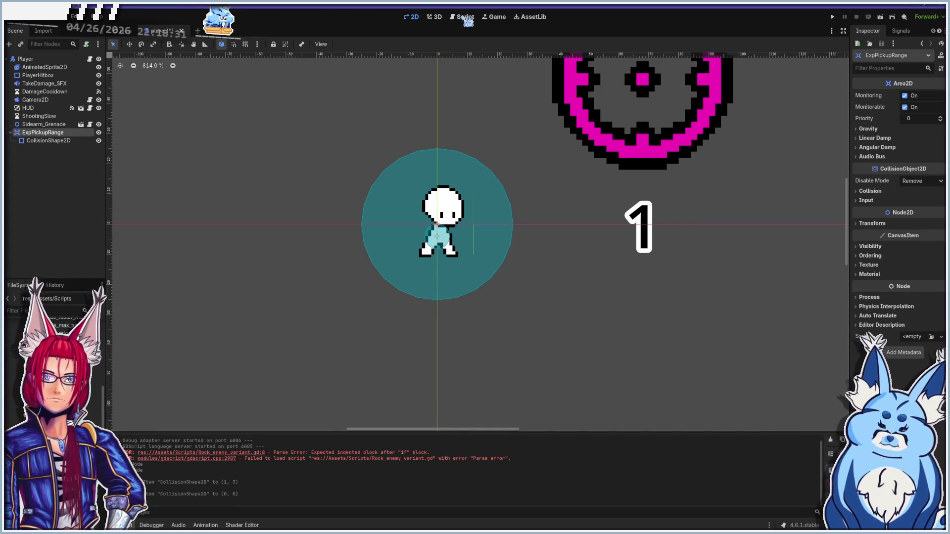
pyautogui.click(463, 17)
pyautogui.hscroll(-3, 388, 420)
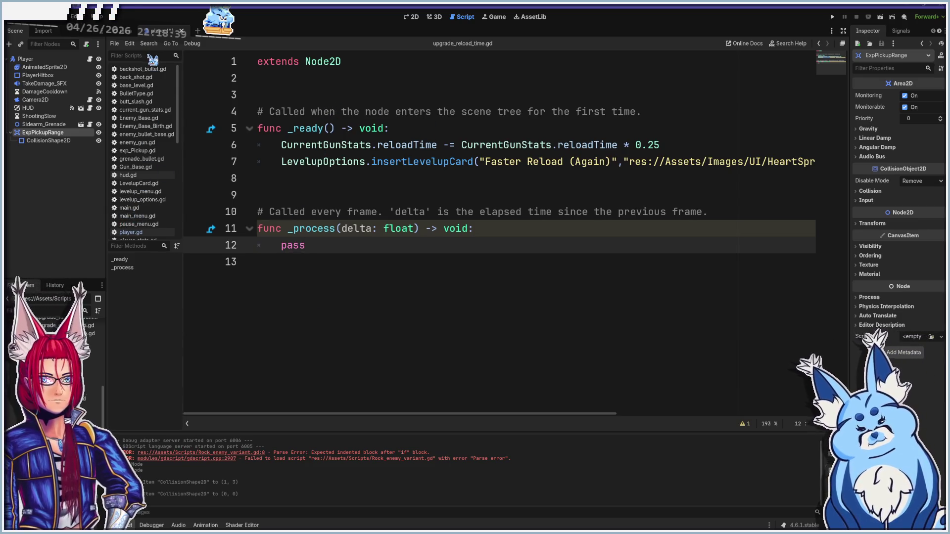
# - Filter the script list for 'play' and open player.gd
pyautogui.click(28, 60)
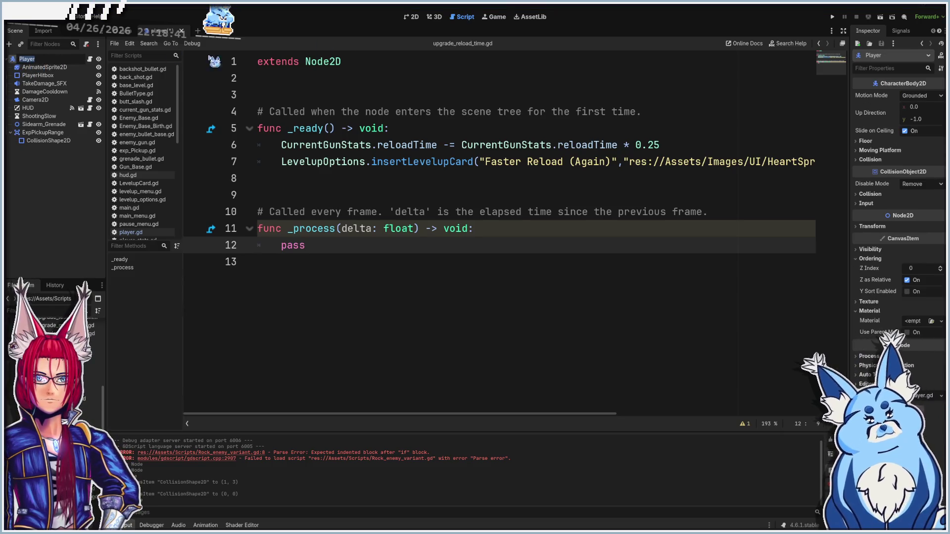
pyautogui.click(143, 58)
pyautogui.write('play')
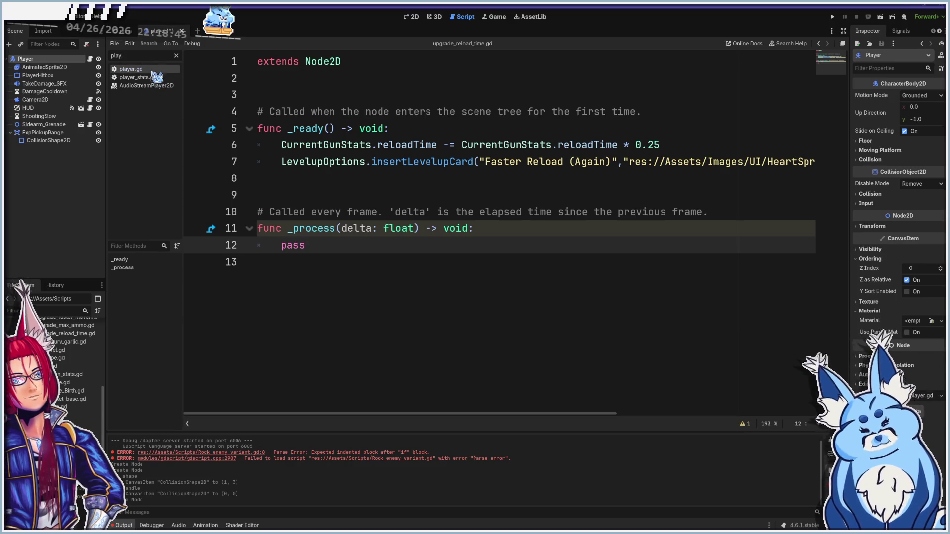
pyautogui.click(154, 71)
pyautogui.scroll(4, 388, 193)
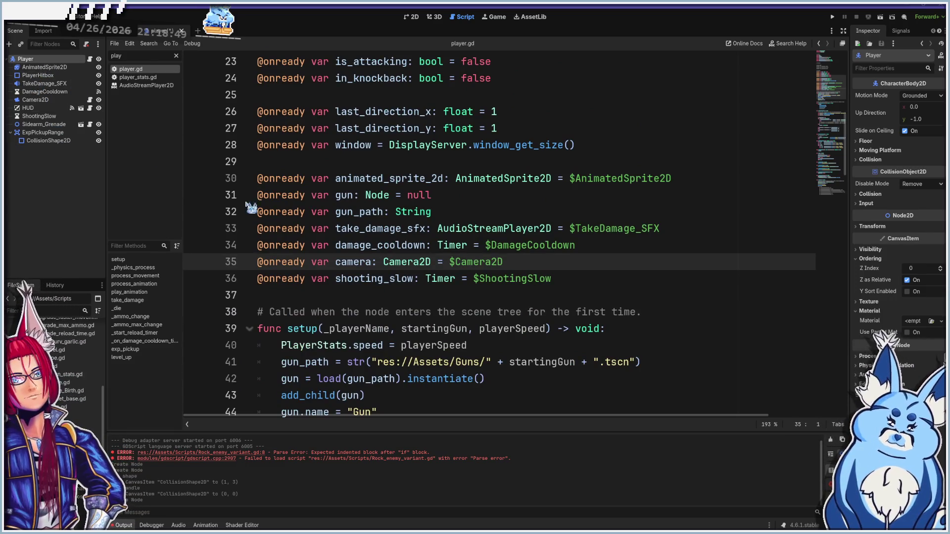
pyautogui.scroll(3, 367, 245)
pyautogui.scroll(4, 367, 245)
pyautogui.scroll(-5, 367, 245)
pyautogui.scroll(-3, 325, 233)
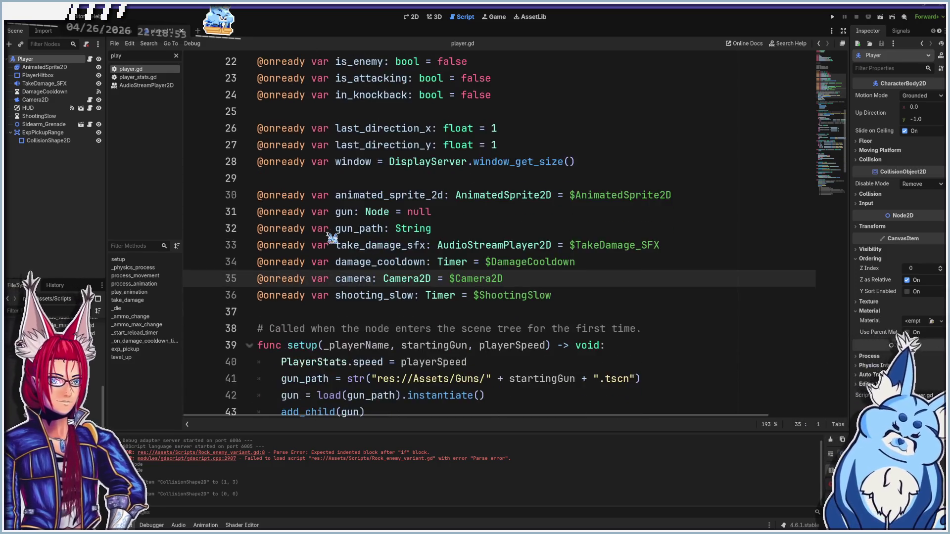
pyautogui.click(43, 134)
pyautogui.moveTo(44, 136)
pyautogui.mouseDown()
pyautogui.moveTo(278, 213)
pyautogui.moveTo(292, 262)
pyautogui.mouseUp()
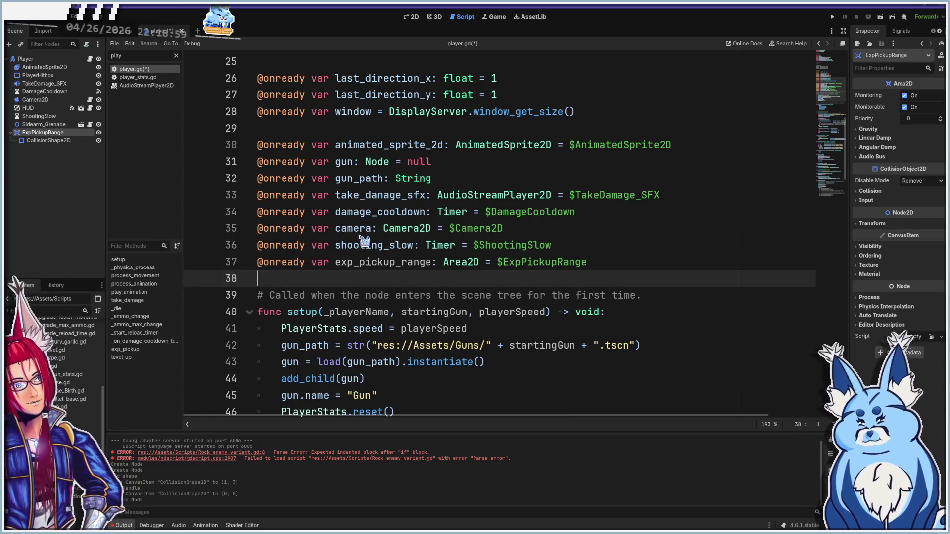
pyautogui.scroll(-20, 364, 241)
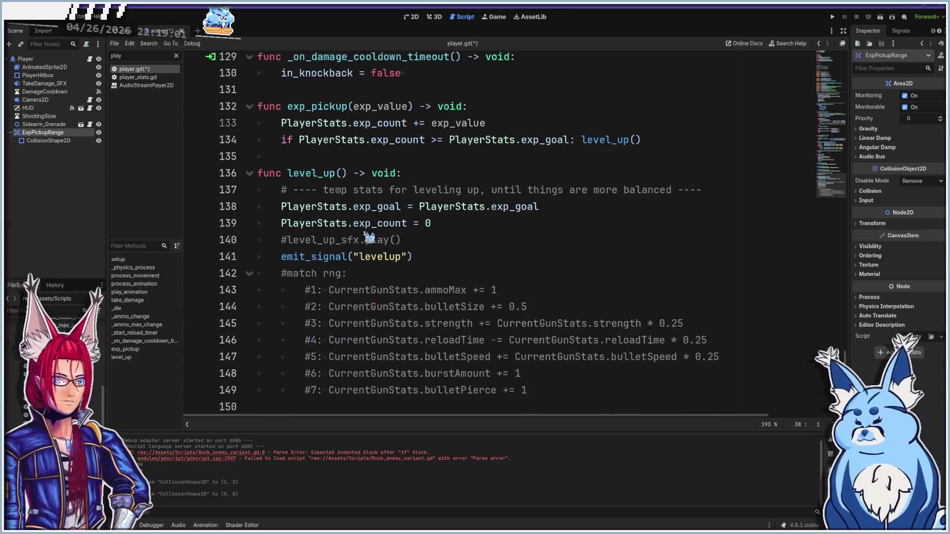
pyautogui.scroll(2, 346, 248)
pyautogui.click(672, 240)
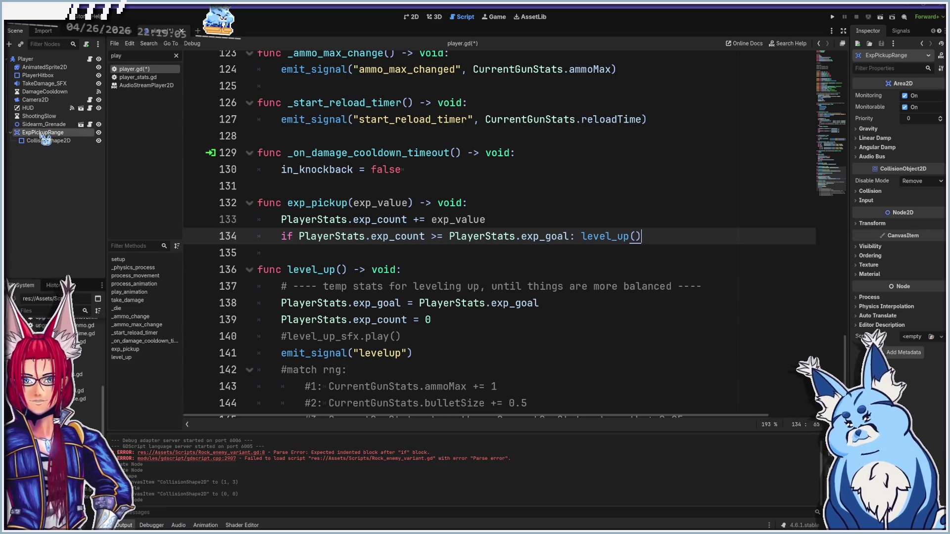
# - Connect ExpPickupRange's body_shape_entered signal to Player as _on_exp_pickup_range_body_shape_entered
pyautogui.click(901, 31)
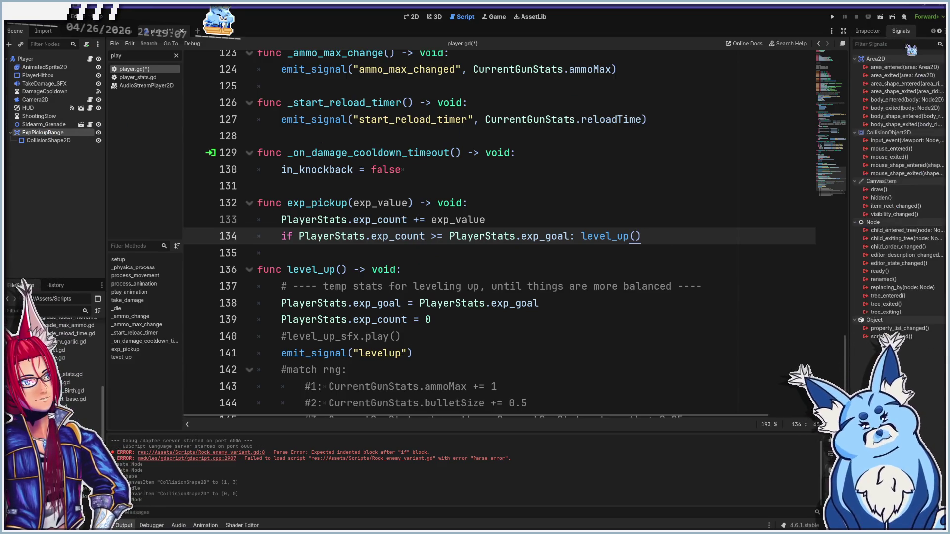
pyautogui.doubleClick(897, 117)
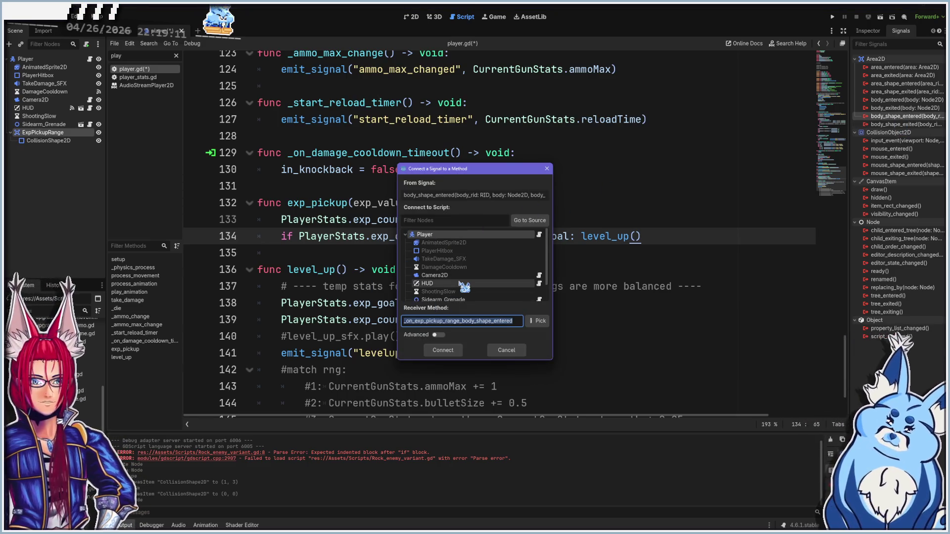
pyautogui.scroll(-2, 460, 284)
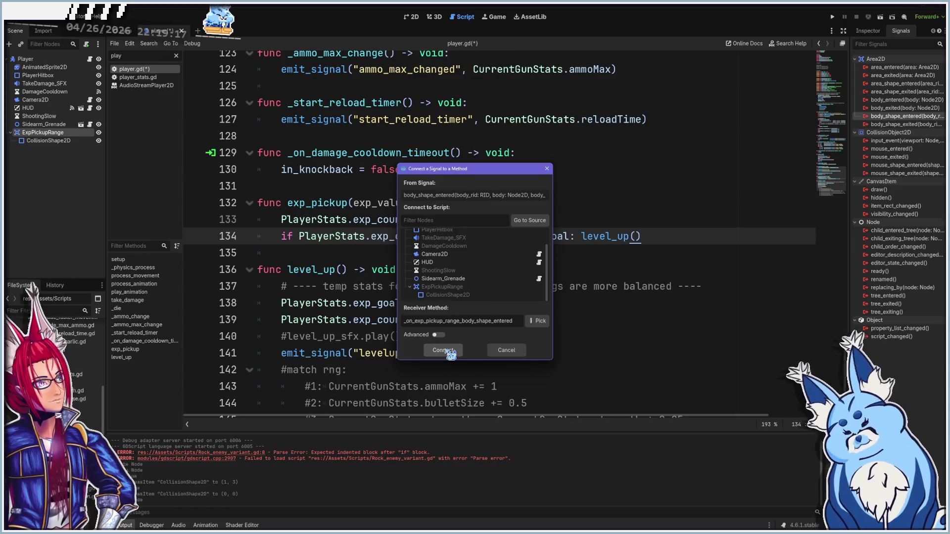
pyautogui.click(448, 351)
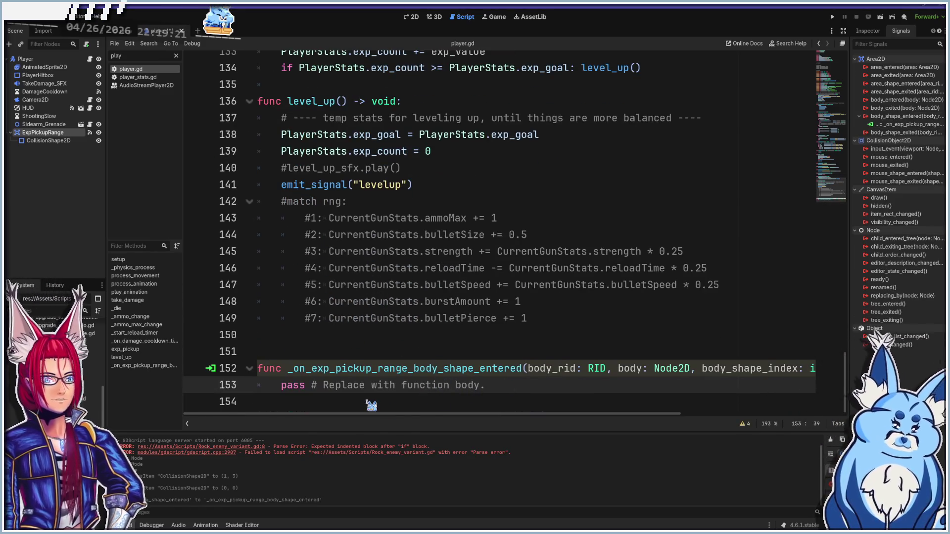
# - Replace the handler's pass with the condition if body.is_exp == true:
pyautogui.hotkey('shift', 'End')
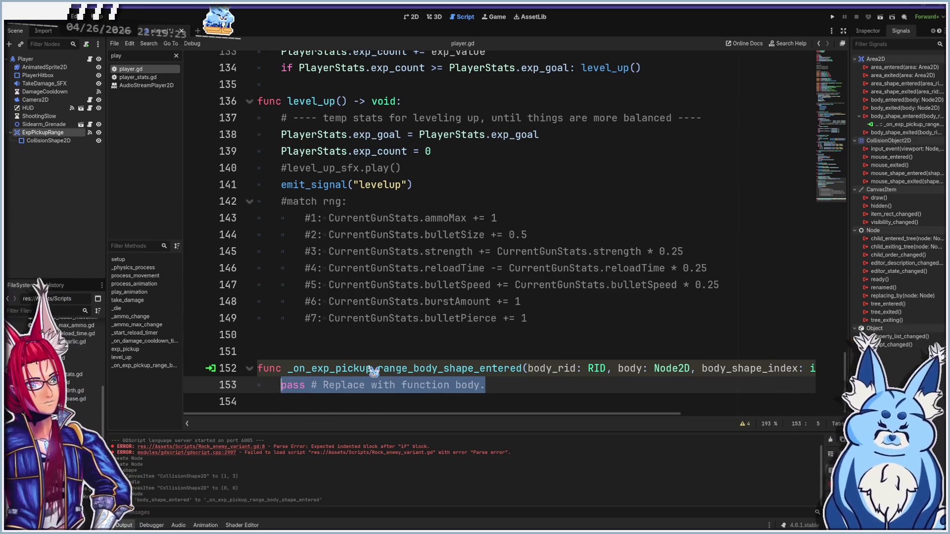
pyautogui.press('BackSpace')
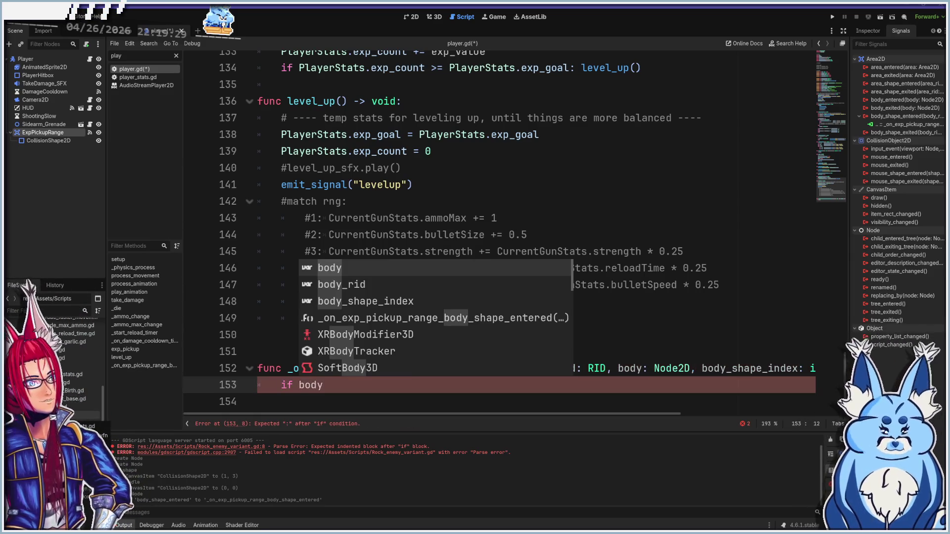
pyautogui.write('.name.conta')
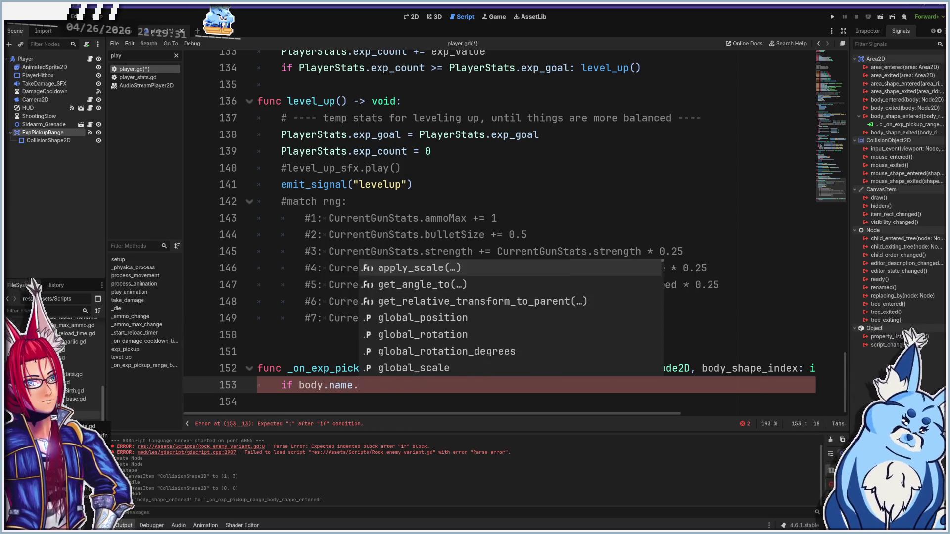
pyautogui.press('Return')
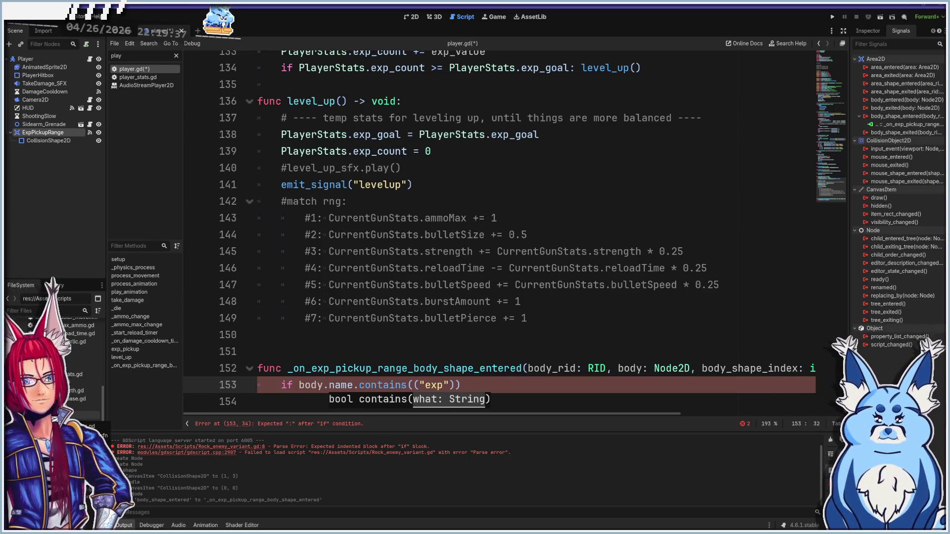
pyautogui.press('BackSpace')
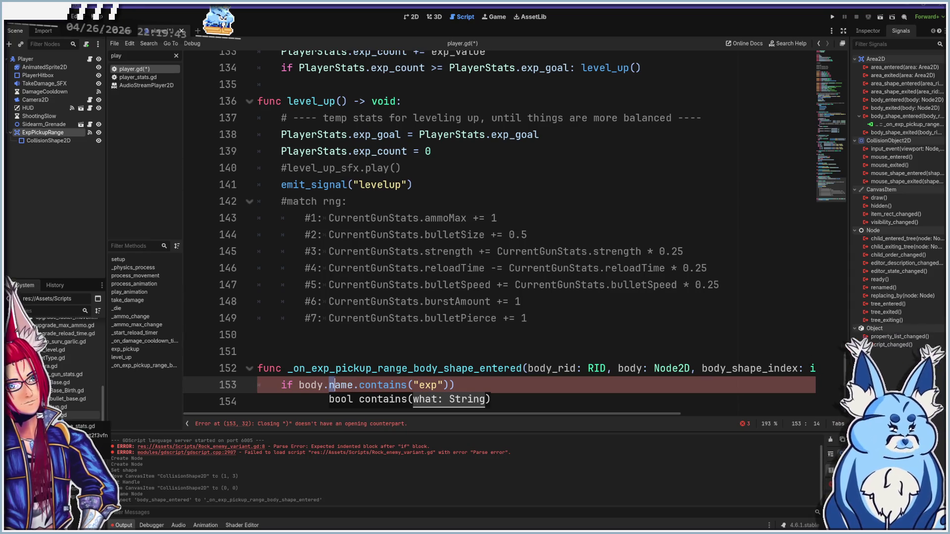
pyautogui.moveTo(353, 385); pyautogui.dragTo(450, 385)
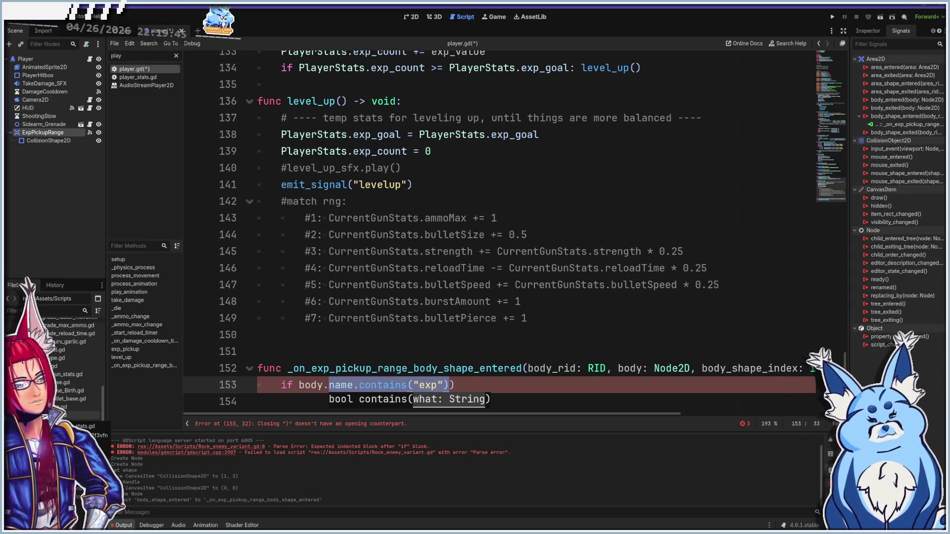
pyautogui.press('BackSpace')
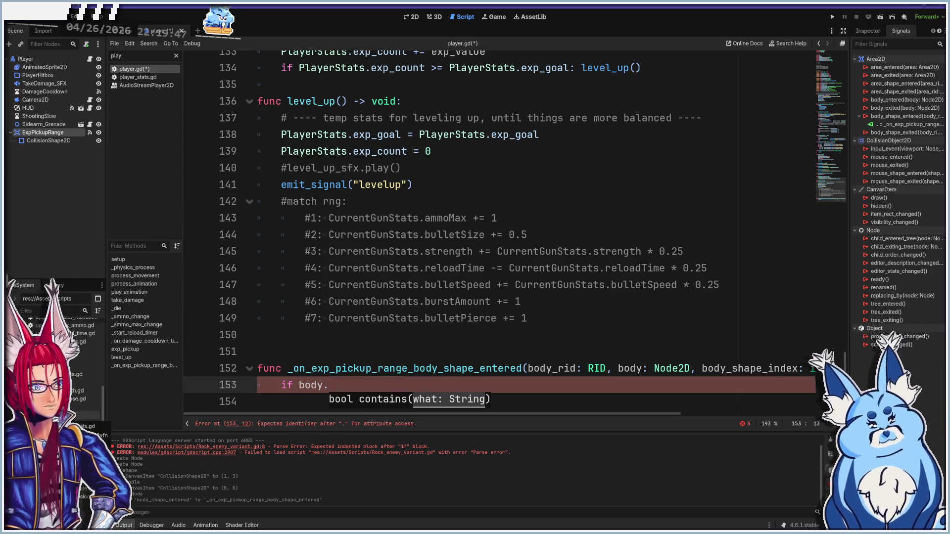
pyautogui.write('is_exp ')
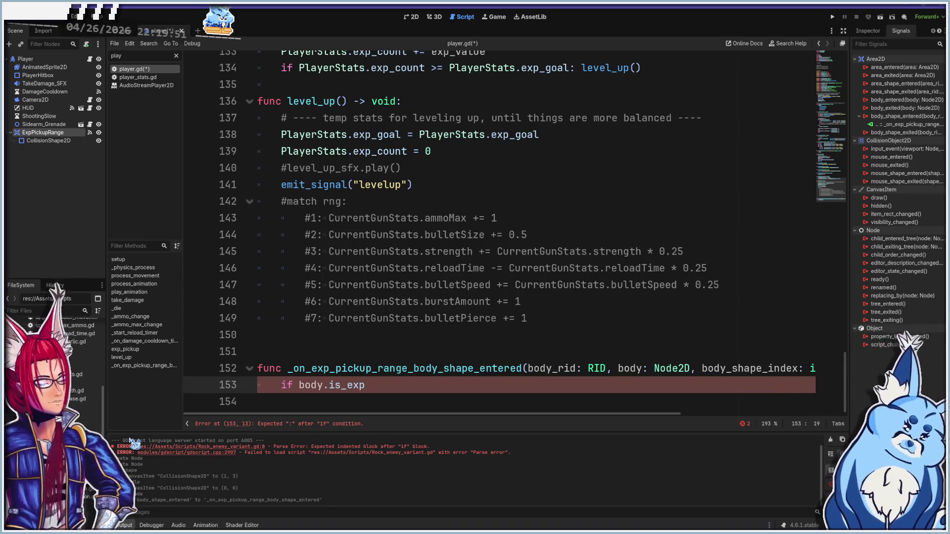
pyautogui.write('== true:')
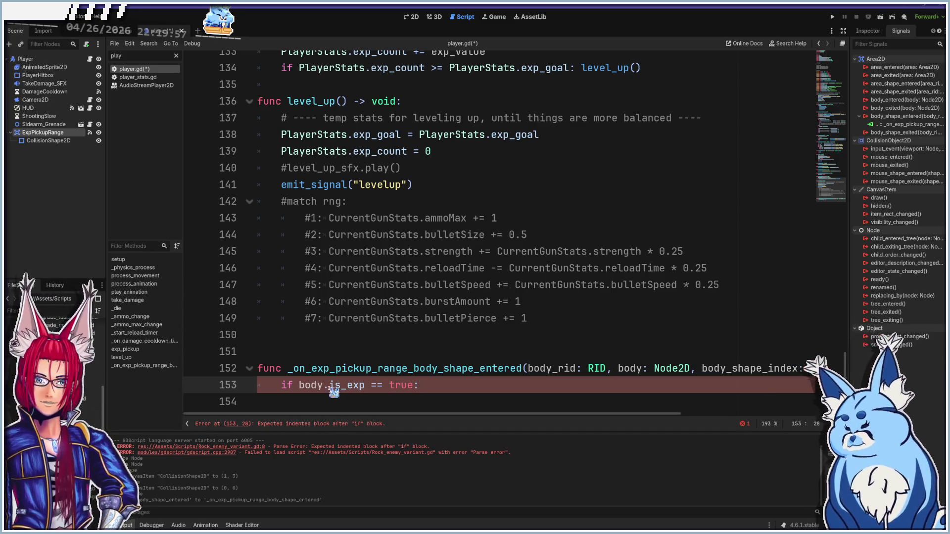
pyautogui.moveTo(330, 389); pyautogui.dragTo(367, 392)
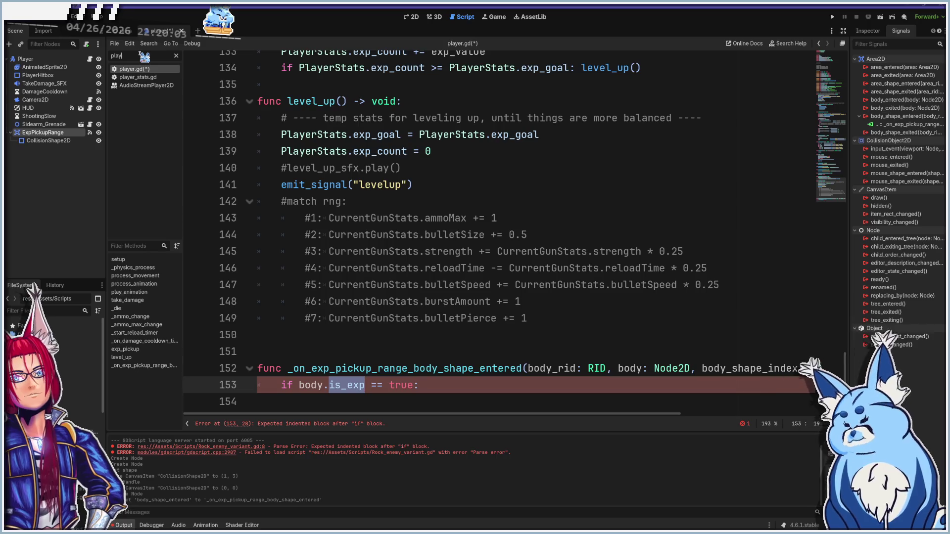
pyautogui.hotkey('ctrl', 'a')
pyautogui.write('exp')
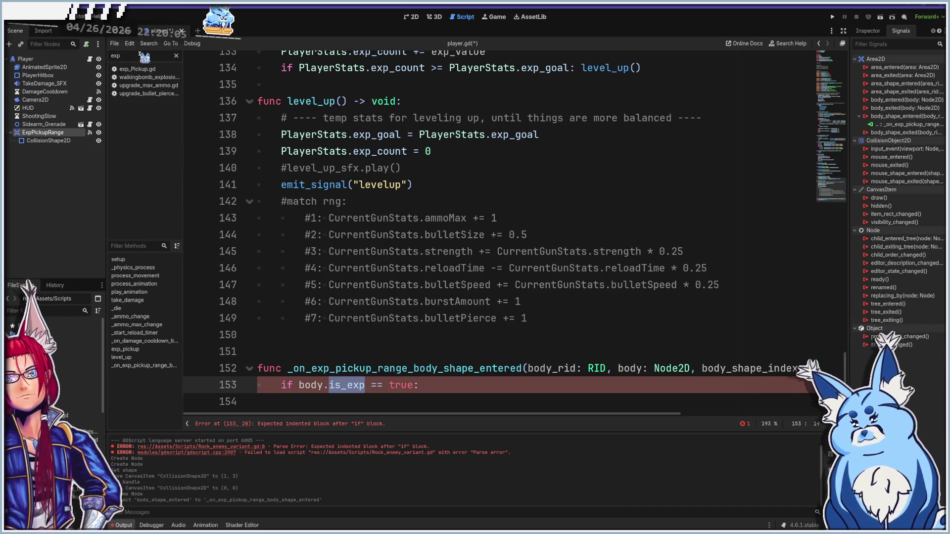
pyautogui.click(134, 70)
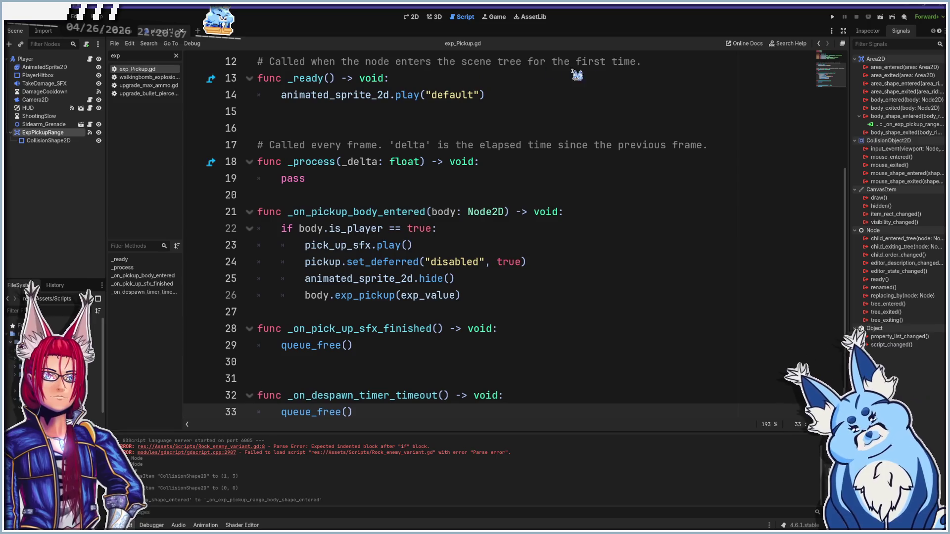
pyautogui.scroll(4, 577, 75)
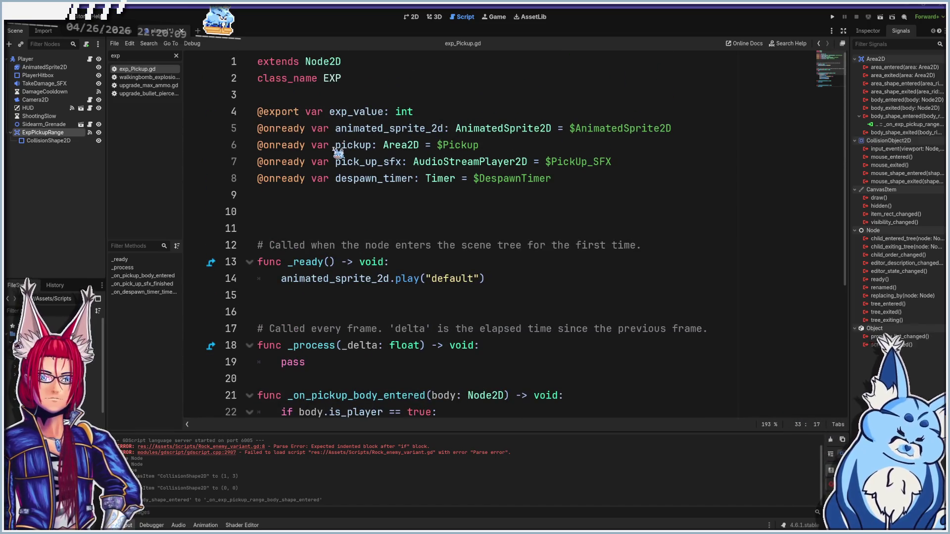
pyautogui.click(622, 180)
pyautogui.press('Return')
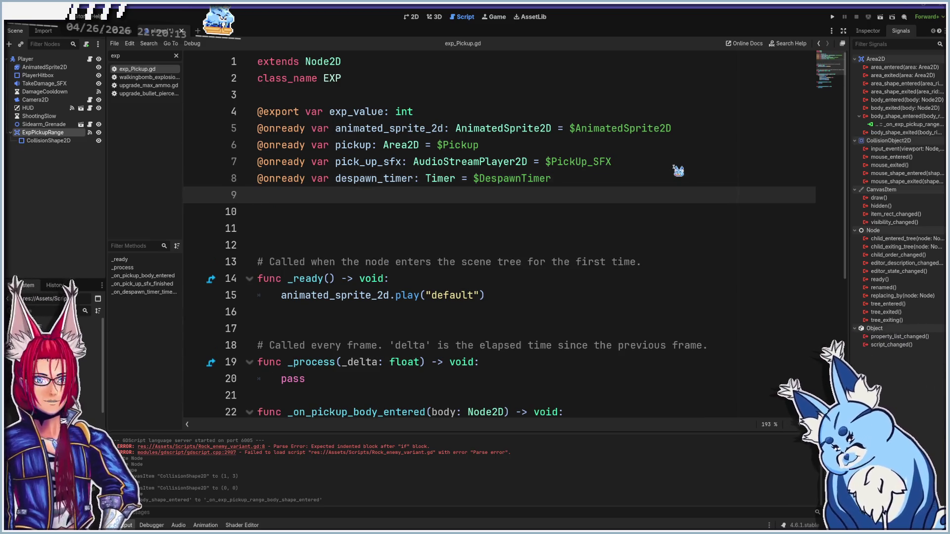
pyautogui.write('@onread')
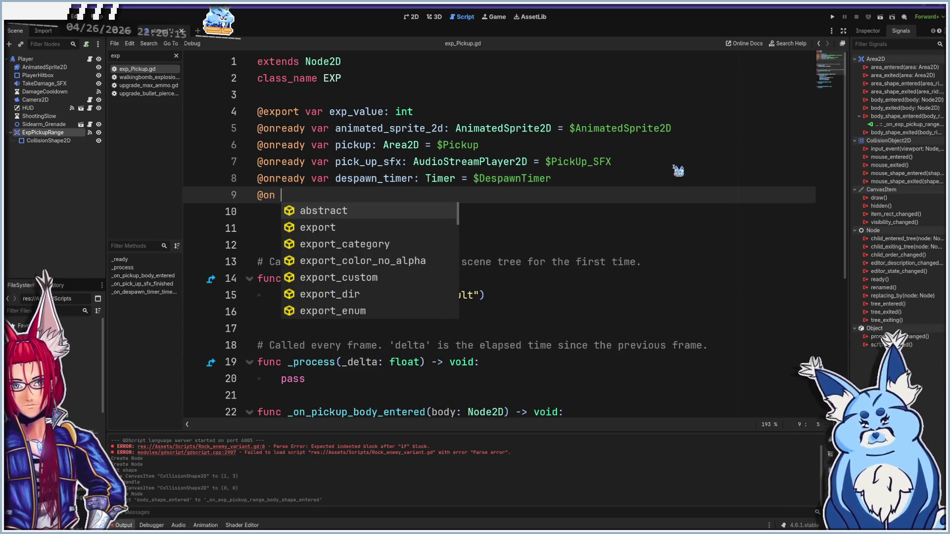
pyautogui.write('y var is_exp:')
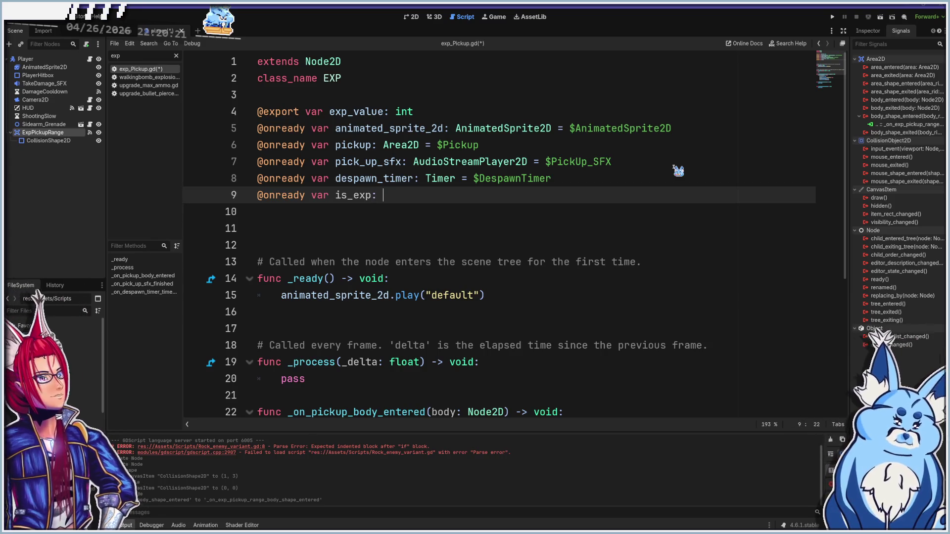
pyautogui.write('boo')
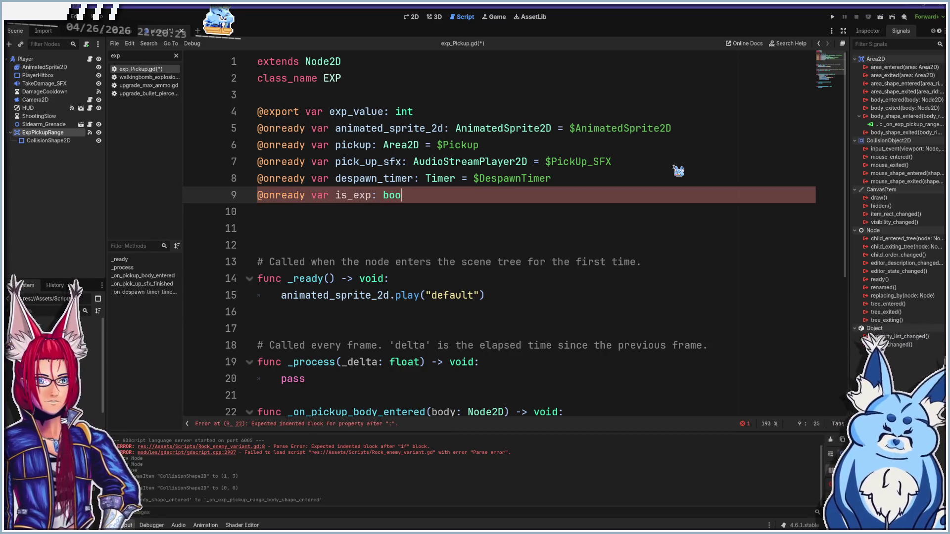
pyautogui.write('l')
pyautogui.press('Escape')
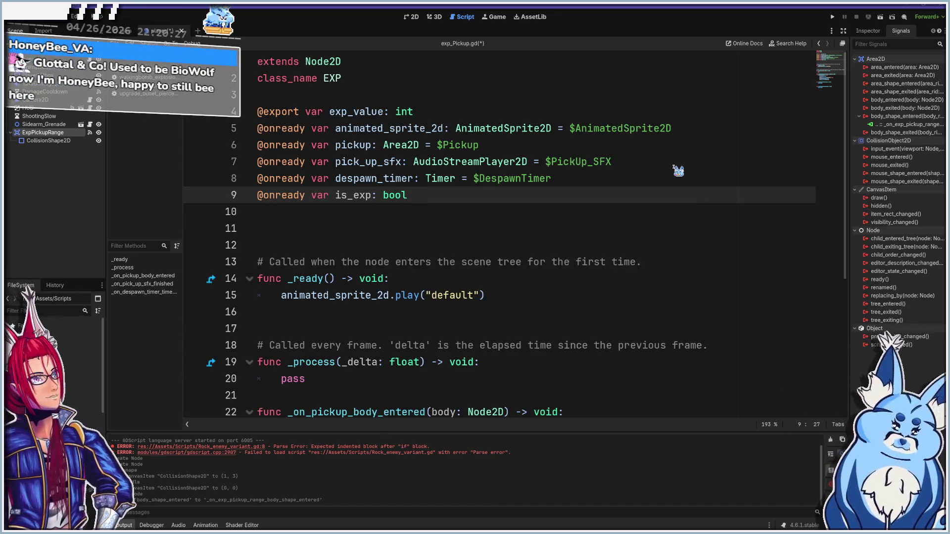
pyautogui.write('= ')
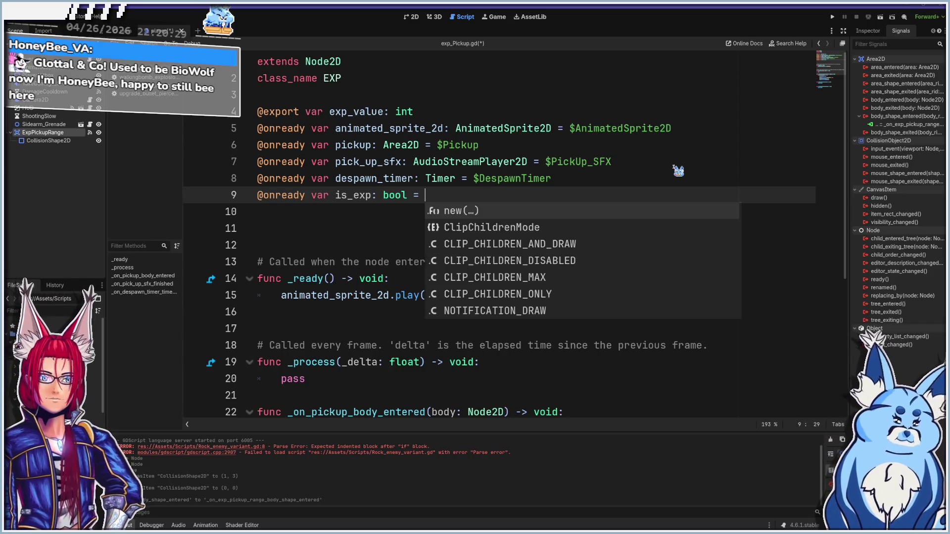
pyautogui.write('true')
pyautogui.hotkey('ctrl', 's')
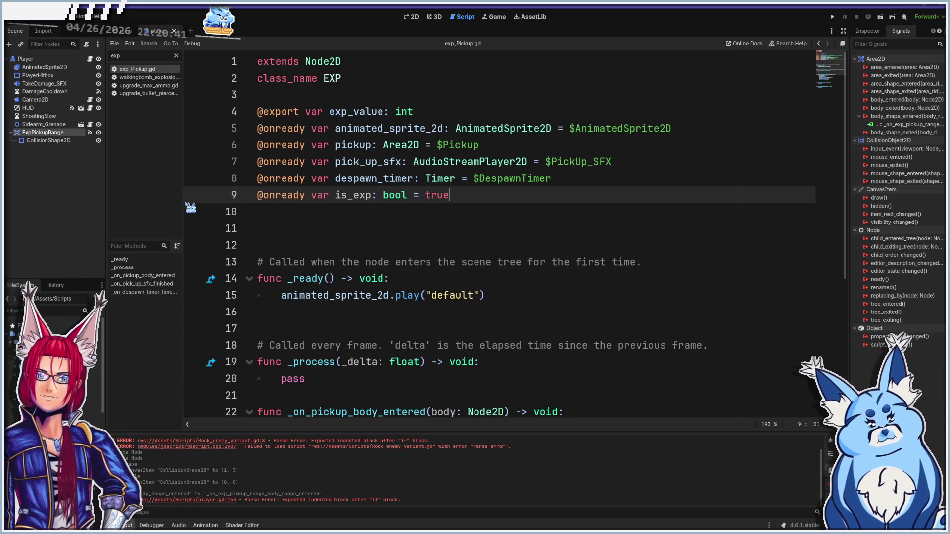
# - Remove the two extra blank lines below the declarations and clear the script filter
pyautogui.click(287, 228)
pyautogui.press('BackSpace')
pyautogui.press('BackSpace')
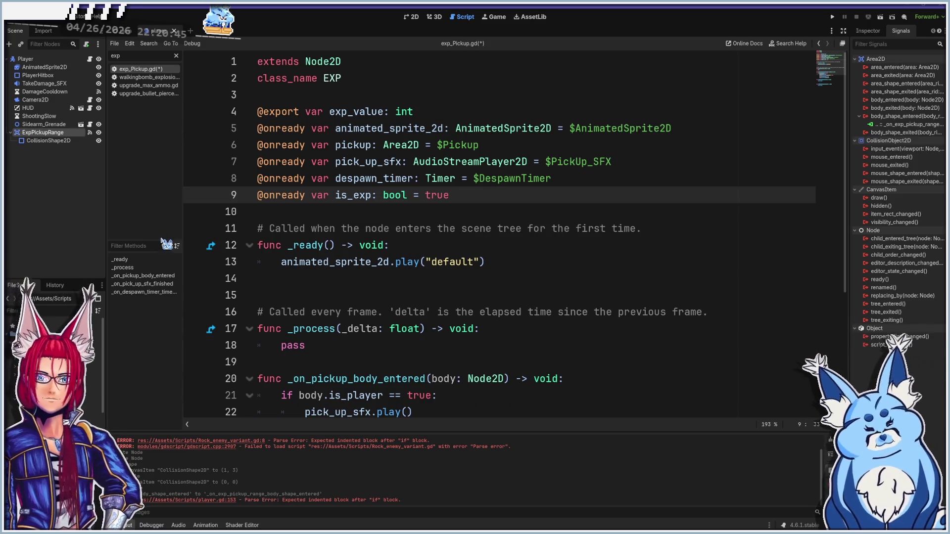
pyautogui.click(176, 55)
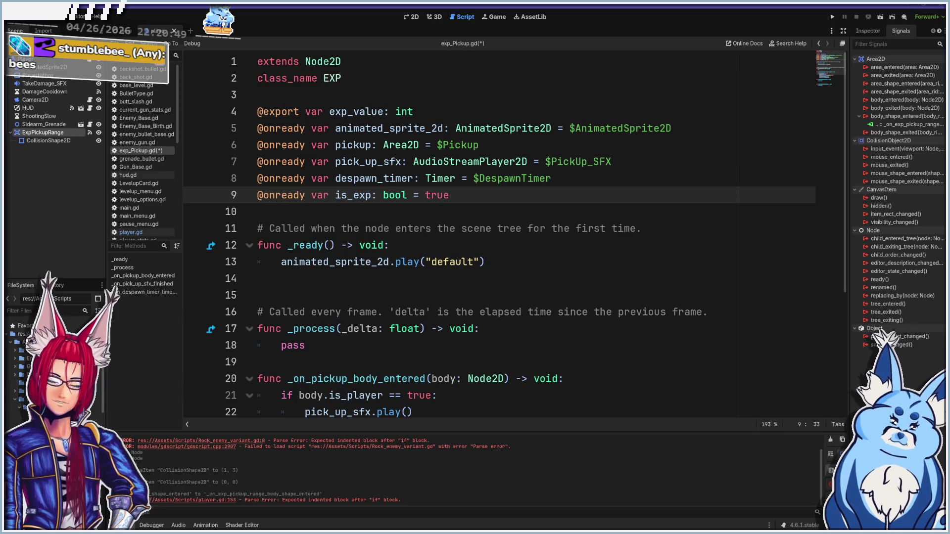
# - Reopen player.gd and begin an indented 'body' line under the is_exp check on line 153
pyautogui.write('player')
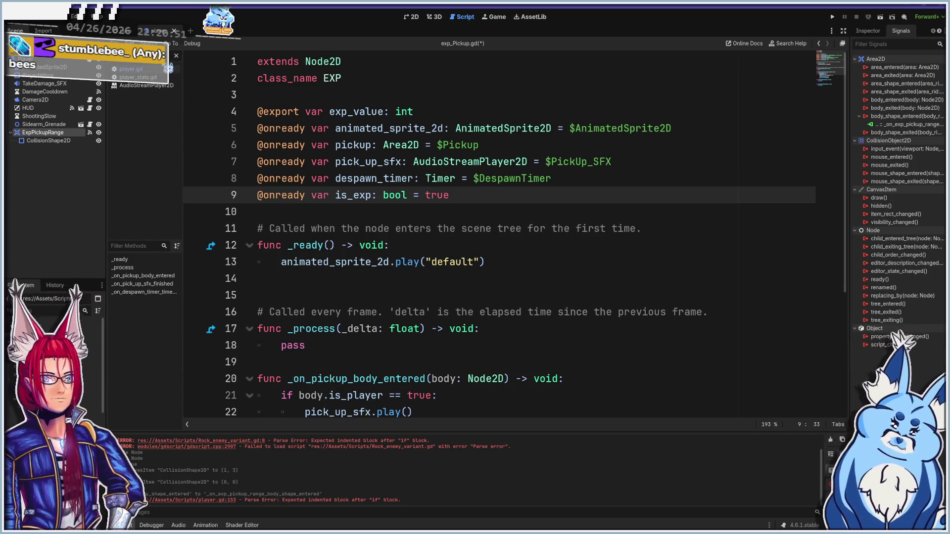
pyautogui.click(129, 69)
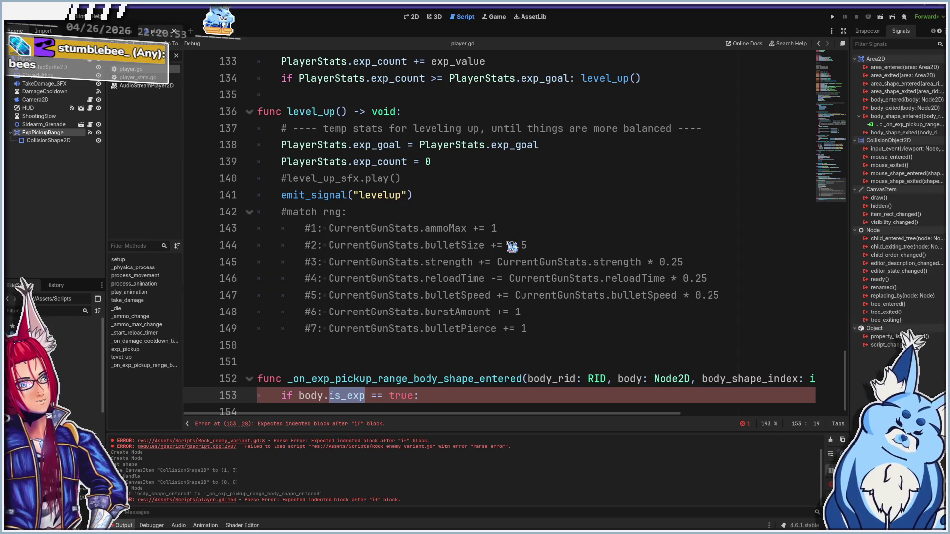
pyautogui.scroll(-1, 461, 346)
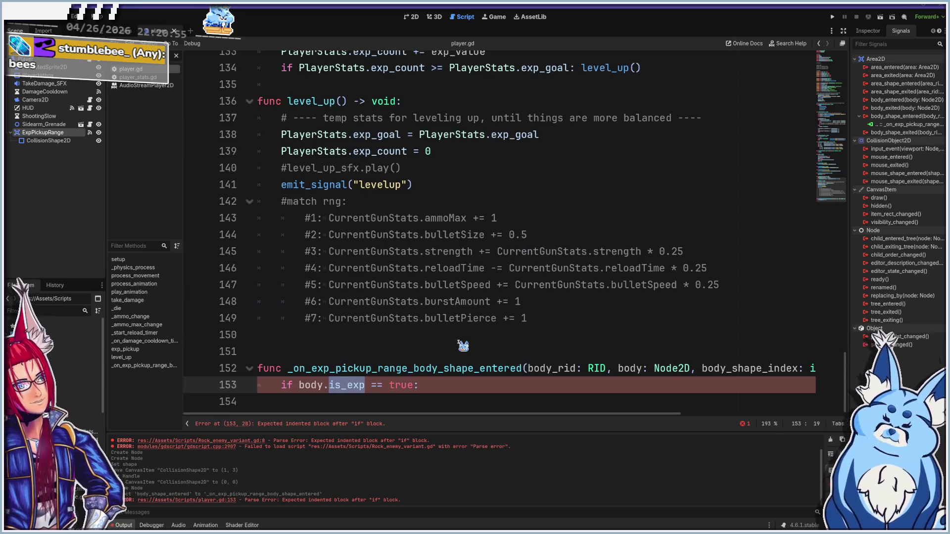
pyautogui.click(467, 390)
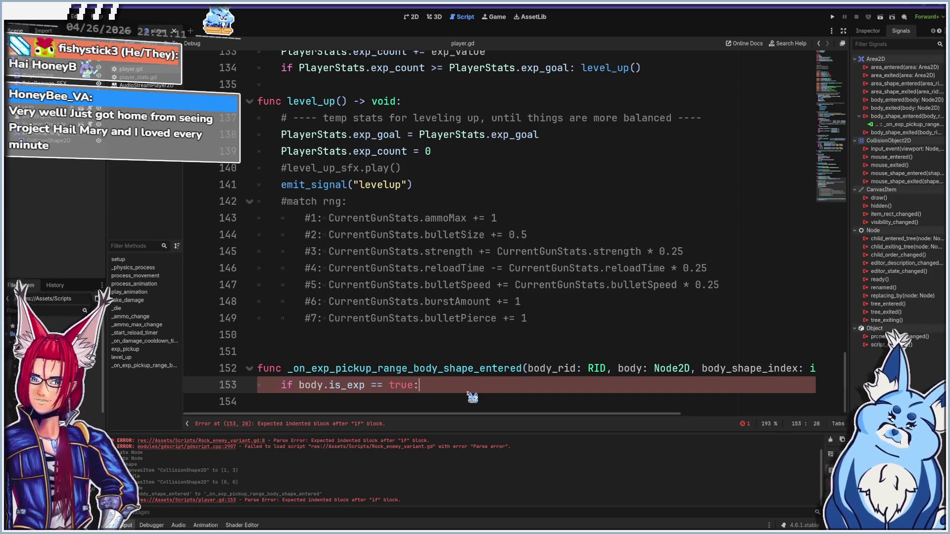
pyautogui.press('Return')
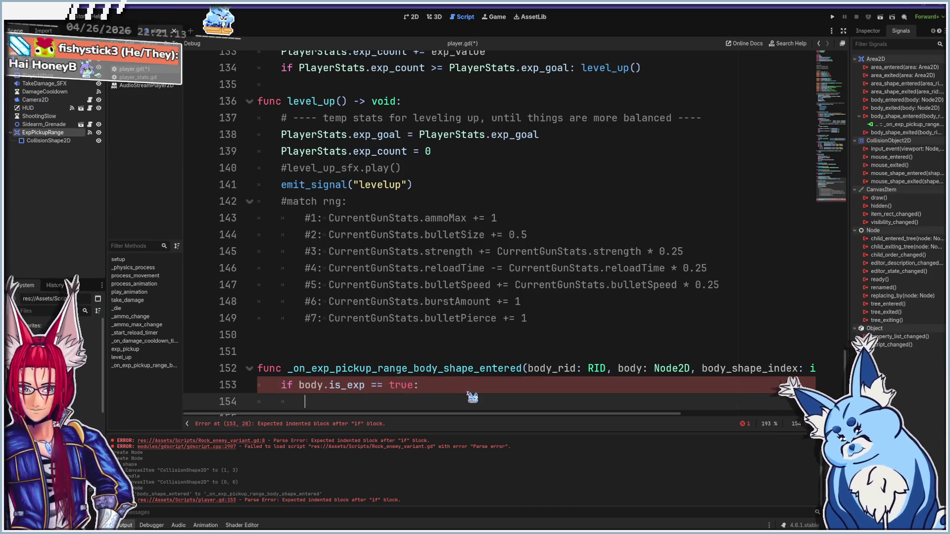
pyautogui.write('body')
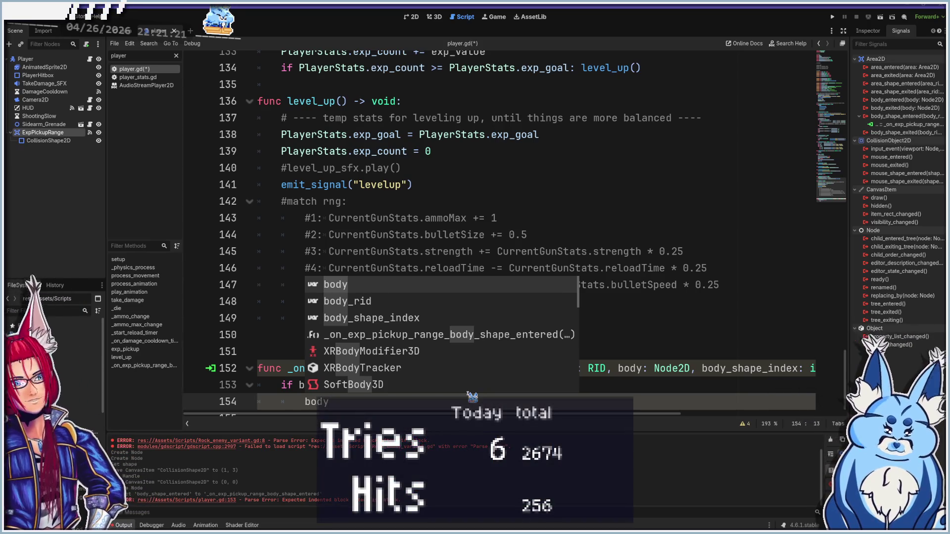
pyautogui.press('Escape')
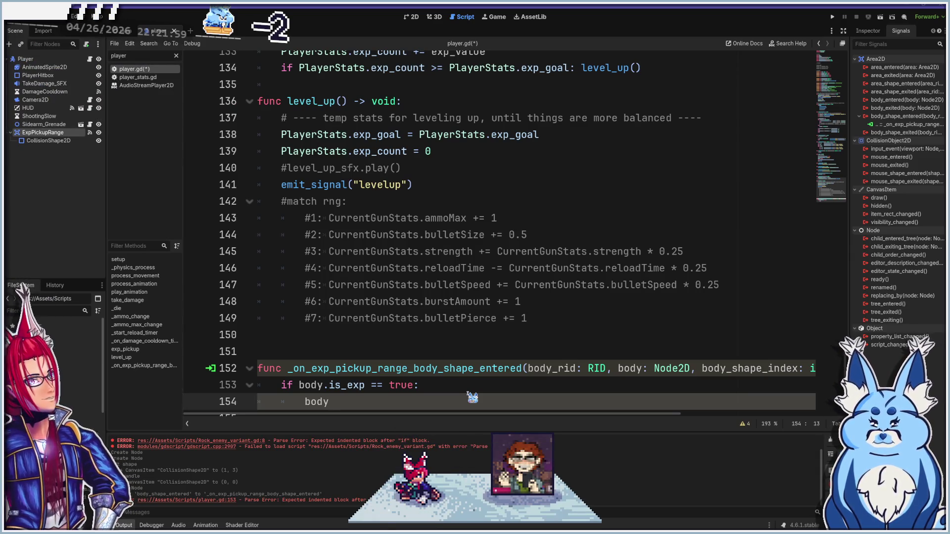
pyautogui.scroll(-1, 422, 308)
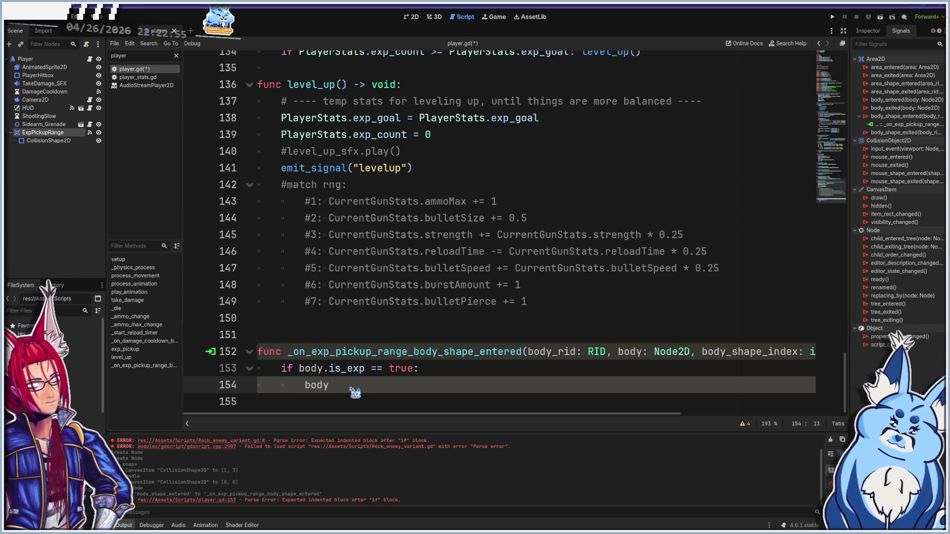
# - Start line 154 with body.global_position.x as the assignment target
pyautogui.write('.global')
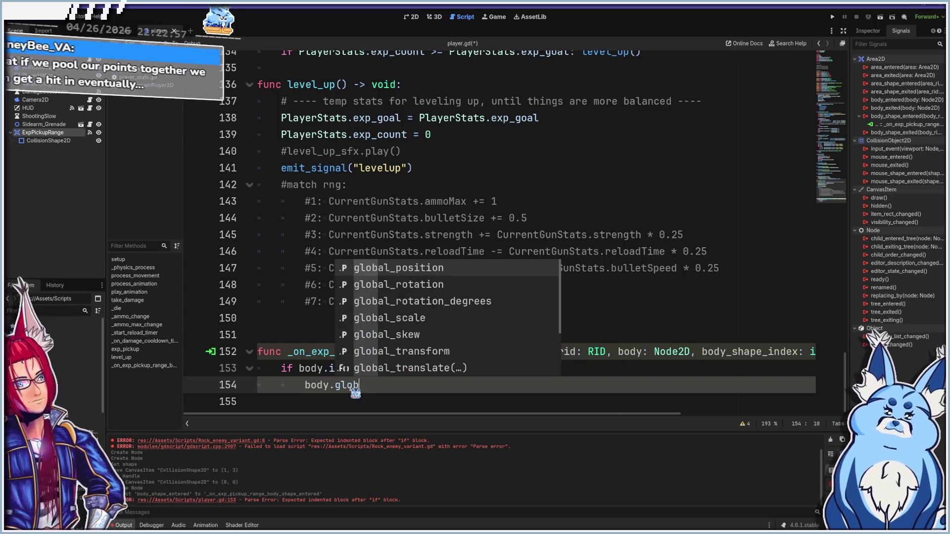
pyautogui.press('Return')
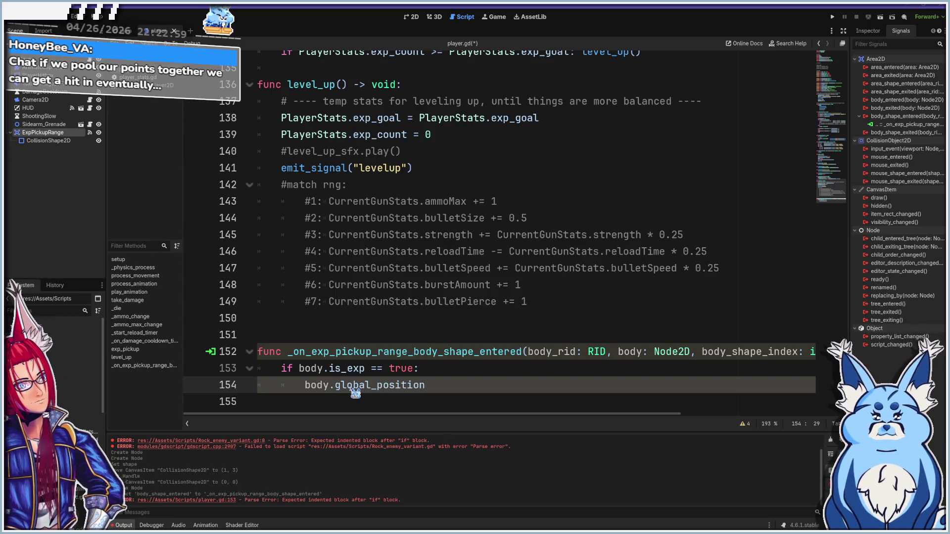
pyautogui.write('.x')
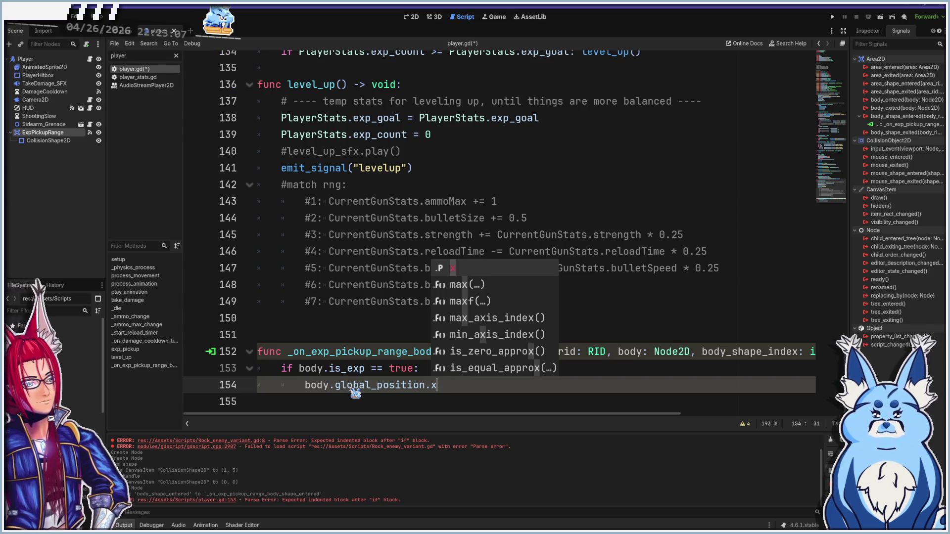
pyautogui.press('Escape')
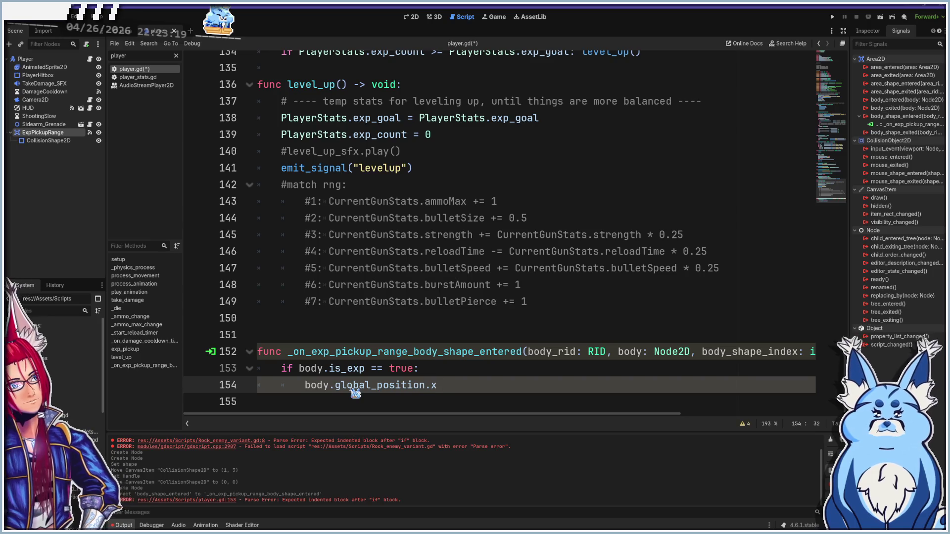
# - Assign it (body.global_position.x + global_position.x)/2 to move the pickup halfway toward the player
pyautogui.write('= ')
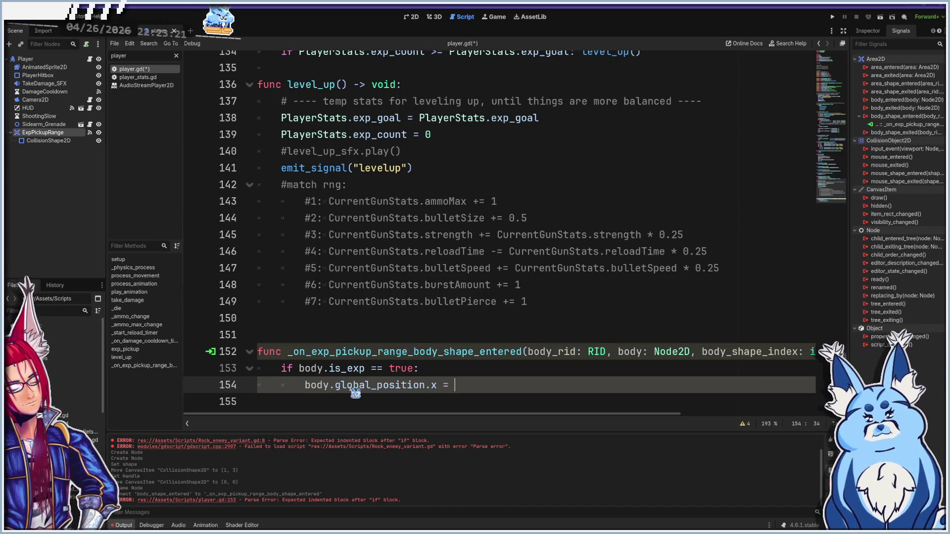
pyautogui.write('body.gl')
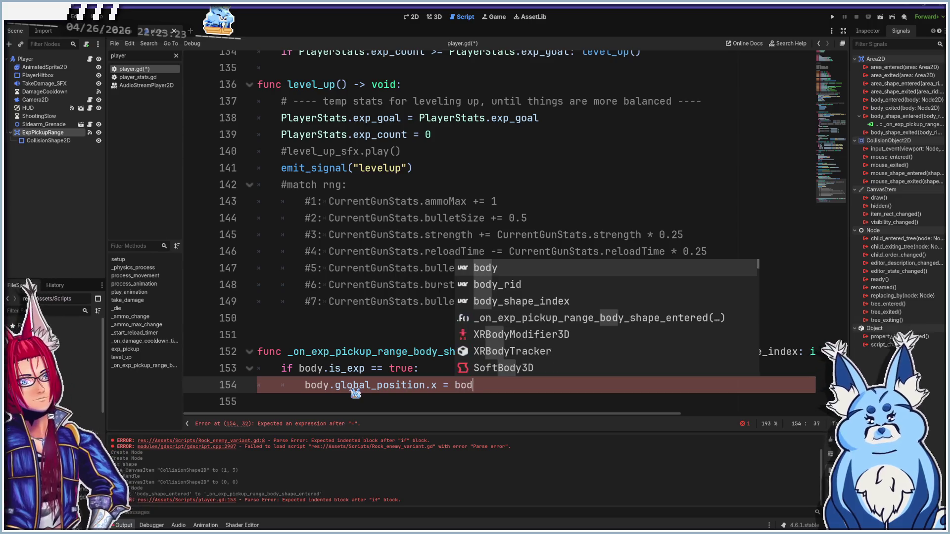
pyautogui.write('obal')
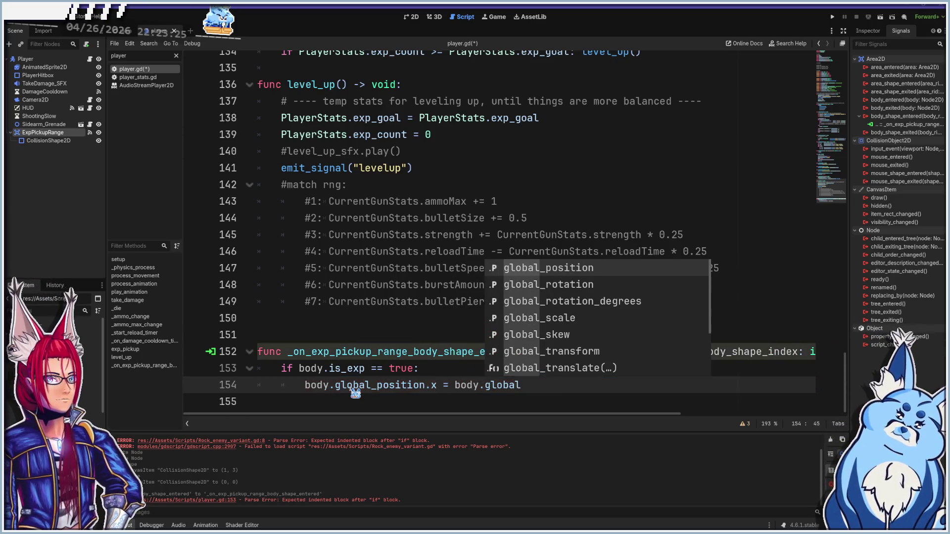
pyautogui.press('Return')
pyautogui.write('x')
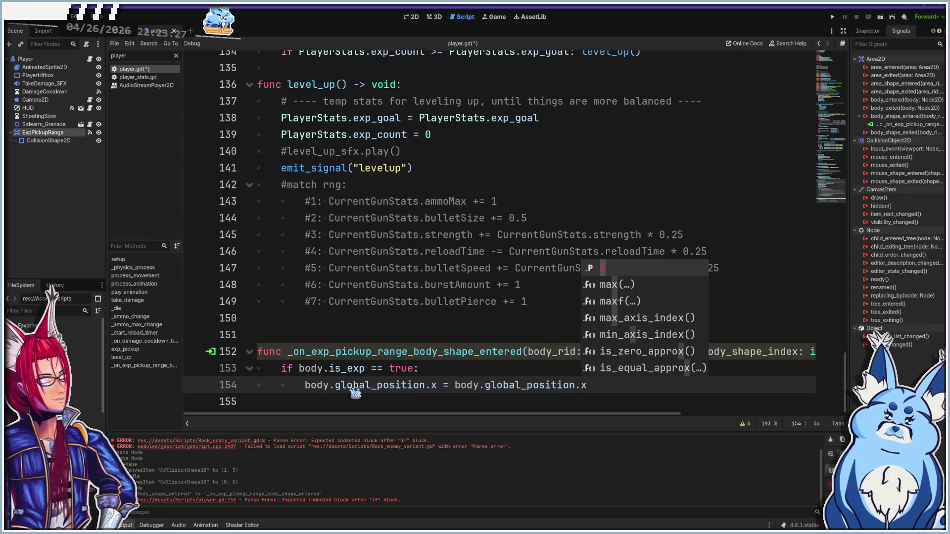
pyautogui.write(' + ')
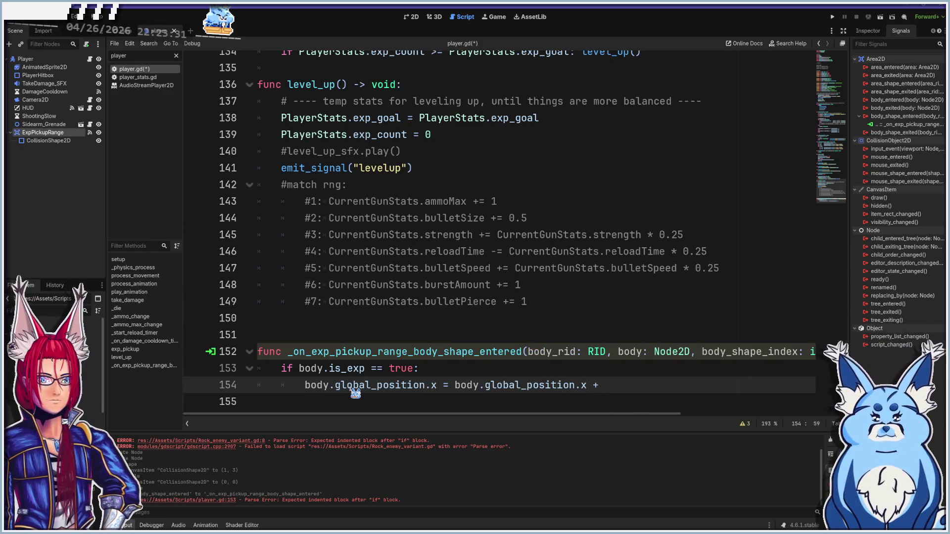
pyautogui.write('p')
pyautogui.press('BackSpace')
pyautogui.write('global')
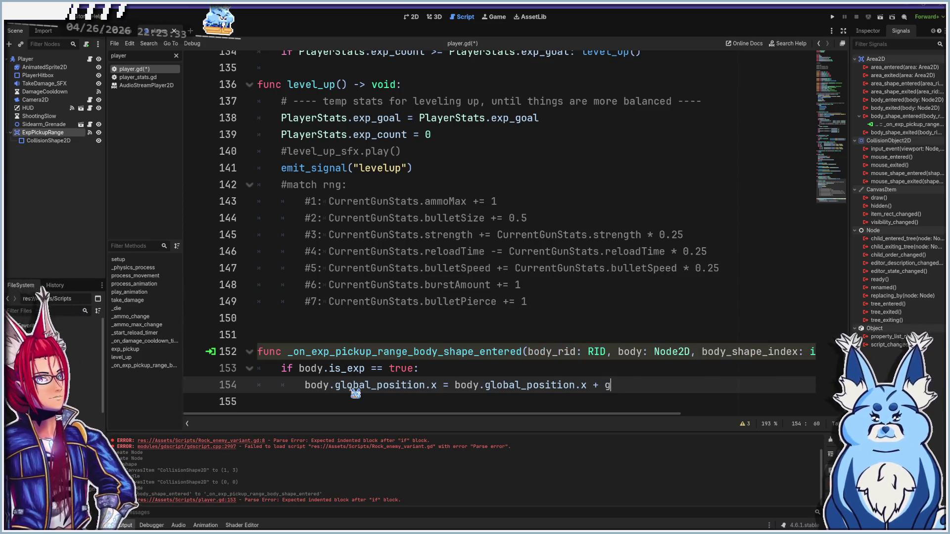
pyautogui.press('Return')
pyautogui.write('.x')
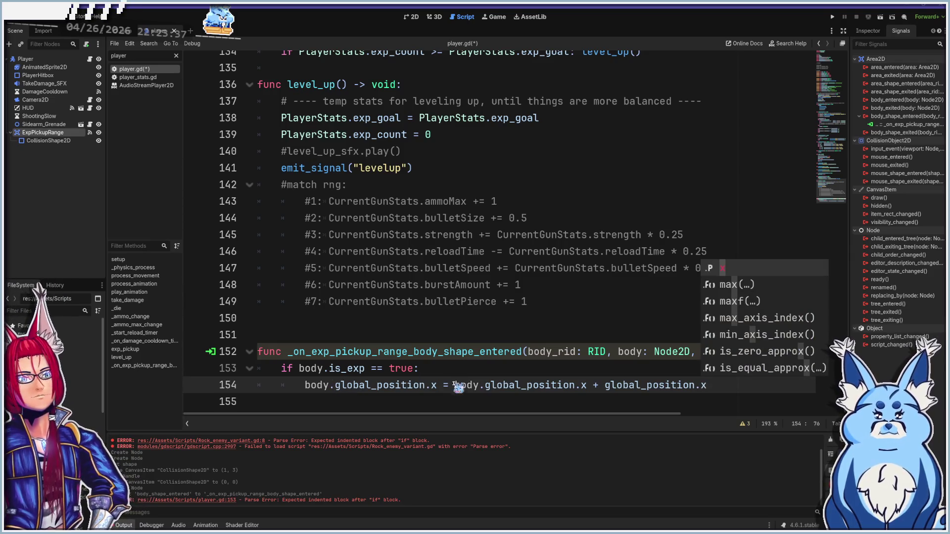
pyautogui.click(455, 386)
pyautogui.write('(')
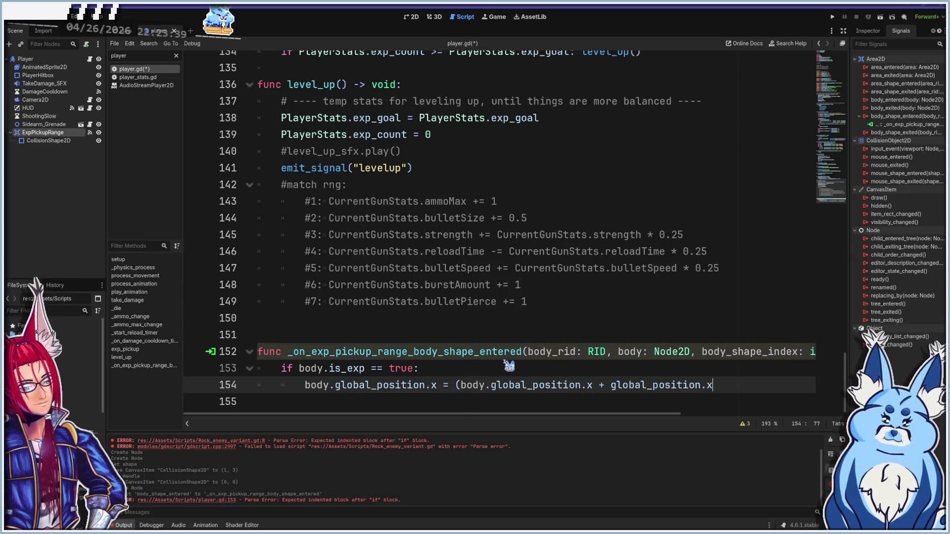
pyautogui.write(')/2')
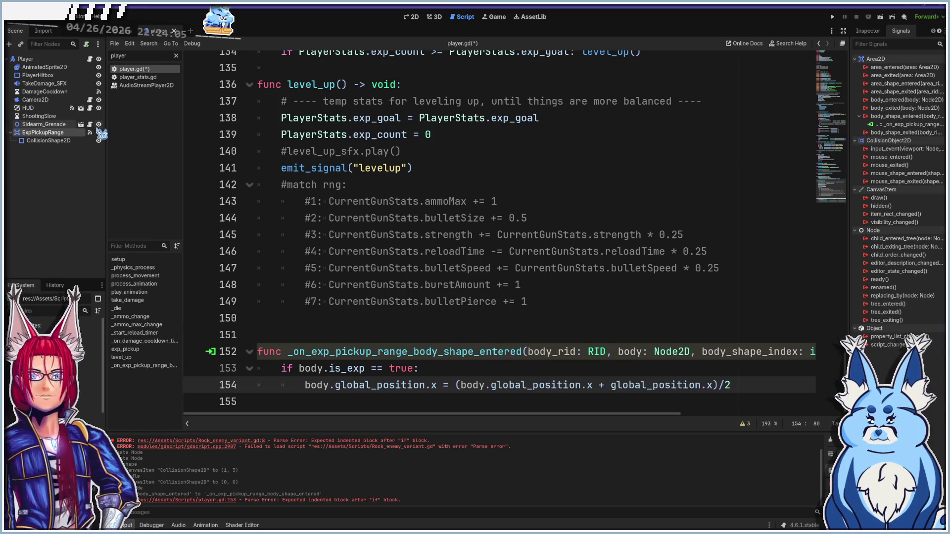
pyautogui.scroll(2, 389, 203)
pyautogui.scroll(3, 391, 205)
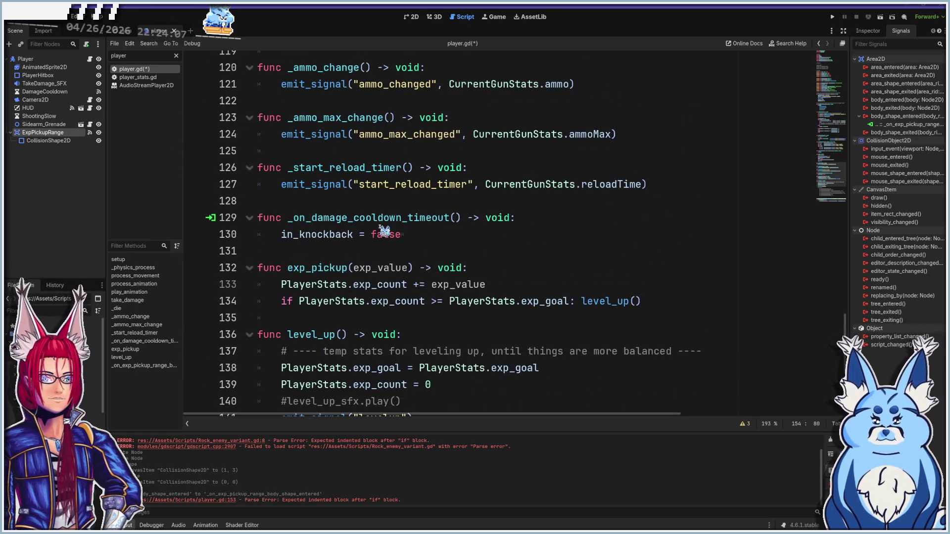
pyautogui.scroll(6, 386, 228)
pyautogui.scroll(5, 384, 230)
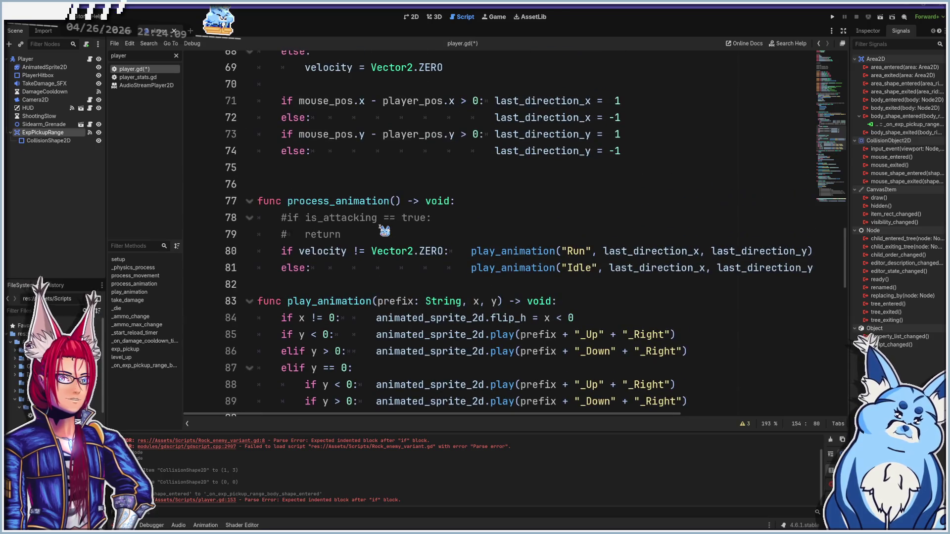
pyautogui.scroll(5, 380, 231)
pyautogui.scroll(6, 379, 231)
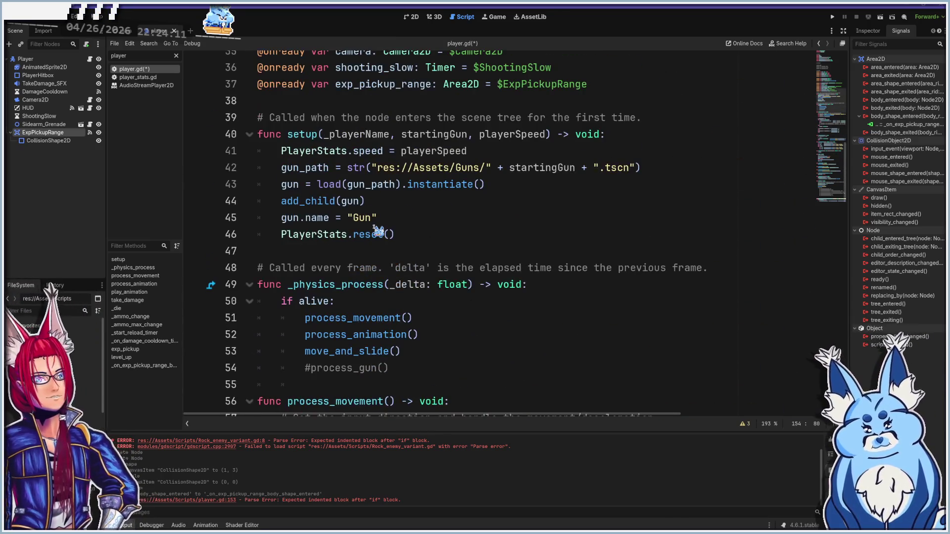
pyautogui.scroll(5, 378, 231)
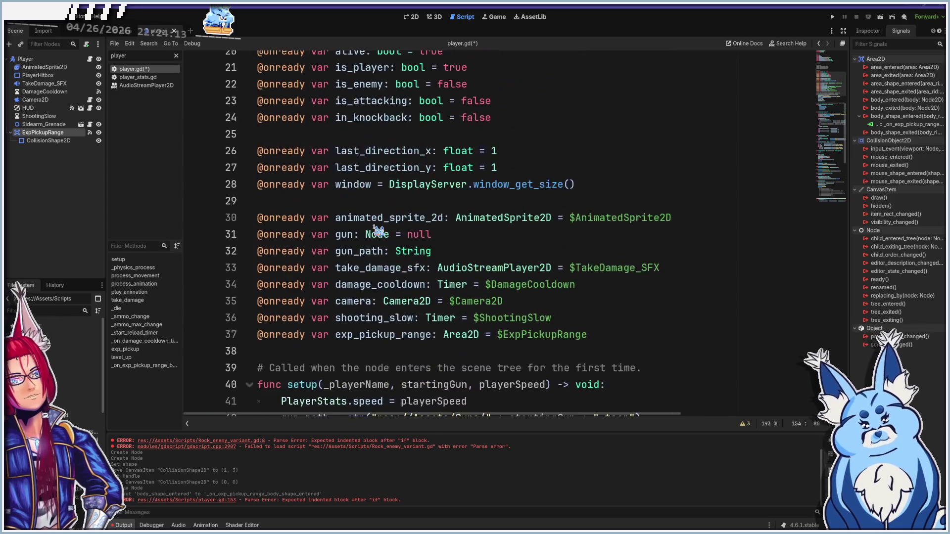
pyautogui.scroll(-12, 378, 232)
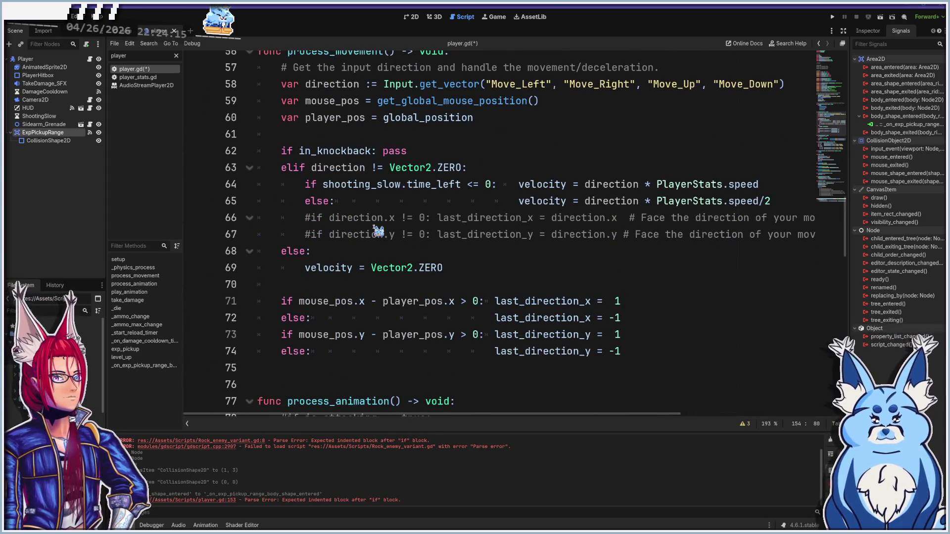
pyautogui.scroll(2, 379, 231)
pyautogui.scroll(-6, 378, 232)
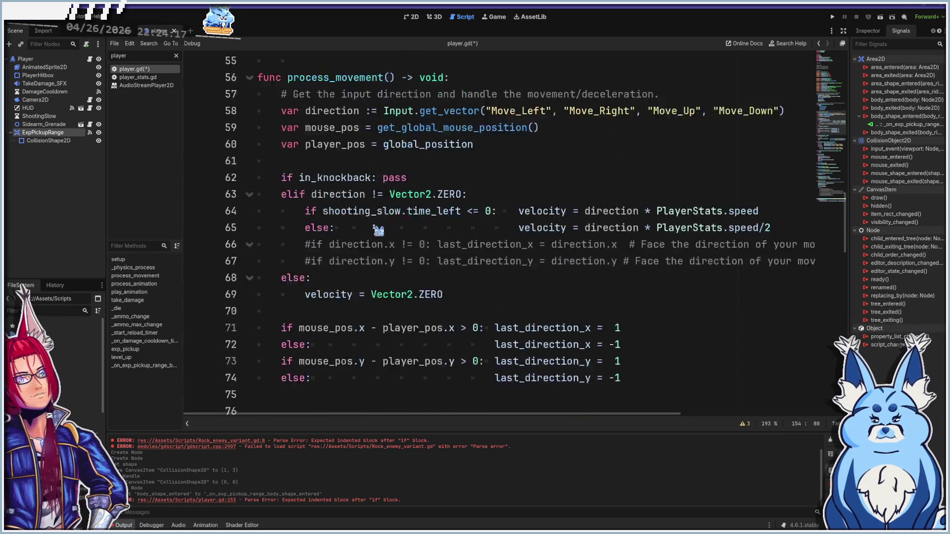
pyautogui.scroll(-3, 379, 231)
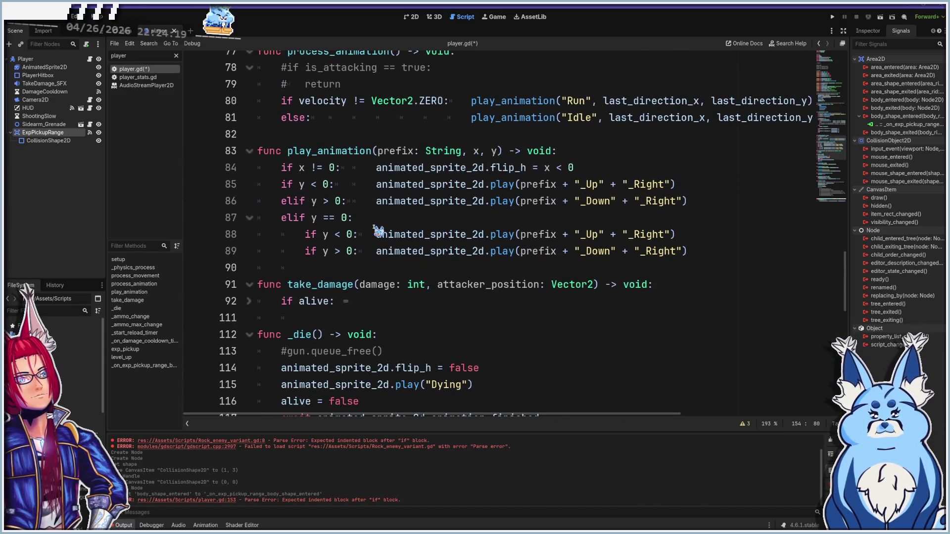
pyautogui.scroll(-2, 378, 231)
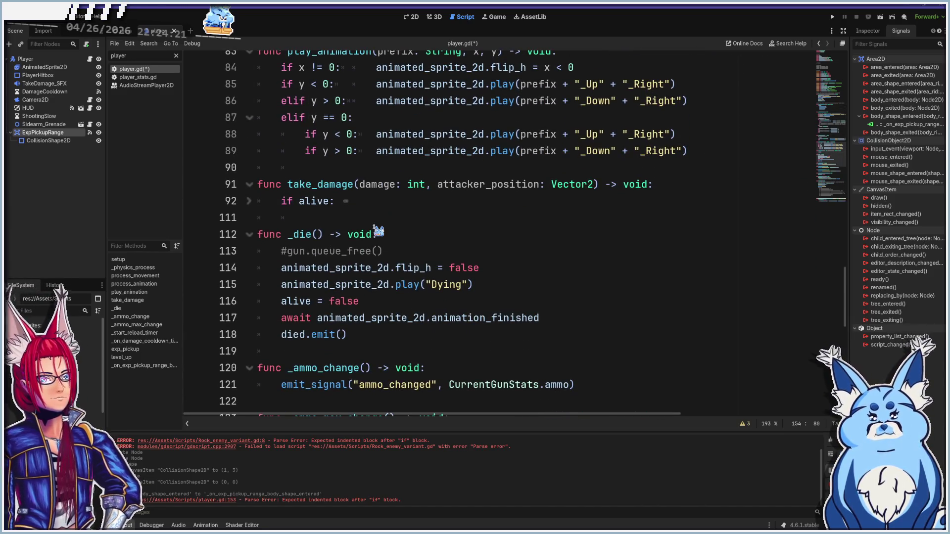
pyautogui.scroll(-7, 379, 231)
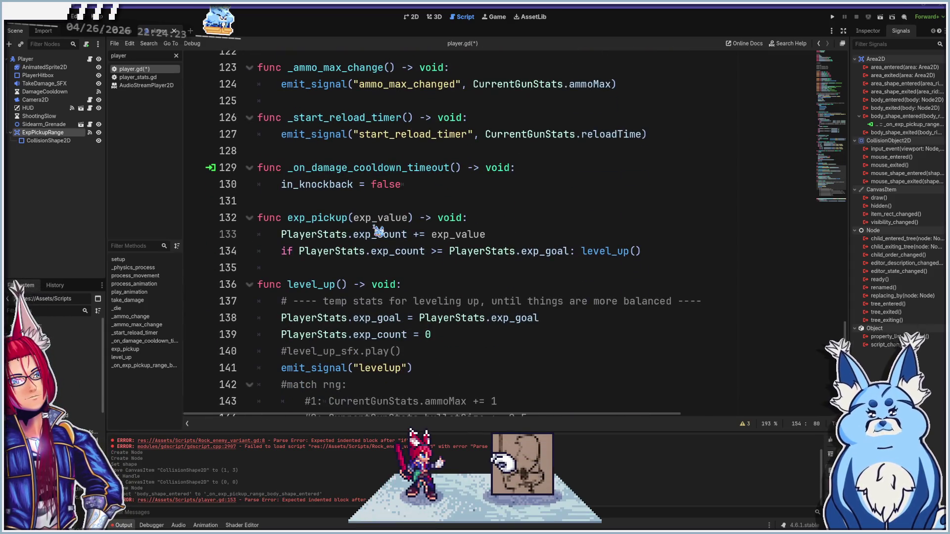
pyautogui.scroll(-2, 379, 231)
pyautogui.scroll(-2, 378, 231)
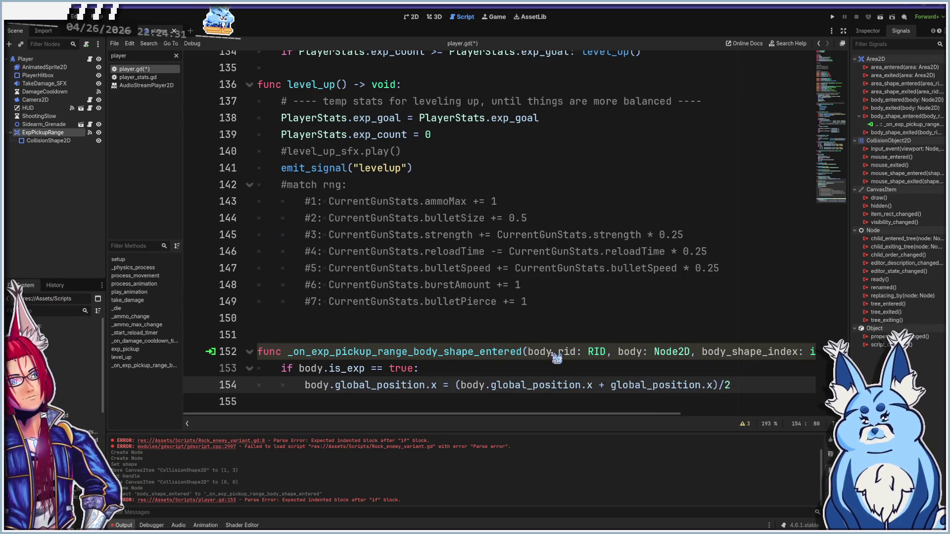
# - Weight the body term by 3 on line 154: ((3 * body.global_position.x) + global_position.x)
pyautogui.click(460, 385)
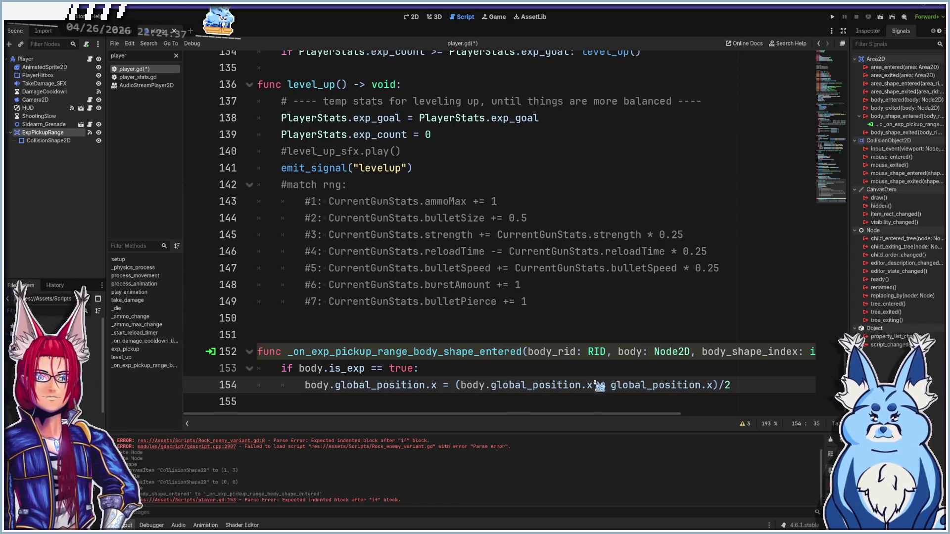
pyautogui.write('3*')
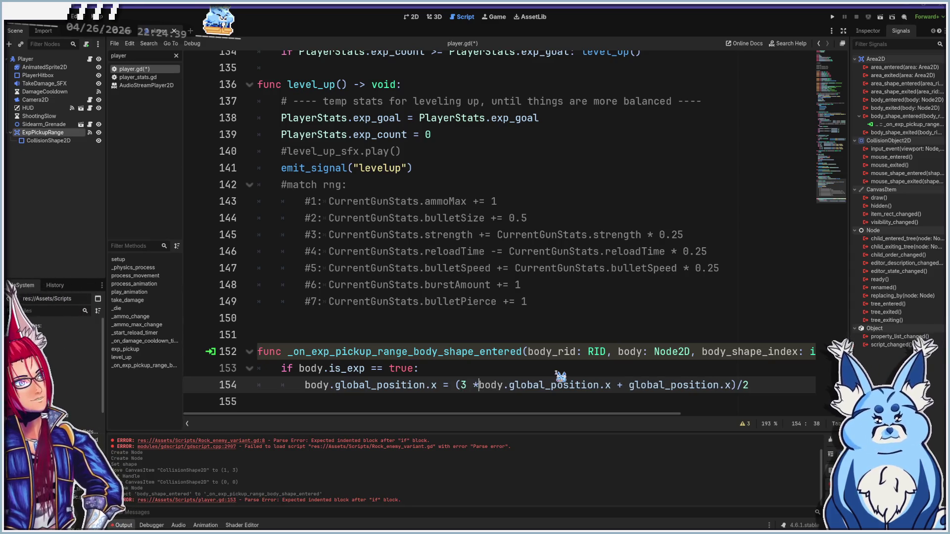
pyautogui.press('Left')
pyautogui.press('Left')
pyautogui.press('Left')
pyautogui.write('(')
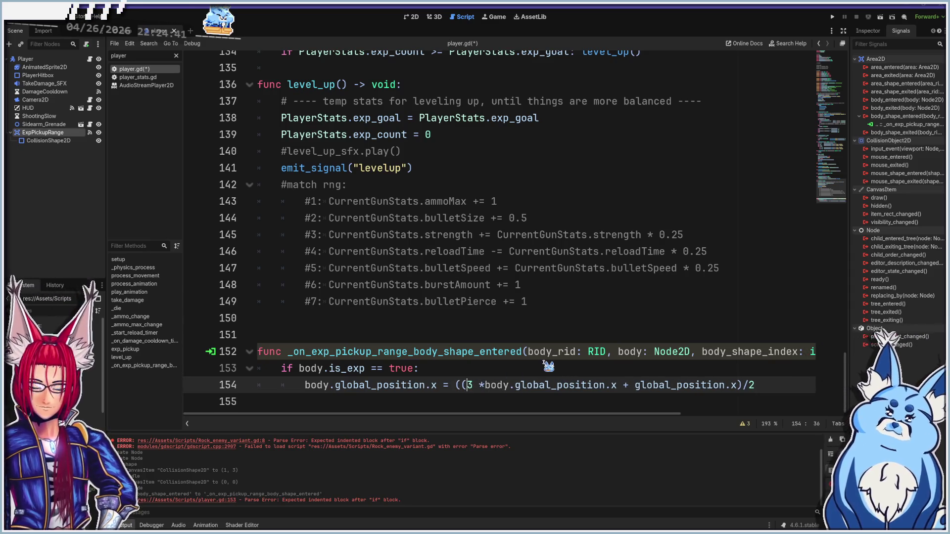
pyautogui.click(617, 386)
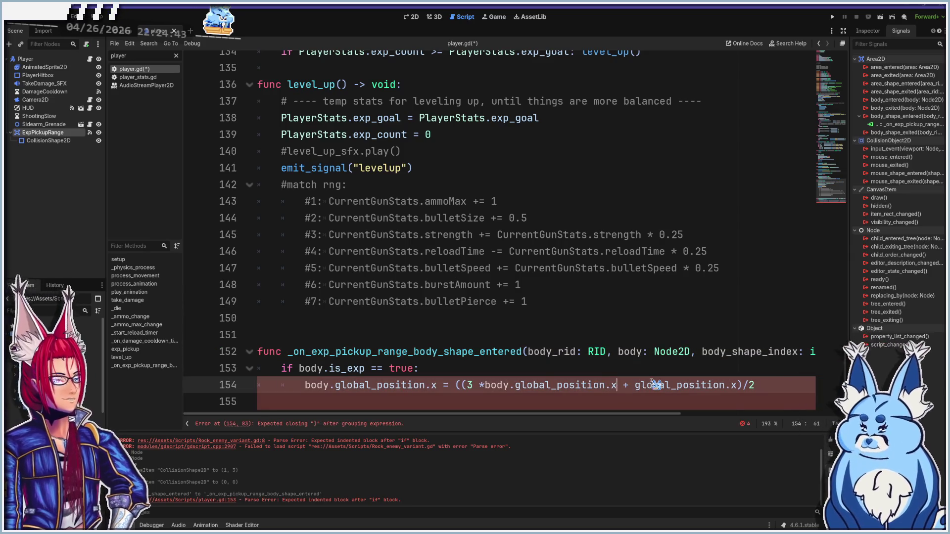
pyautogui.write(')')
pyautogui.click(484, 387)
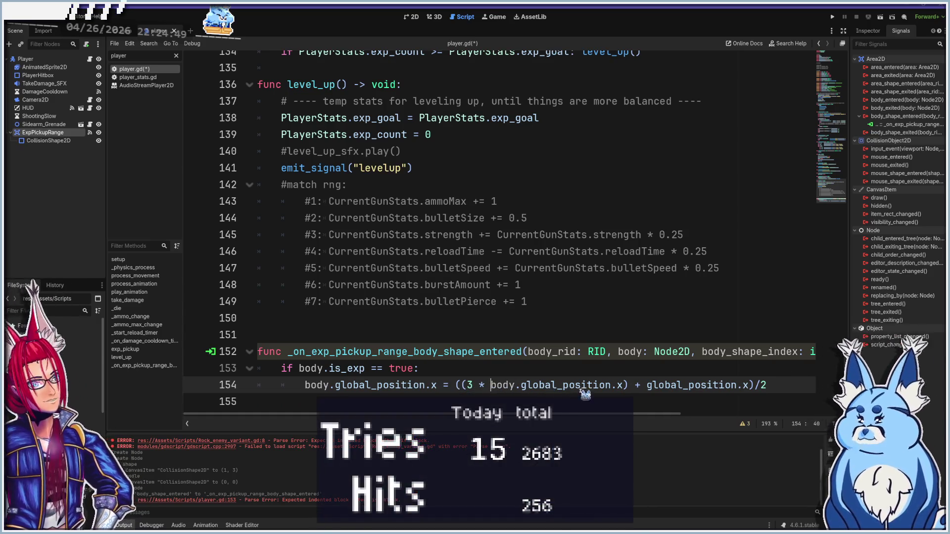
pyautogui.click(647, 385)
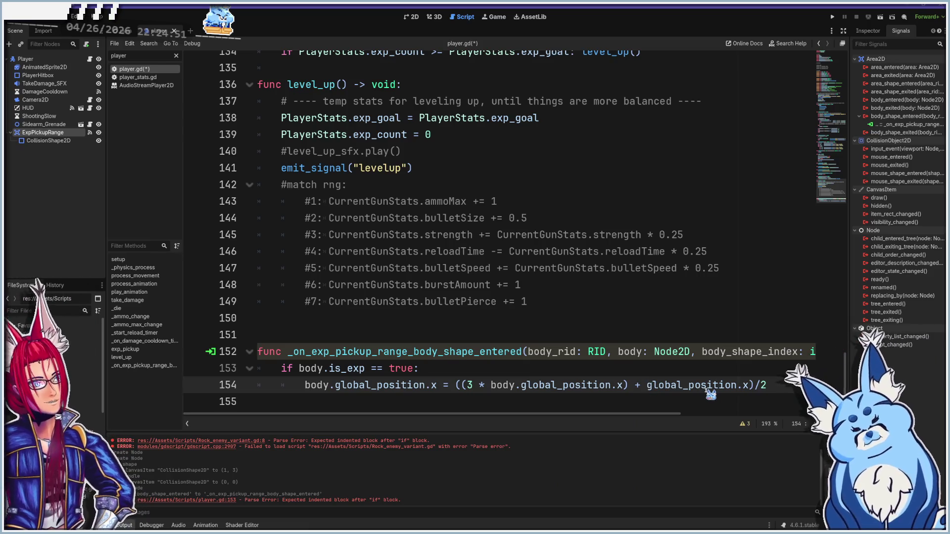
pyautogui.click(770, 386)
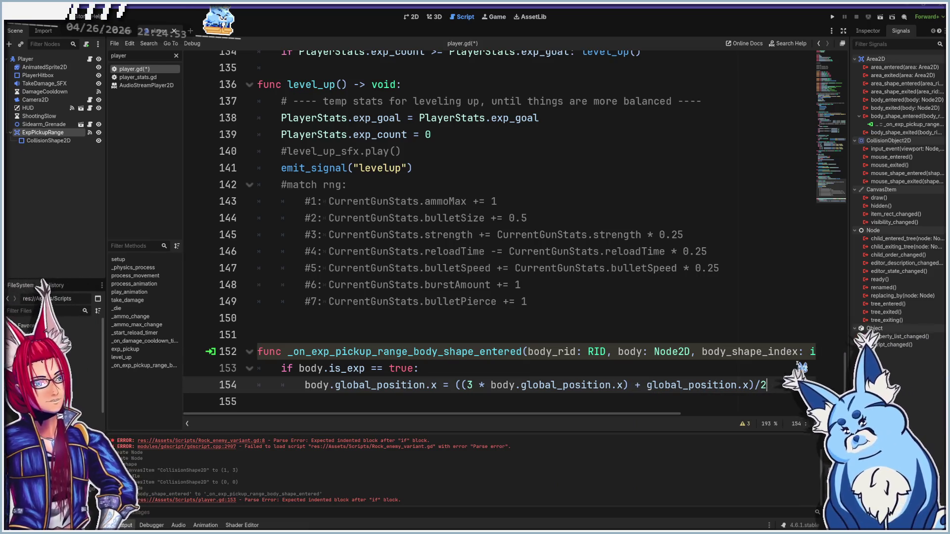